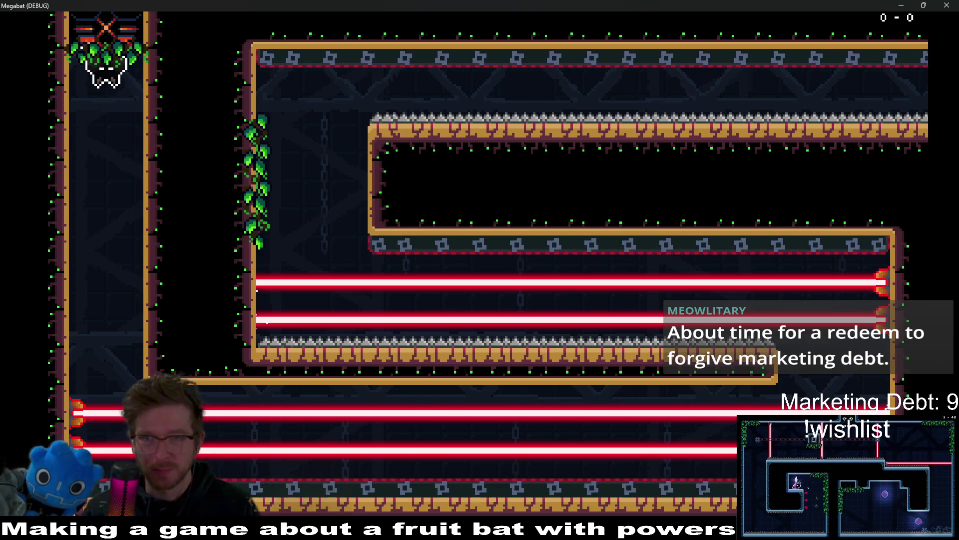
# Stop the running Megabat game with F8 and pan across Level_1_24's rooms.
pyautogui.press('F8')
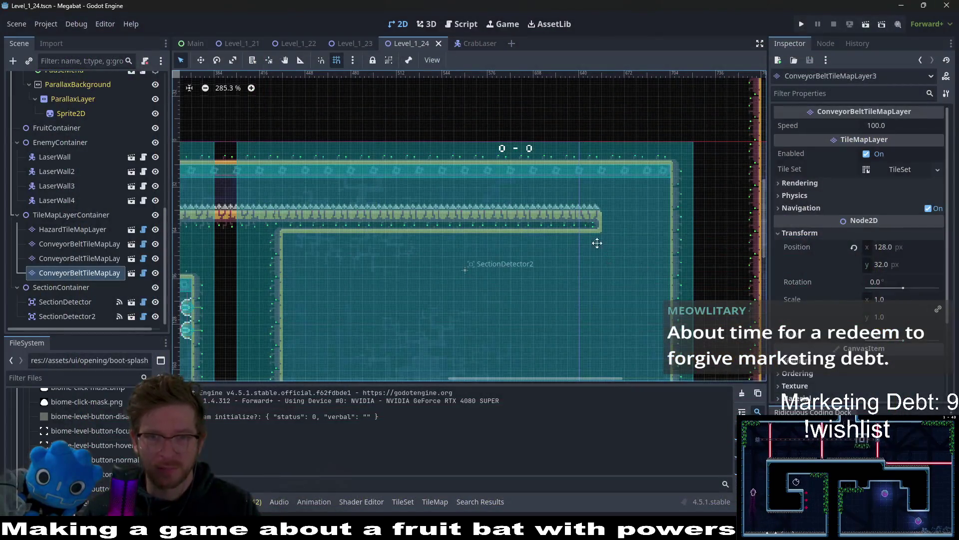
pyautogui.scroll(-3, 597, 242)
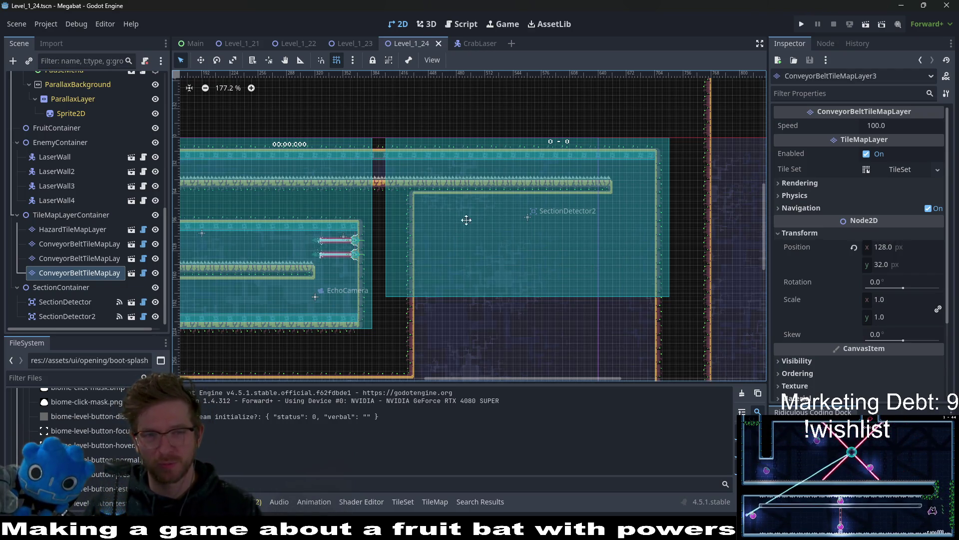
pyautogui.moveTo(467, 220); pyautogui.dragTo(522, 202)
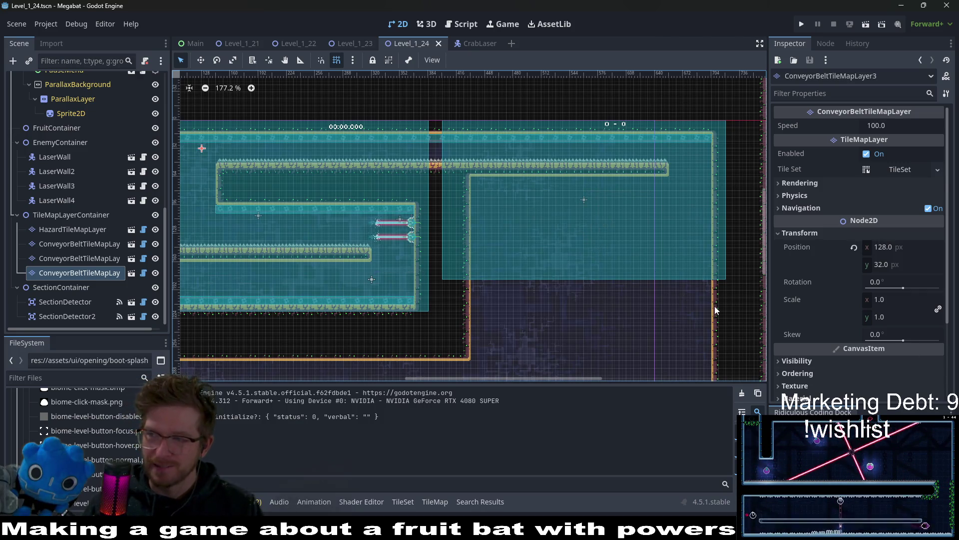
pyautogui.moveTo(462, 191); pyautogui.dragTo(502, 199)
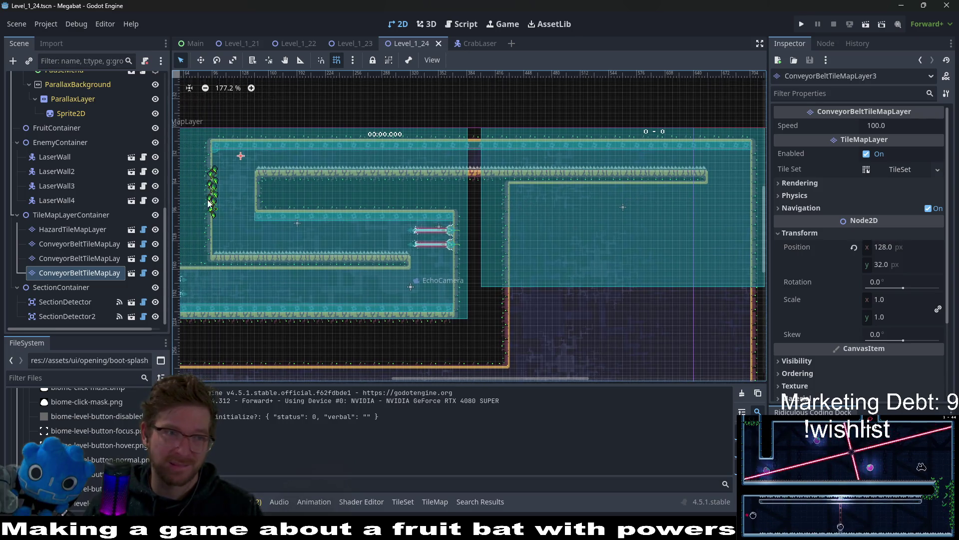
pyautogui.scroll(10, 46, 159)
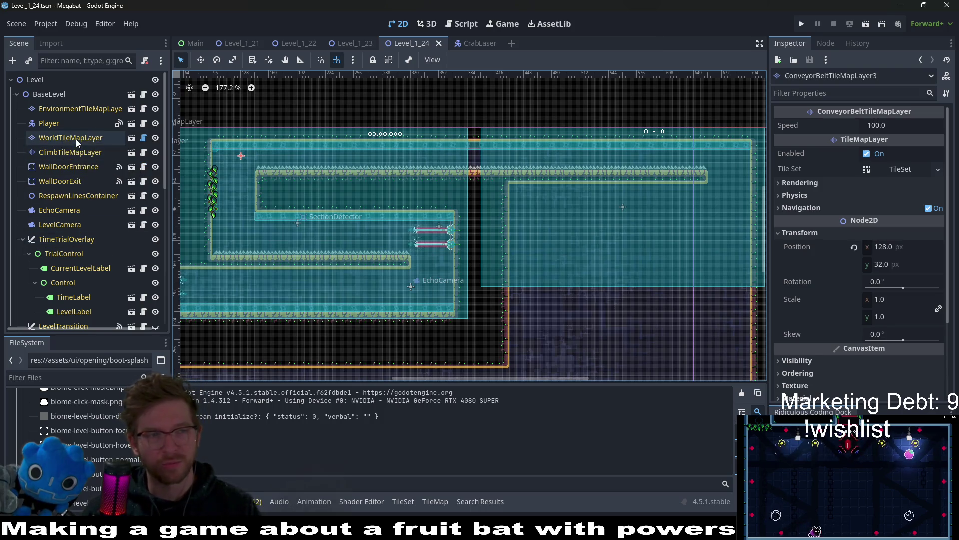
# Paint a 13-tile LAB terrain row along row 5 of WorldTileMapLayer.
pyautogui.click(76, 139)
pyautogui.click(227, 464)
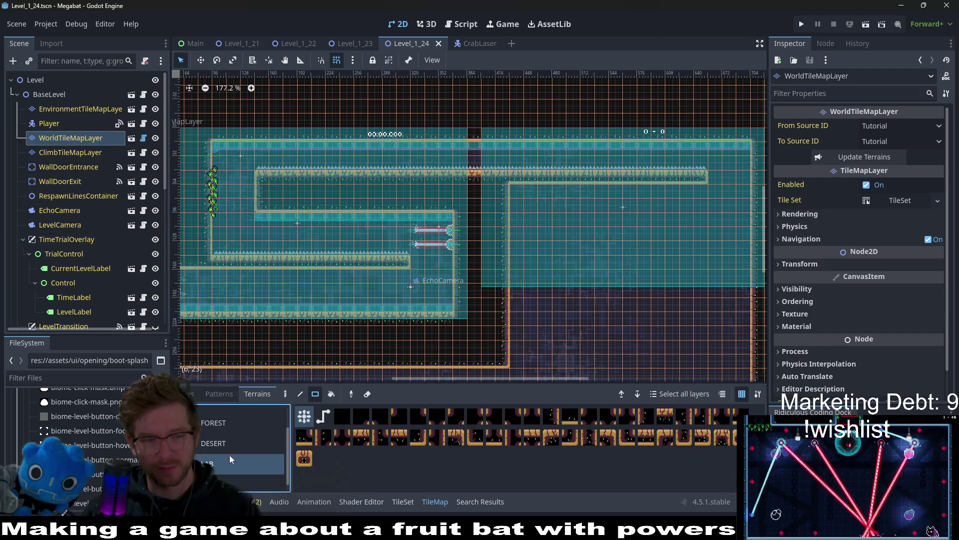
pyautogui.hscroll(2, 508, 218)
pyautogui.moveTo(494, 194); pyautogui.dragTo(671, 191)
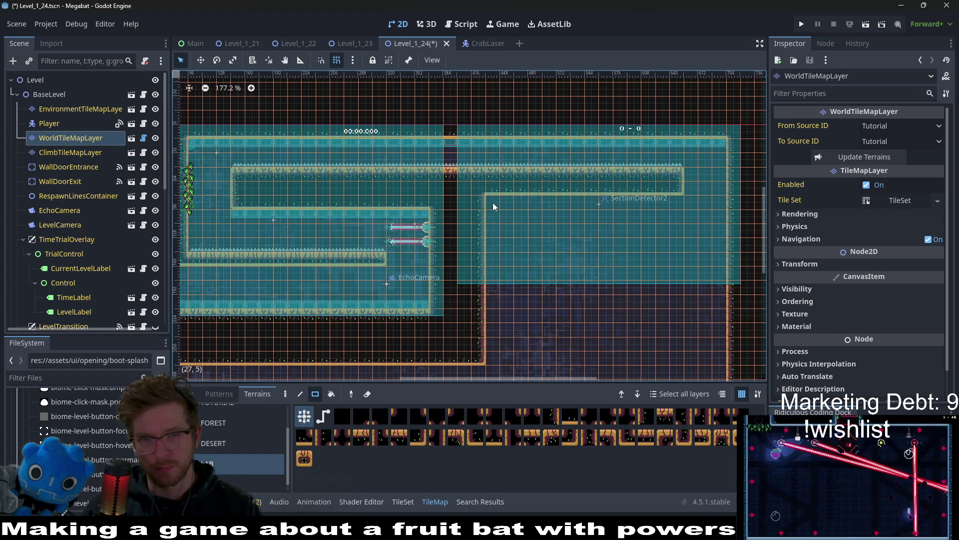
pyautogui.moveTo(493, 203); pyautogui.dragTo(671, 197)
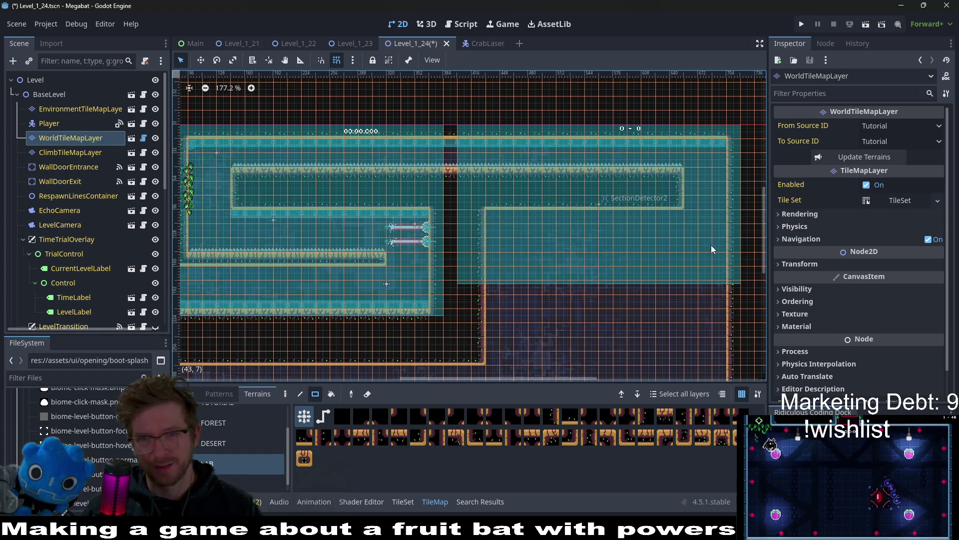
# Paint a LAB terrain block in the area below the rooms.
pyautogui.scroll(-2, 712, 245)
pyautogui.scroll(-2, 723, 189)
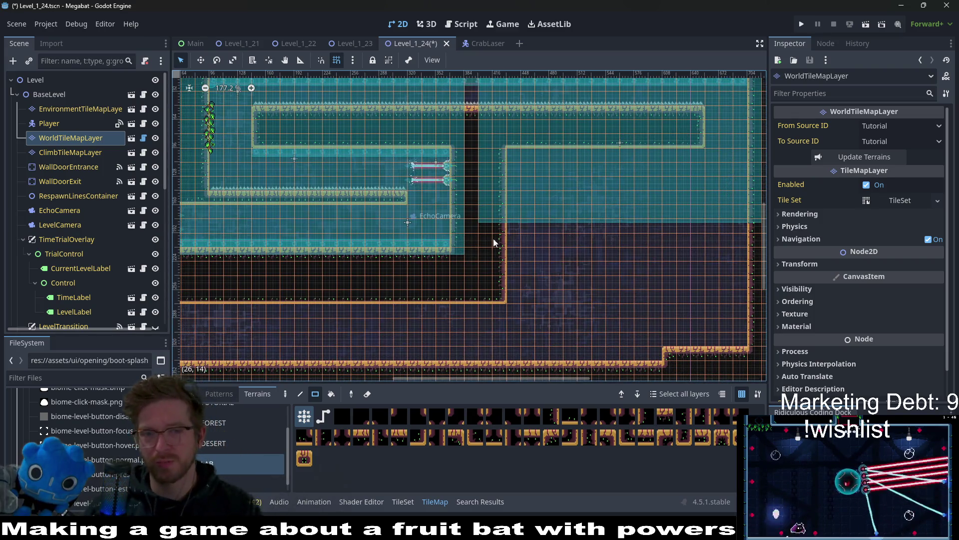
pyautogui.scroll(2, 415, 217)
pyautogui.hscroll(-8, 415, 216)
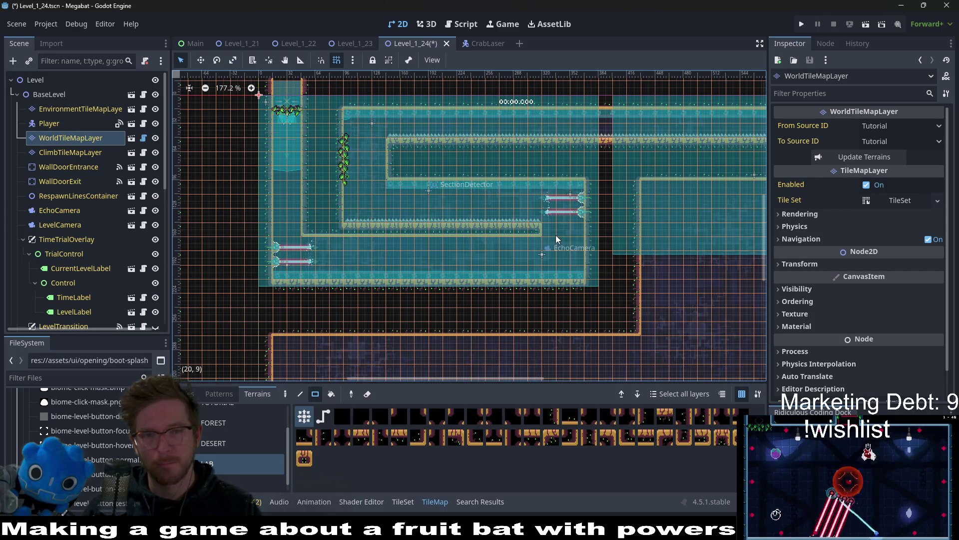
pyautogui.scroll(-2, 580, 230)
pyautogui.scroll(-2, 640, 230)
pyautogui.moveTo(671, 237); pyautogui.dragTo(619, 232)
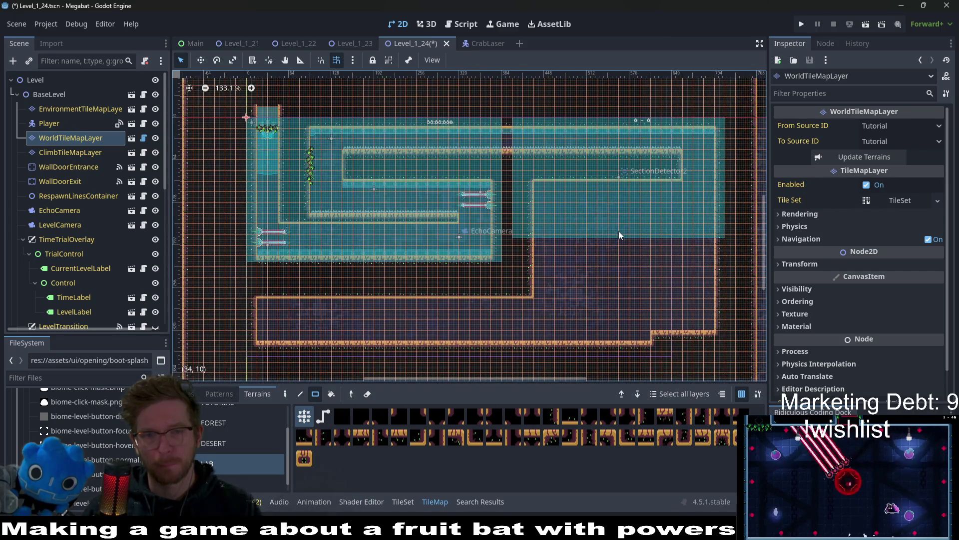
pyautogui.scroll(-3, 466, 262)
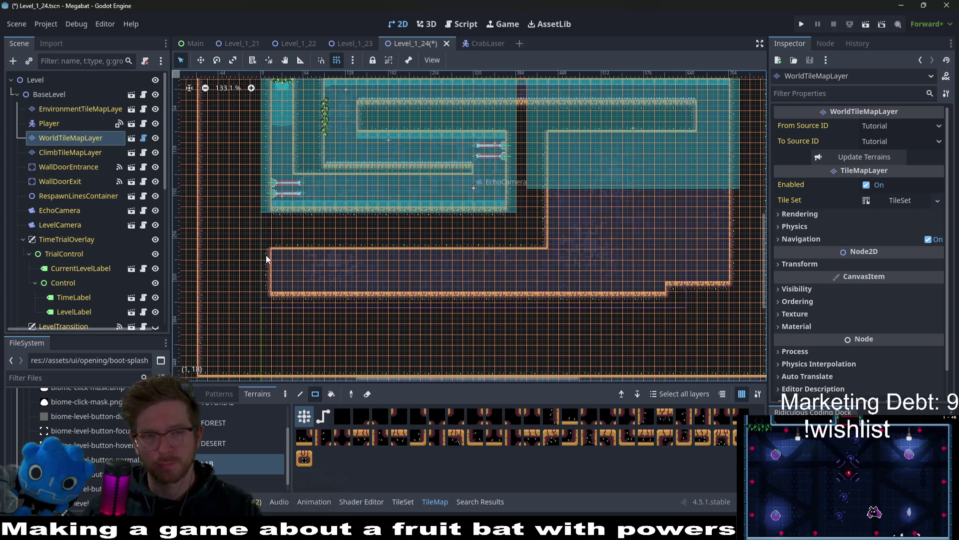
pyautogui.moveTo(266, 255)
pyautogui.mouseDown()
pyautogui.moveTo(581, 298)
pyautogui.moveTo(741, 292)
pyautogui.mouseUp()
pyautogui.scroll(-3, 697, 317)
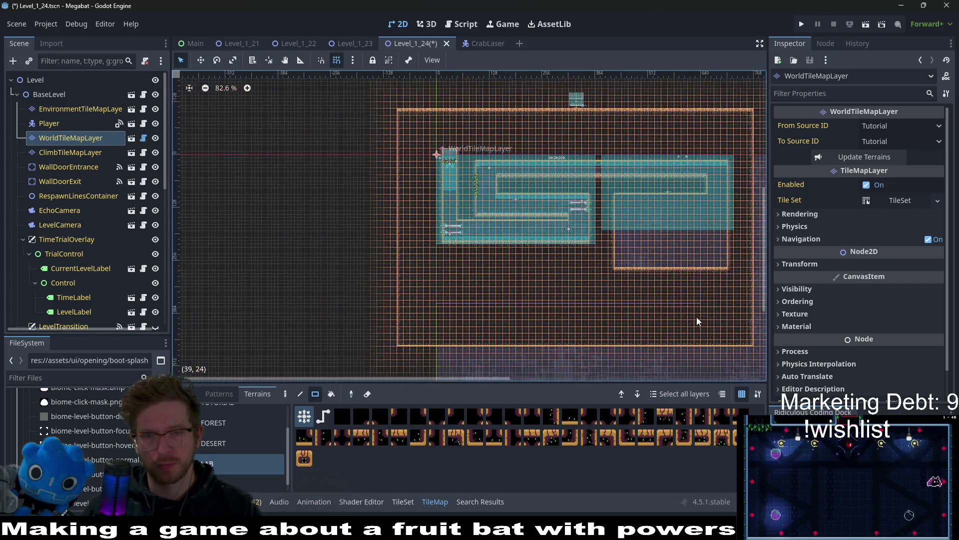
# Erase the extra terrain tiles in the lower area and beneath the right-hand room.
pyautogui.scroll(1, 322, 256)
pyautogui.moveTo(321, 255)
pyautogui.mouseDown()
pyautogui.moveTo(636, 320)
pyautogui.moveTo(687, 313)
pyautogui.mouseUp()
pyautogui.scroll(2, 565, 241)
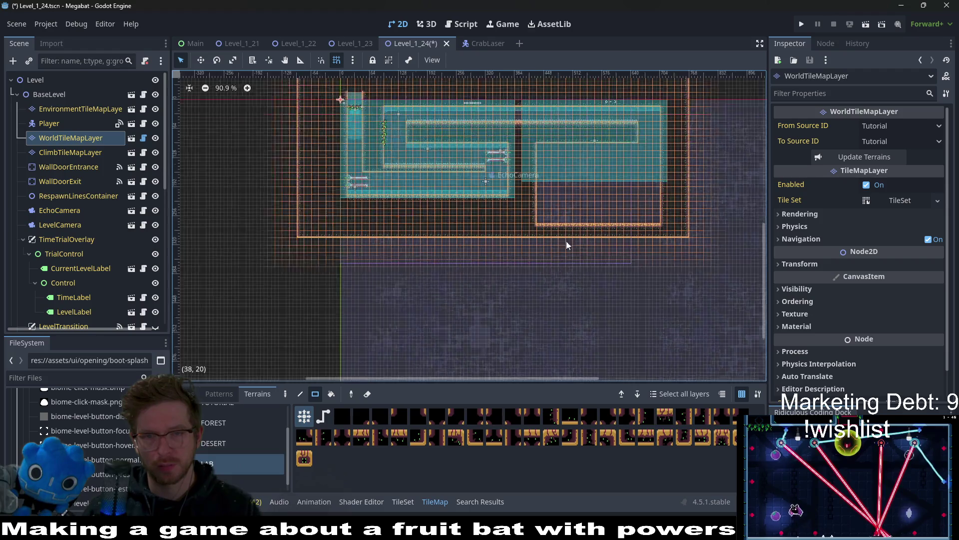
pyautogui.scroll(2, 489, 224)
pyautogui.hscroll(3, 490, 223)
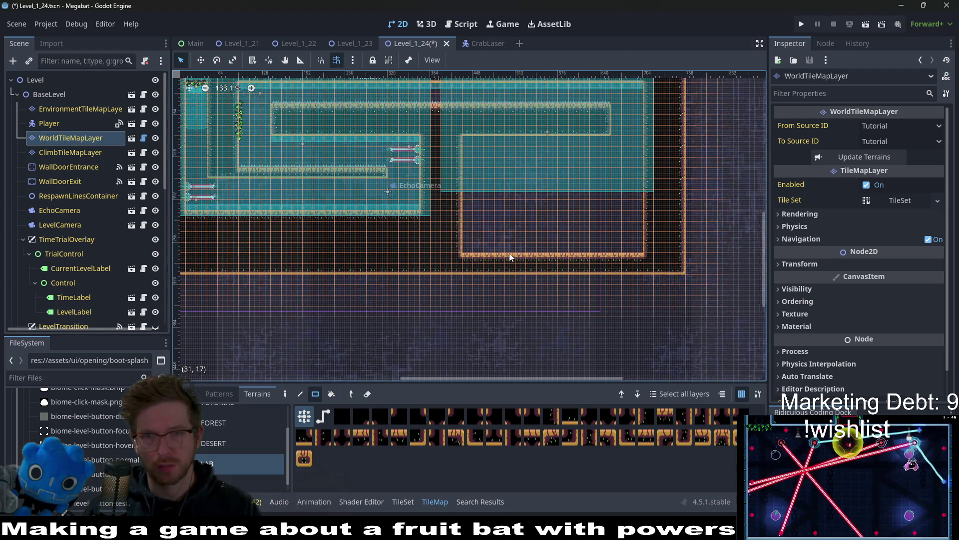
pyautogui.moveTo(450, 196)
pyautogui.mouseDown()
pyautogui.moveTo(558, 242)
pyautogui.moveTo(654, 257)
pyautogui.mouseUp()
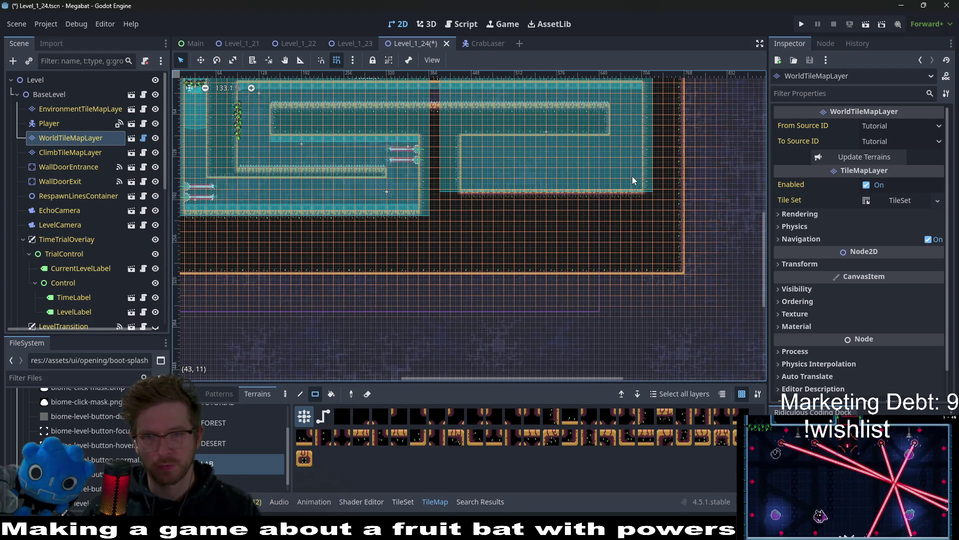
# Zoom in on the right room and draw a terrain row for a new ledge.
pyautogui.scroll(8, 632, 185)
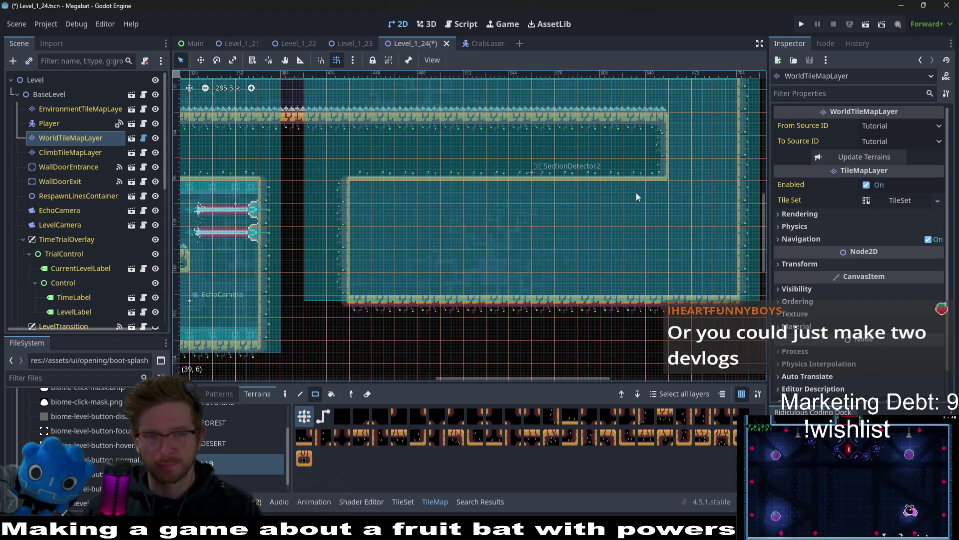
pyautogui.hscroll(3, 636, 196)
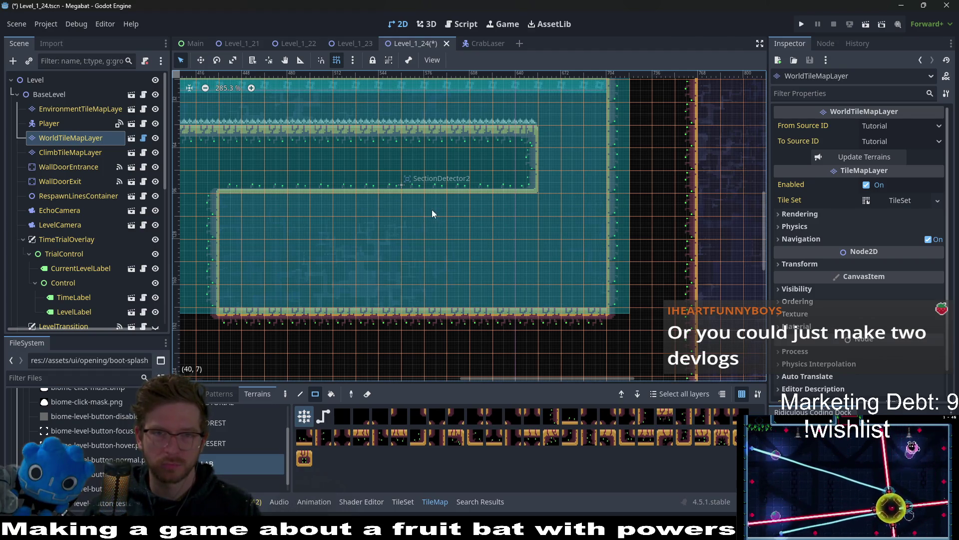
pyautogui.scroll(-3, 431, 209)
pyautogui.hscroll(-5, 466, 230)
pyautogui.hscroll(5, 584, 248)
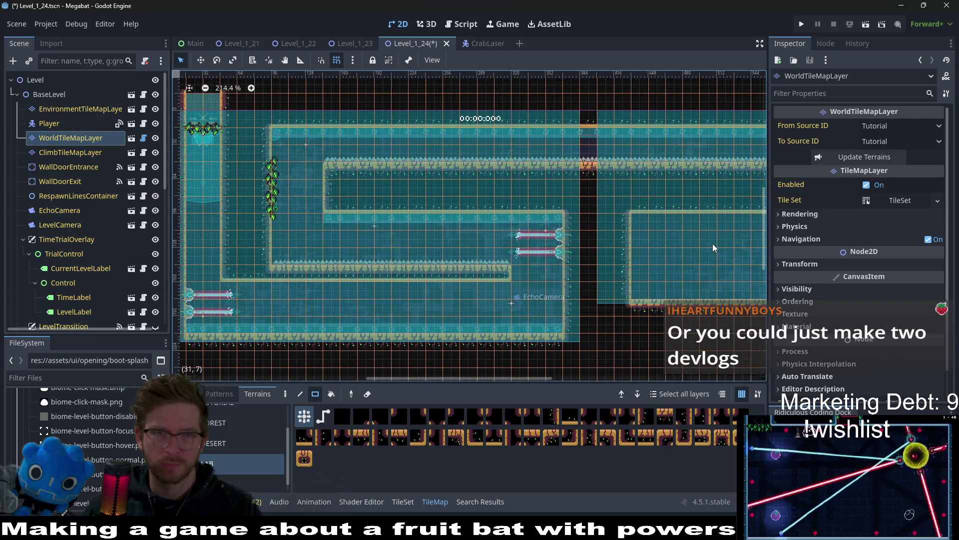
pyautogui.scroll(2, 556, 201)
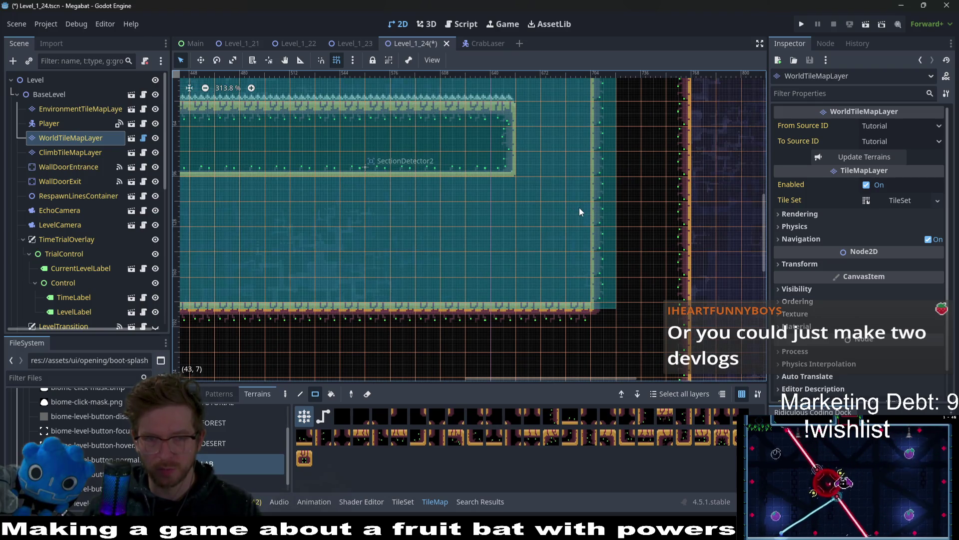
pyautogui.scroll(2, 579, 208)
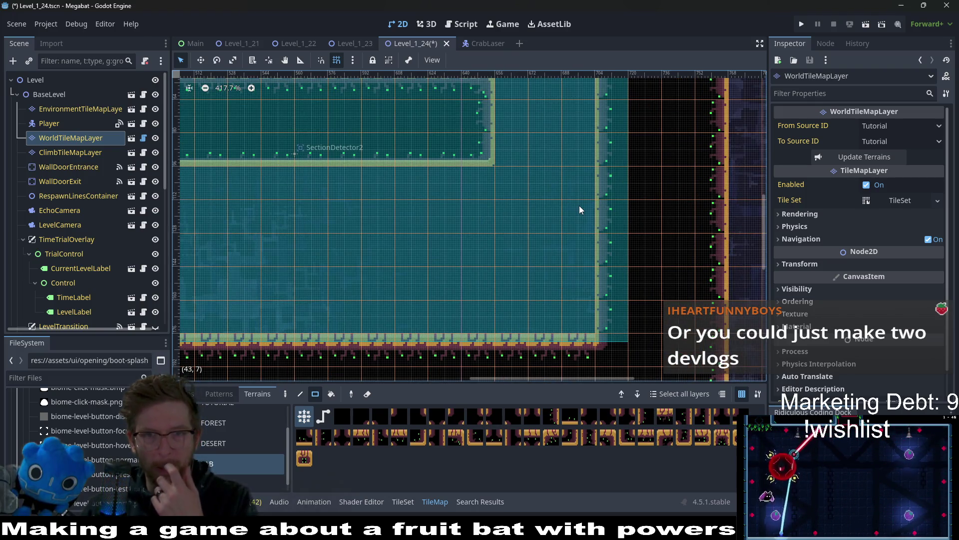
pyautogui.scroll(-1, 577, 208)
pyautogui.moveTo(567, 238); pyautogui.dragTo(245, 243)
# Extend the ledge one tile left and paint terrain at its right end to close the wall.
pyautogui.hscroll(-5, 440, 237)
pyautogui.click(412, 235)
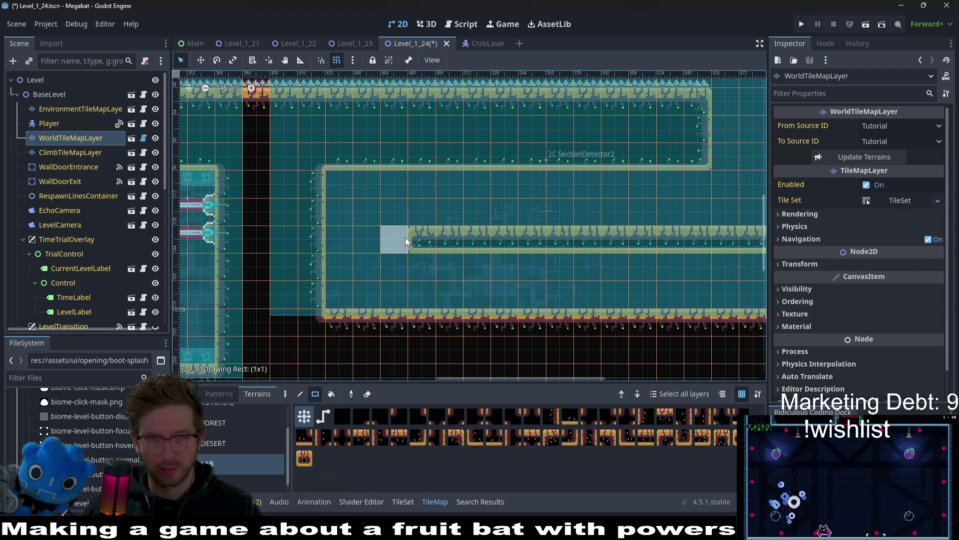
pyautogui.scroll(-2, 563, 241)
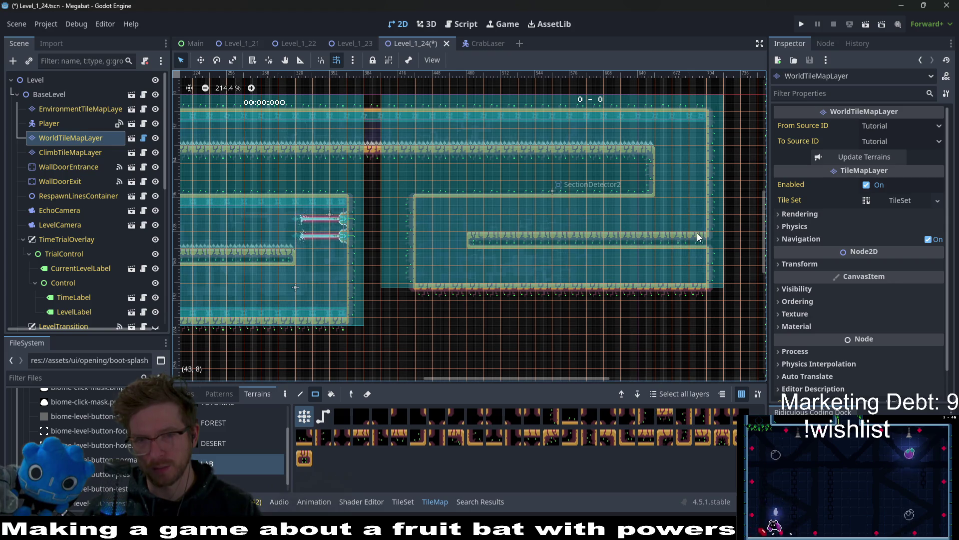
pyautogui.moveTo(710, 259); pyautogui.dragTo(730, 281)
pyautogui.scroll(-5, 729, 277)
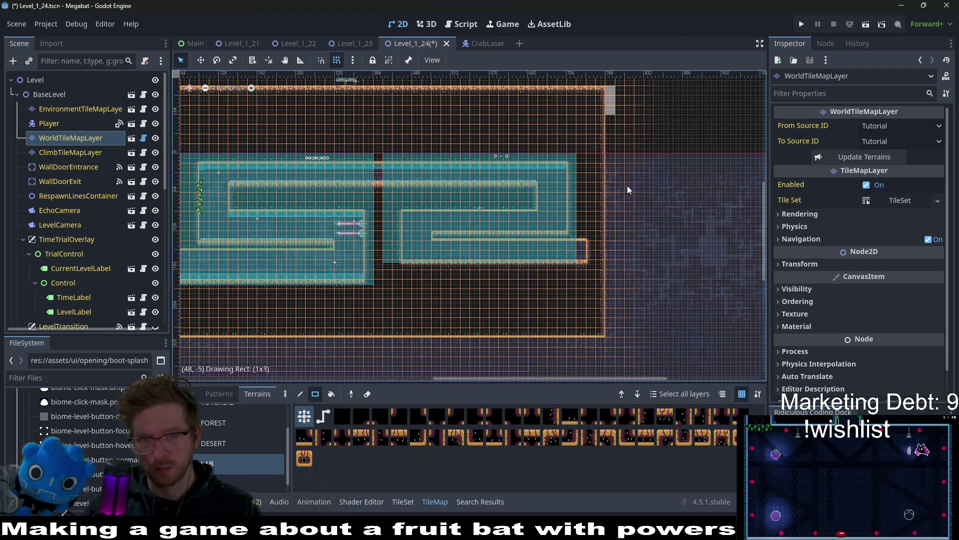
pyautogui.scroll(3, 551, 240)
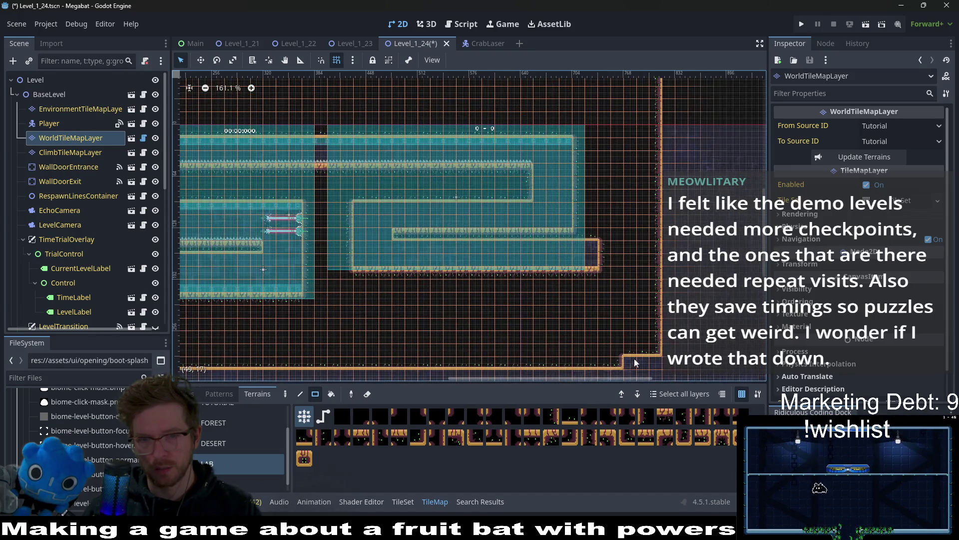
pyautogui.scroll(3, 614, 253)
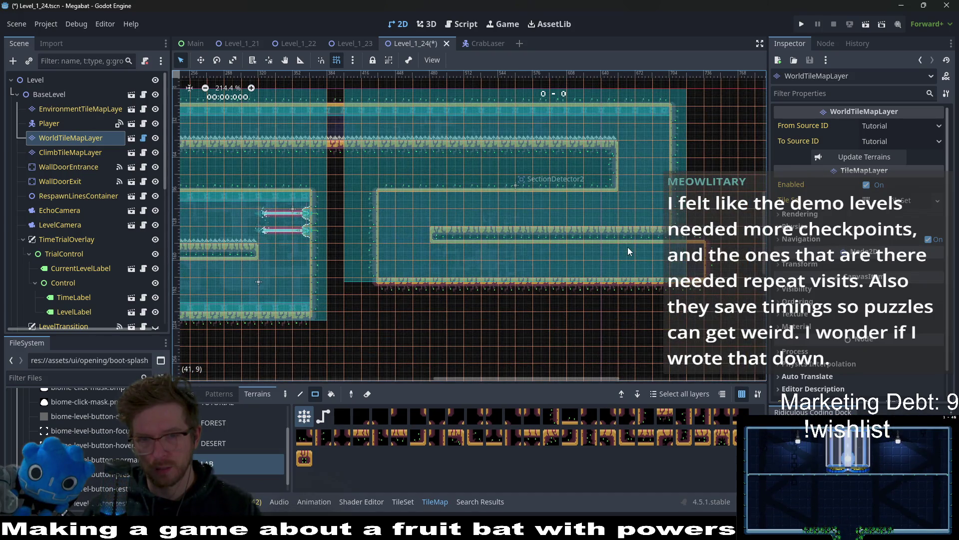
pyautogui.scroll(-3, 628, 247)
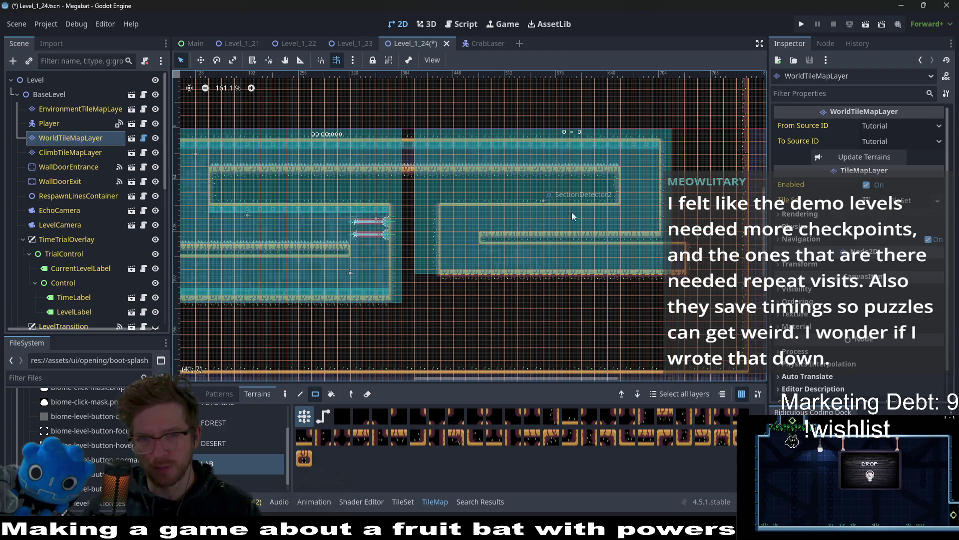
pyautogui.moveTo(480, 200)
pyautogui.mouseDown()
pyautogui.moveTo(611, 186)
pyautogui.moveTo(472, 181)
pyautogui.mouseUp()
pyautogui.scroll(1, 426, 252)
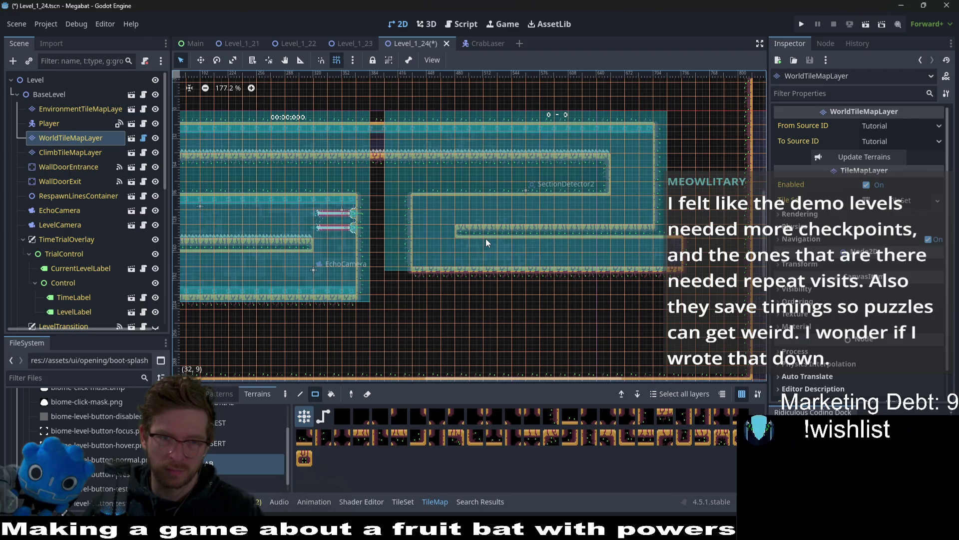
pyautogui.scroll(-5, 85, 200)
pyautogui.scroll(-1, 185, 240)
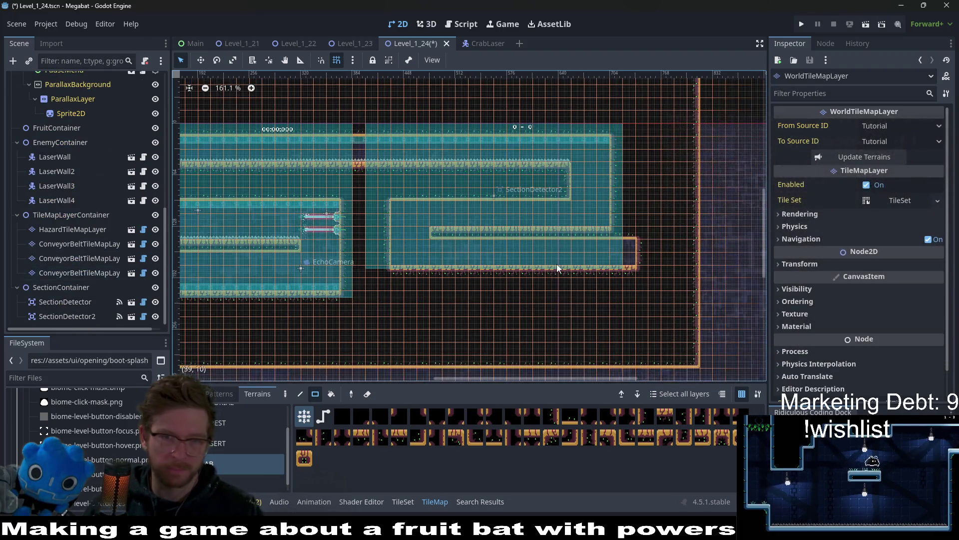
pyautogui.scroll(1, 558, 268)
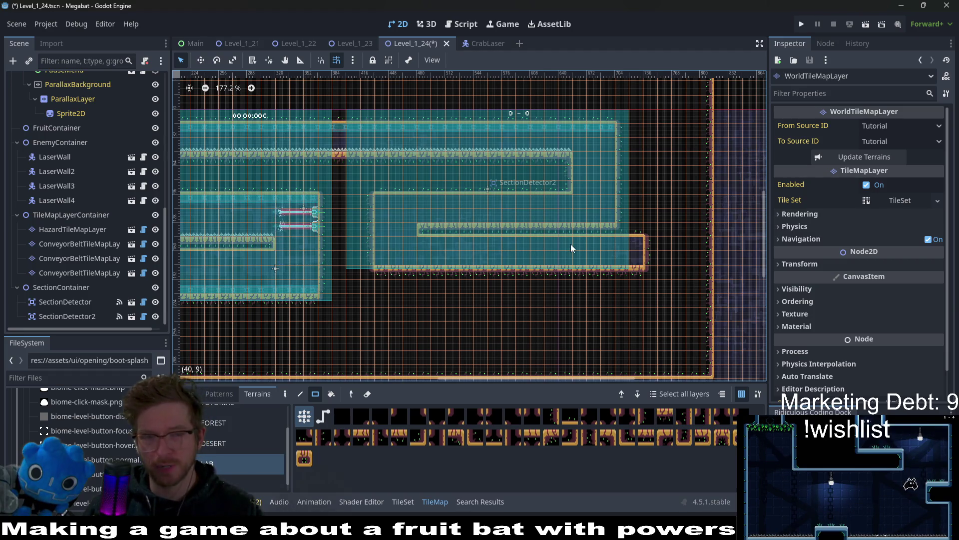
pyautogui.scroll(-3, 402, 219)
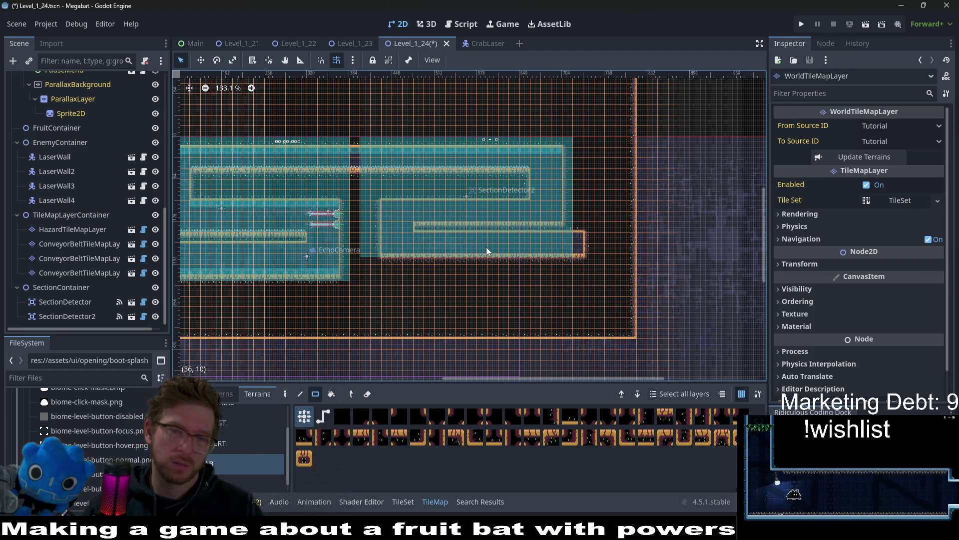
pyautogui.scroll(4, 487, 246)
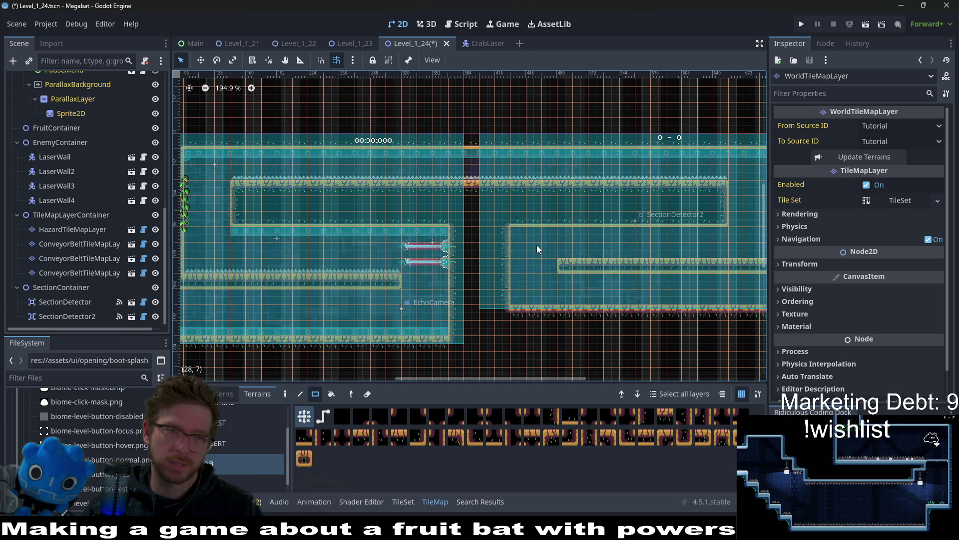
pyautogui.hscroll(3, 650, 252)
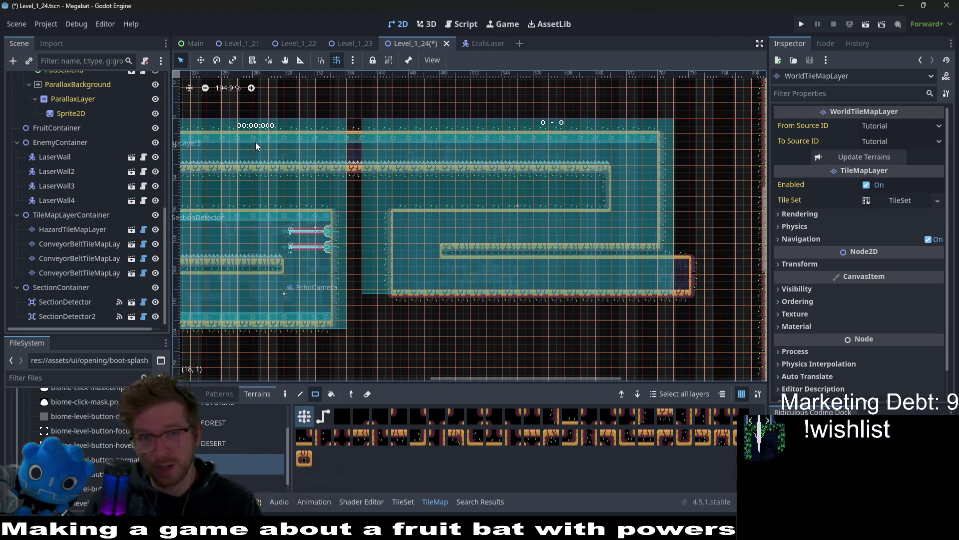
pyautogui.scroll(10, 86, 193)
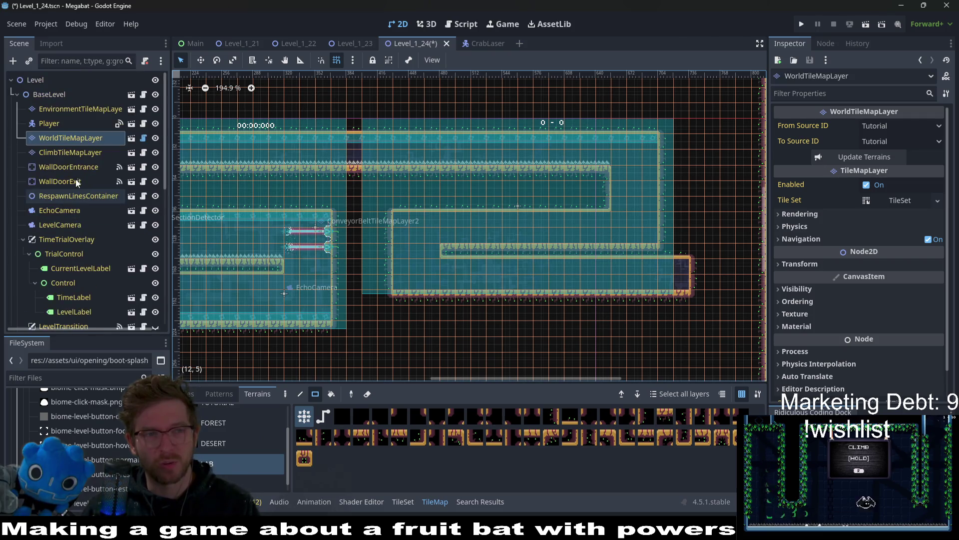
# Move WallDoorExit to the right room's lower corner and set its rotation to 270°.
pyautogui.doubleClick(93, 180)
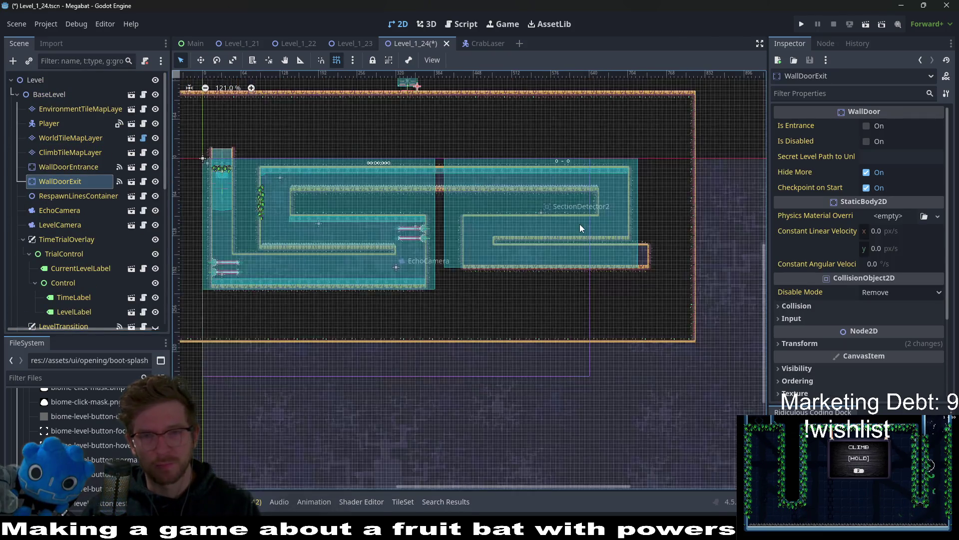
pyautogui.press('w')
pyautogui.moveTo(486, 163); pyautogui.dragTo(627, 265)
pyautogui.scroll(5, 634, 262)
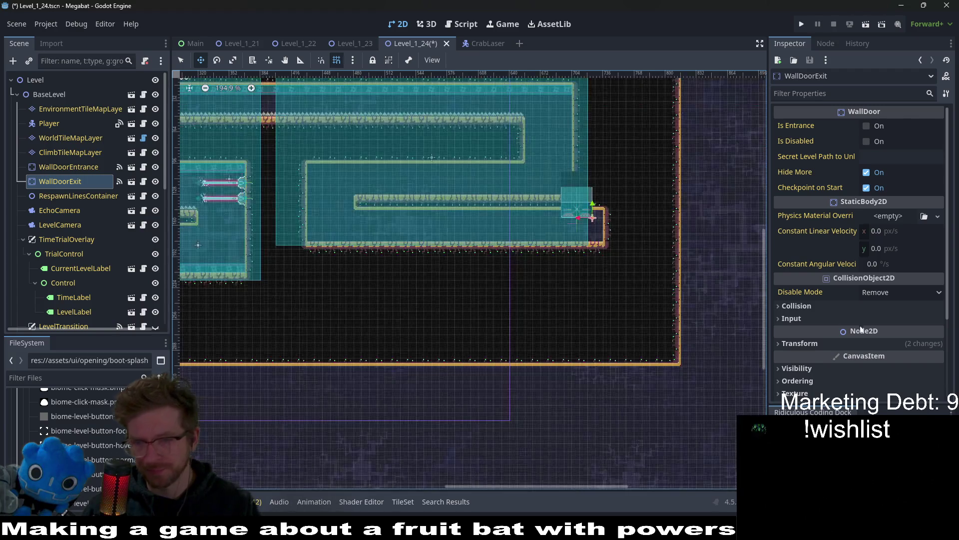
pyautogui.click(828, 344)
pyautogui.click(891, 393)
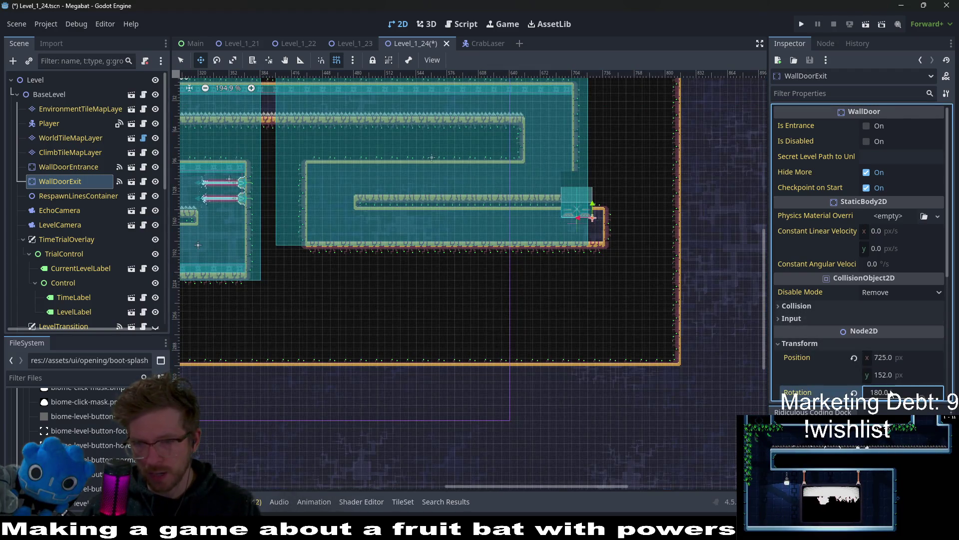
pyautogui.write('270')
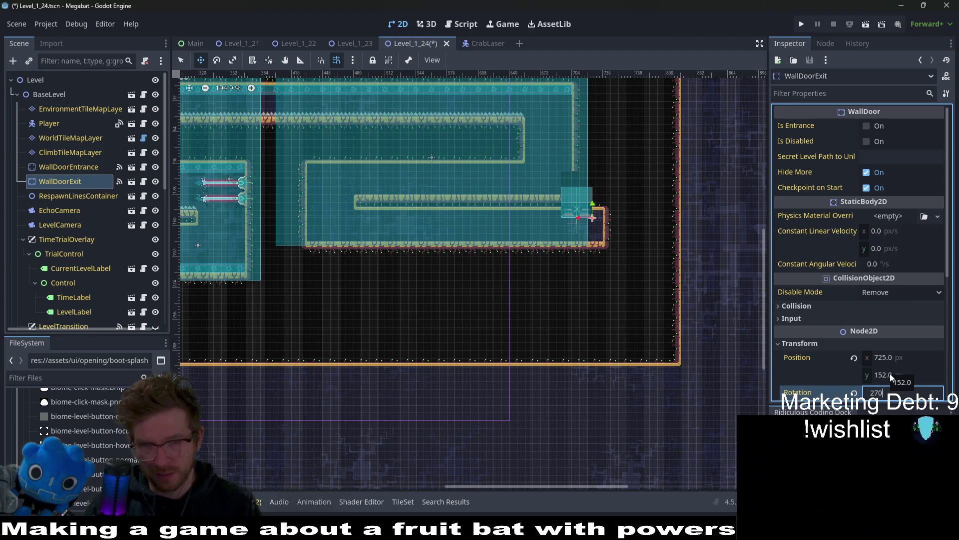
pyautogui.press('Return')
# Fit the door into the corridor end at position (704, 176).
pyautogui.scroll(5, 619, 220)
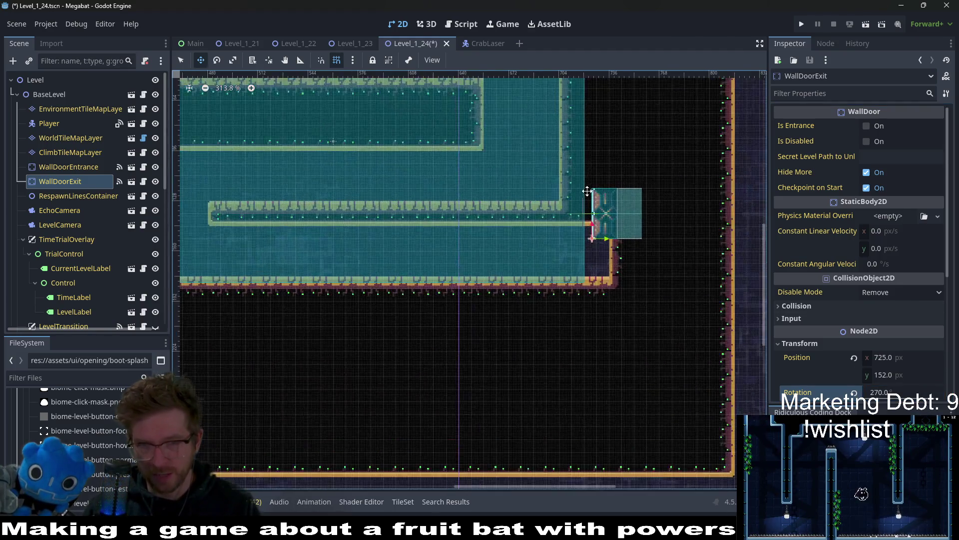
pyautogui.moveTo(624, 223)
pyautogui.mouseDown()
pyautogui.moveTo(574, 265)
pyautogui.moveTo(588, 266)
pyautogui.mouseUp()
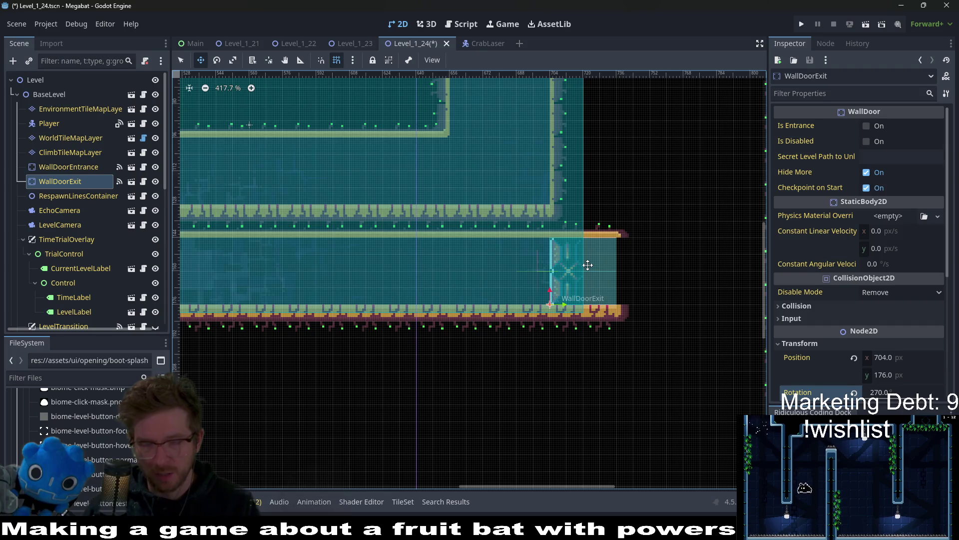
pyautogui.scroll(-5, 589, 267)
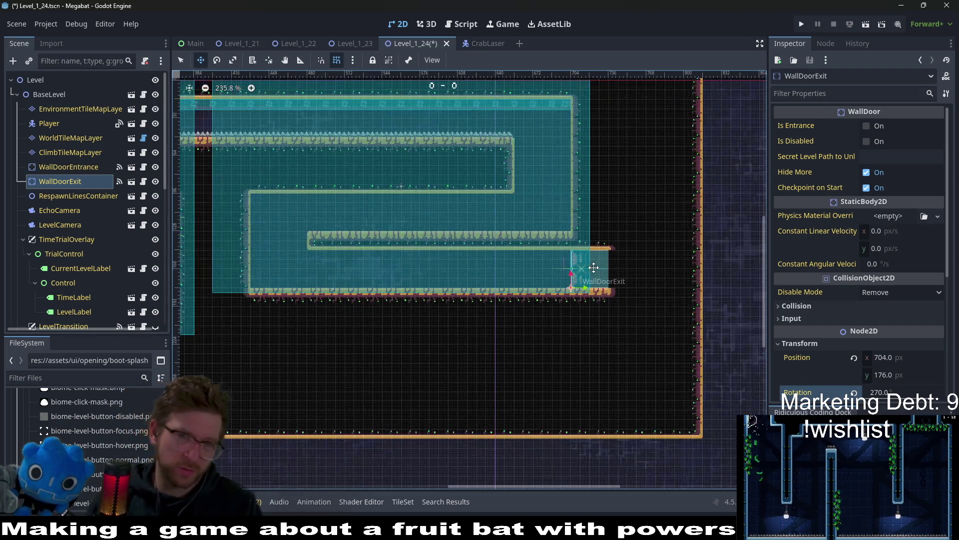
pyautogui.scroll(1, 561, 235)
pyautogui.hscroll(-2, 561, 234)
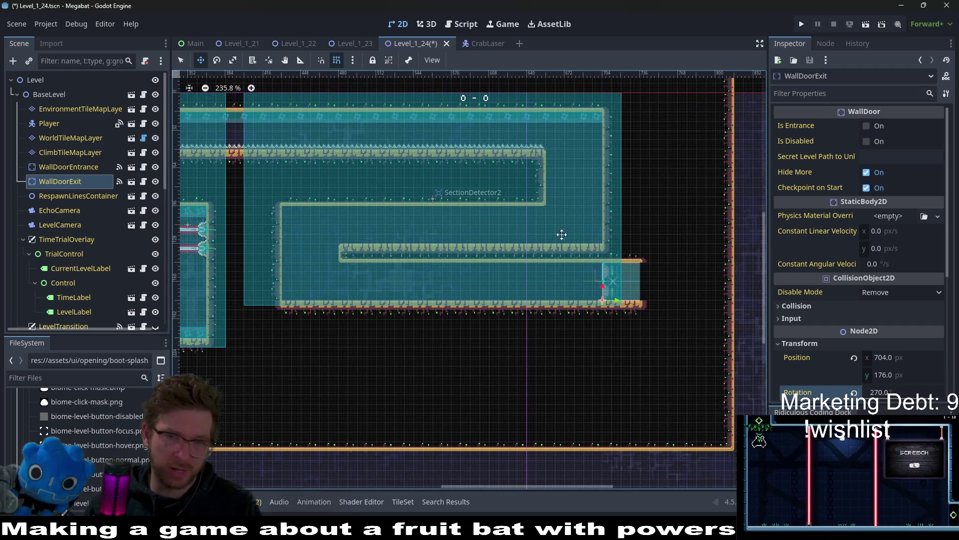
pyautogui.hscroll(-4, 561, 234)
pyautogui.scroll(1, 604, 238)
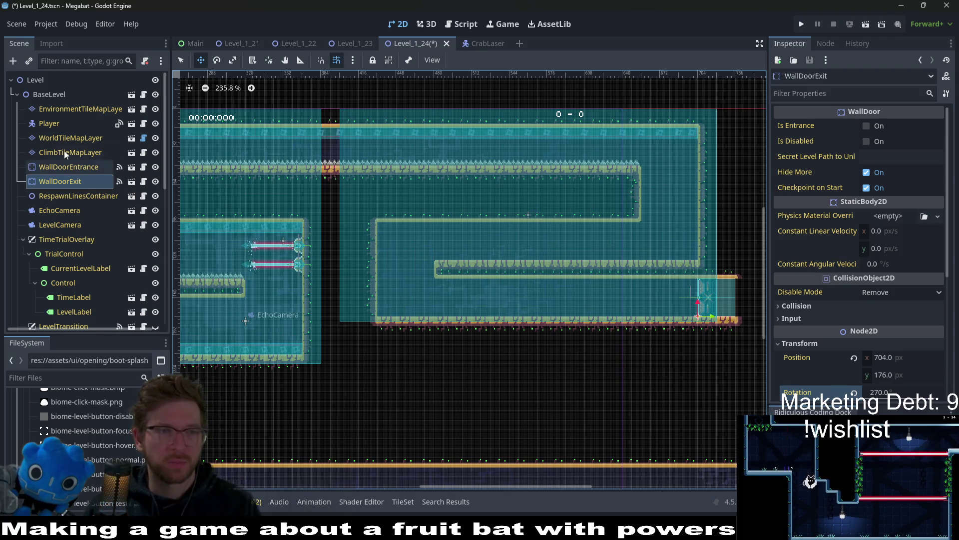
# Select WorldTileMapLayer to show its TileMap panel, survey the level, then select TileMapLayerContainer.
pyautogui.click(75, 139)
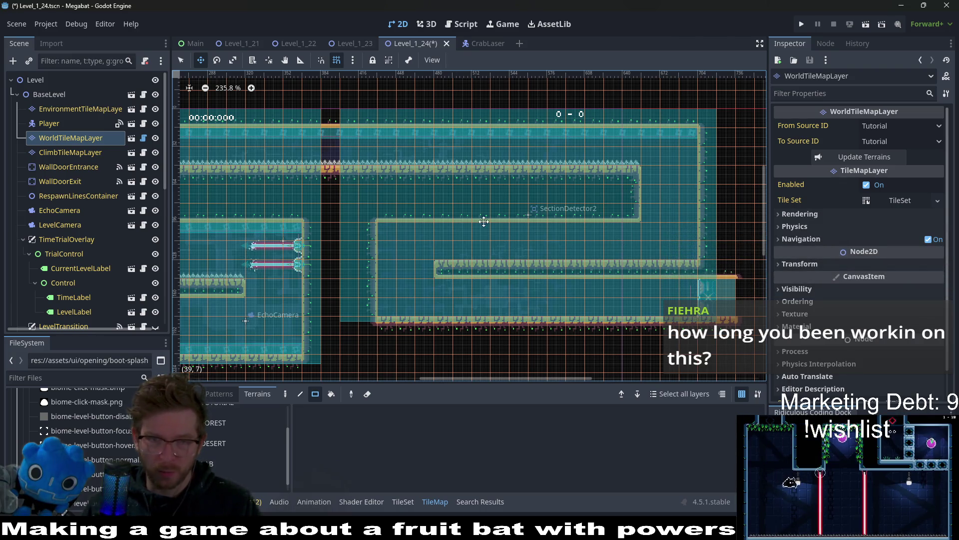
pyautogui.scroll(2, 550, 228)
pyautogui.hscroll(3, 615, 234)
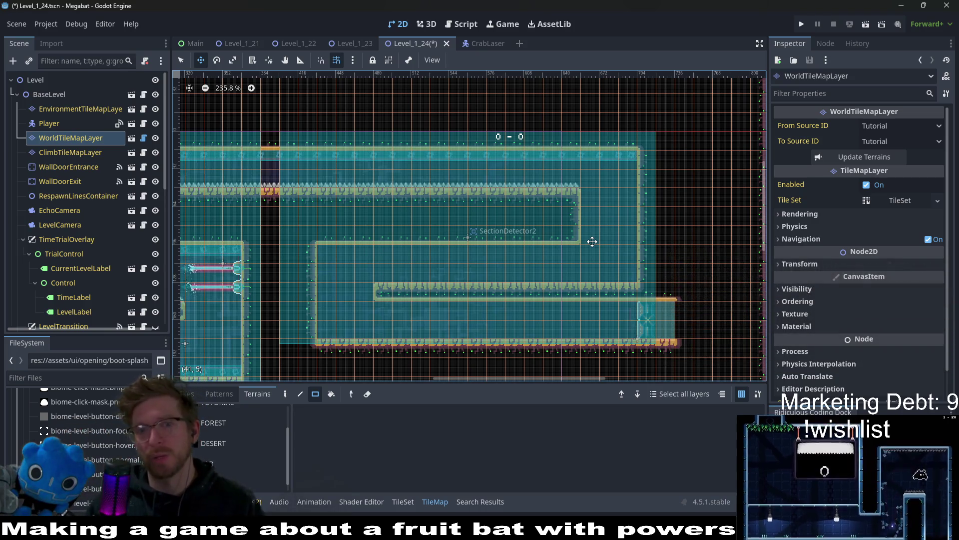
pyautogui.hscroll(-3, 619, 272)
pyautogui.scroll(-1, 619, 272)
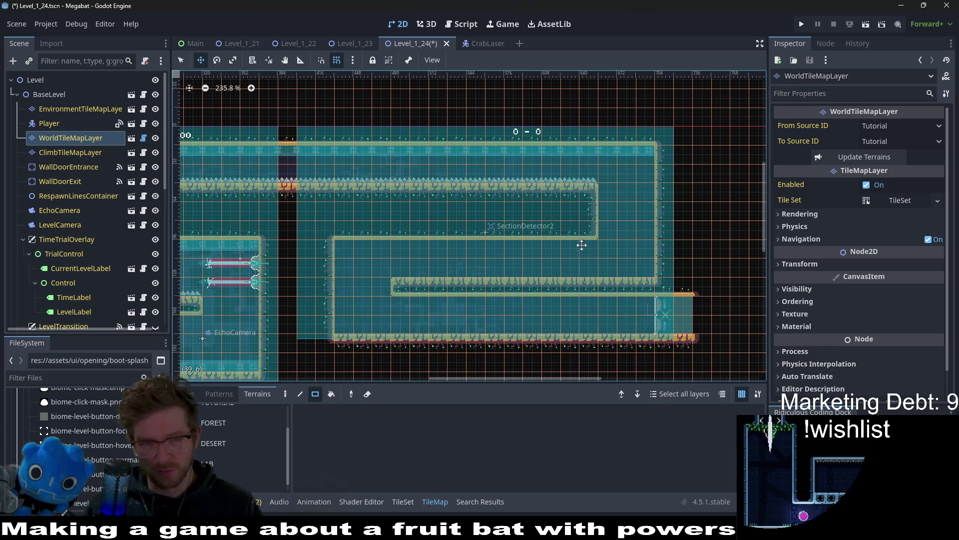
pyautogui.scroll(-5, 636, 232)
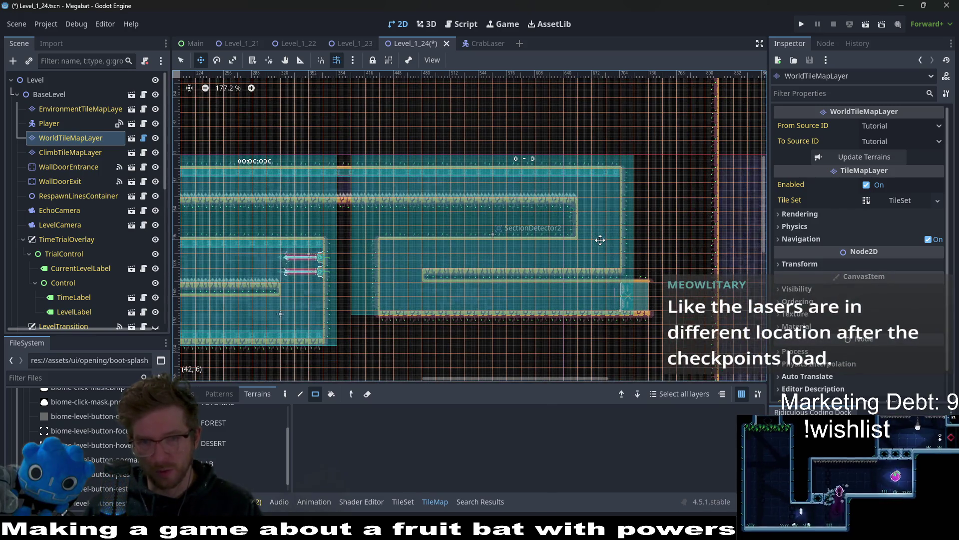
pyautogui.hscroll(-4, 542, 238)
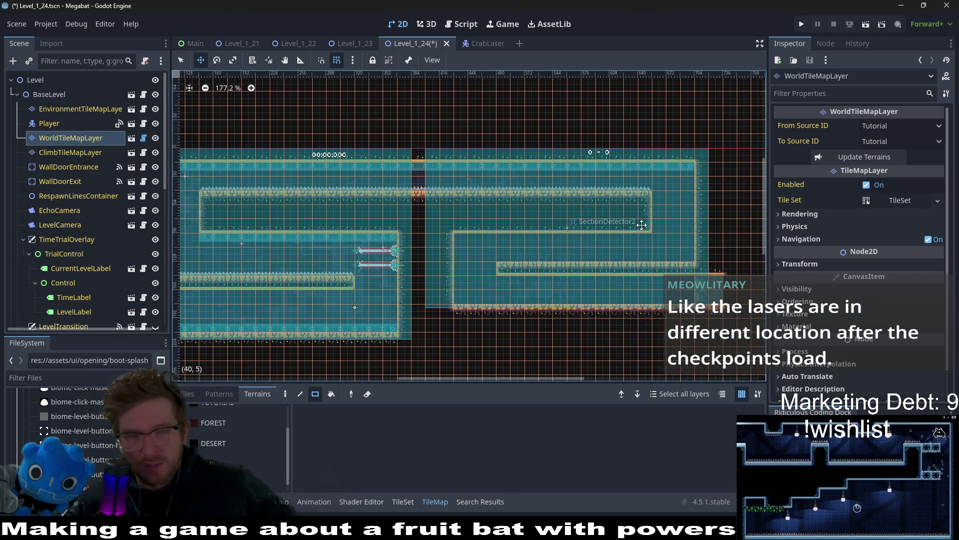
pyautogui.scroll(4, 697, 261)
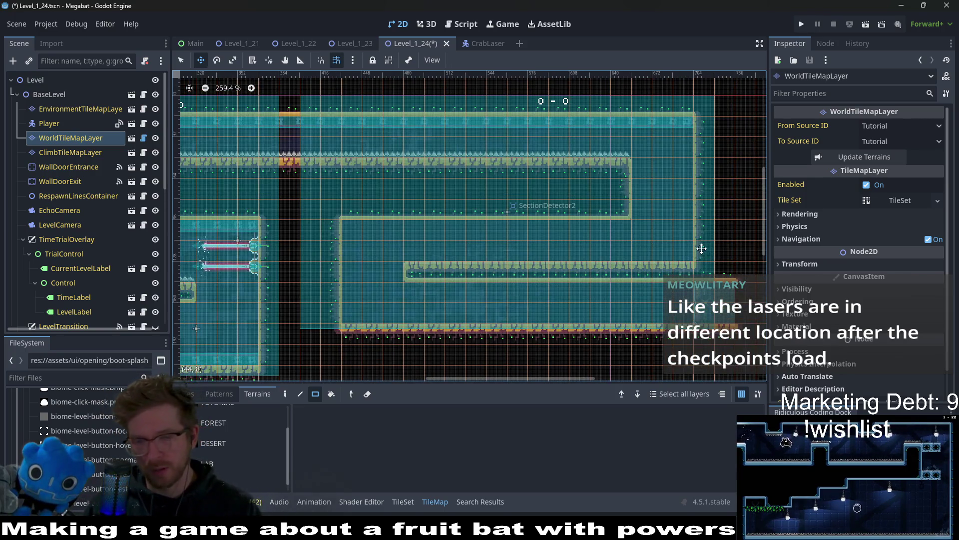
pyautogui.scroll(-4, 701, 249)
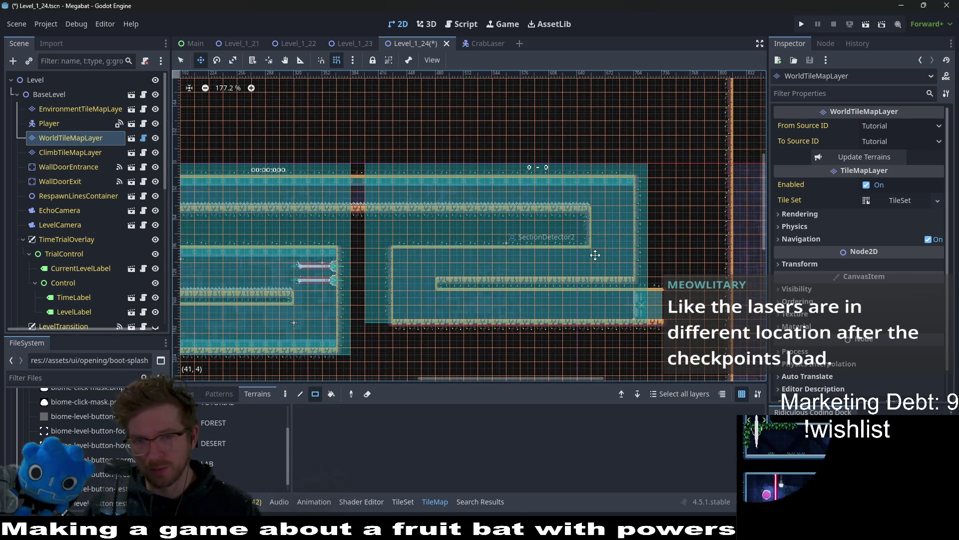
pyautogui.scroll(-2, 450, 240)
pyautogui.scroll(2, 300, 228)
pyautogui.scroll(-10, 92, 230)
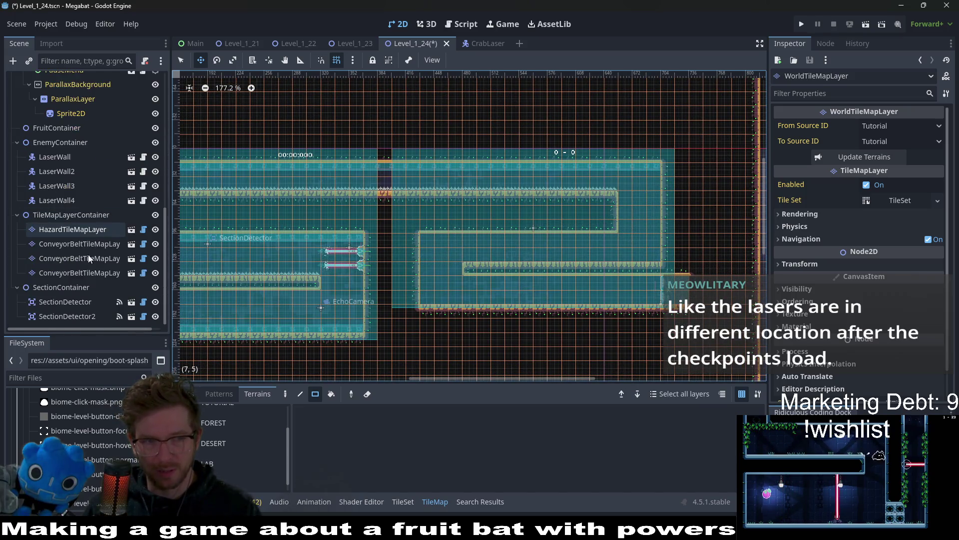
pyautogui.click(88, 215)
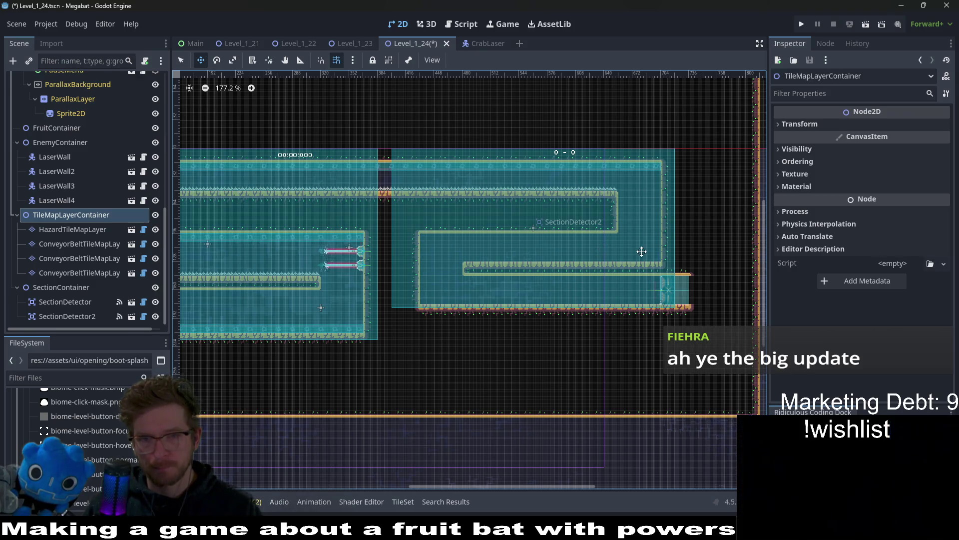
# Zoom in on the right-hand room of Level_1_24.
pyautogui.scroll(3, 642, 251)
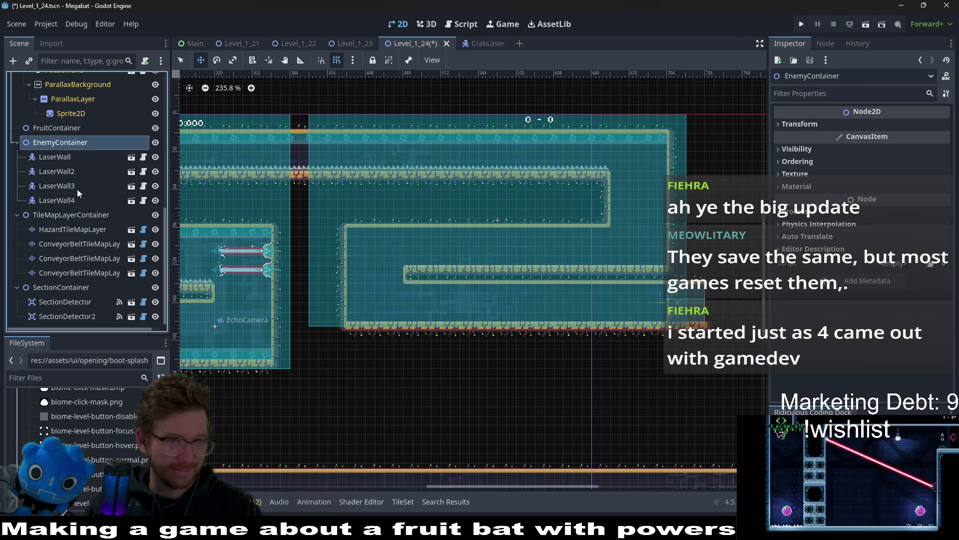
# Duplicate LaserWall4 and move the copy, LaserWall5, to the corridor's right end.
pyautogui.click(70, 200)
pyautogui.press('f')
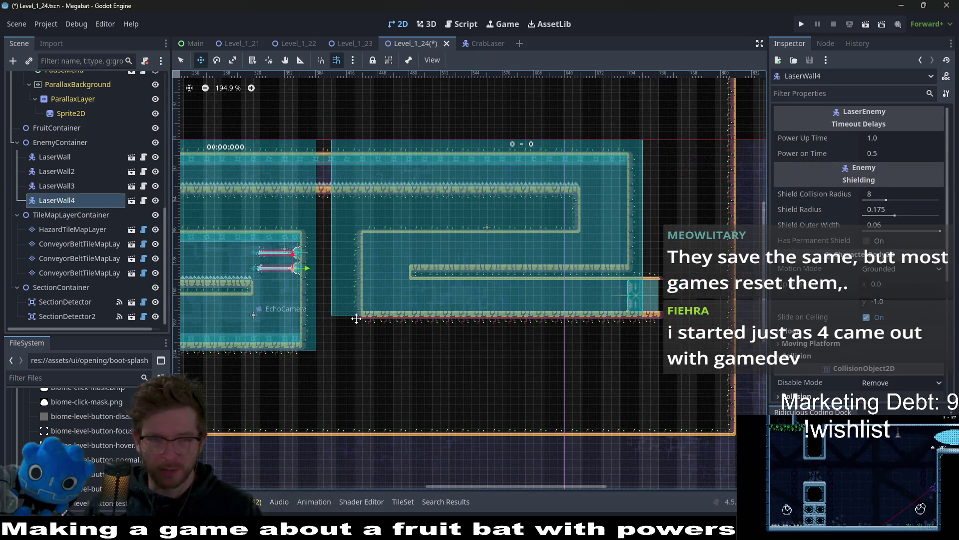
pyautogui.hotkey('ctrl', 'd')
pyautogui.moveTo(304, 269)
pyautogui.mouseDown()
pyautogui.moveTo(463, 284)
pyautogui.moveTo(634, 244)
pyautogui.mouseUp()
pyautogui.scroll(7, 618, 239)
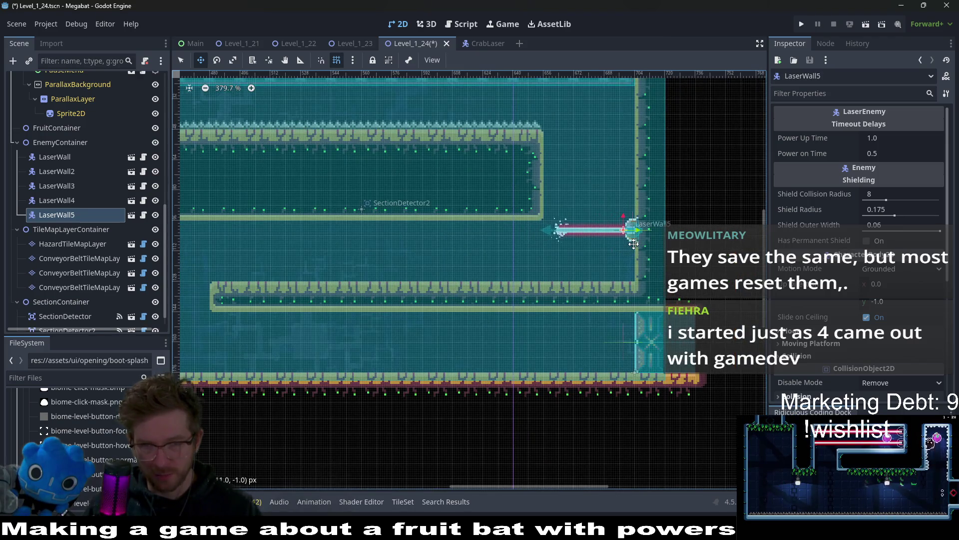
pyautogui.scroll(5, 634, 244)
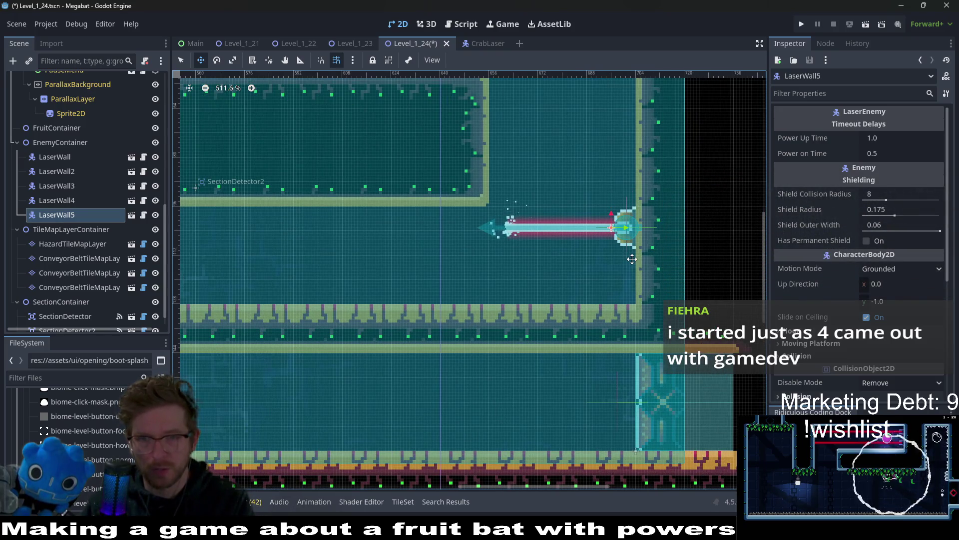
# Duplicate LaserWall5 and nudge the new LaserWall6 down below it.
pyautogui.hotkey('ctrl', 'd')
pyautogui.press('Down')
pyautogui.press('Down')
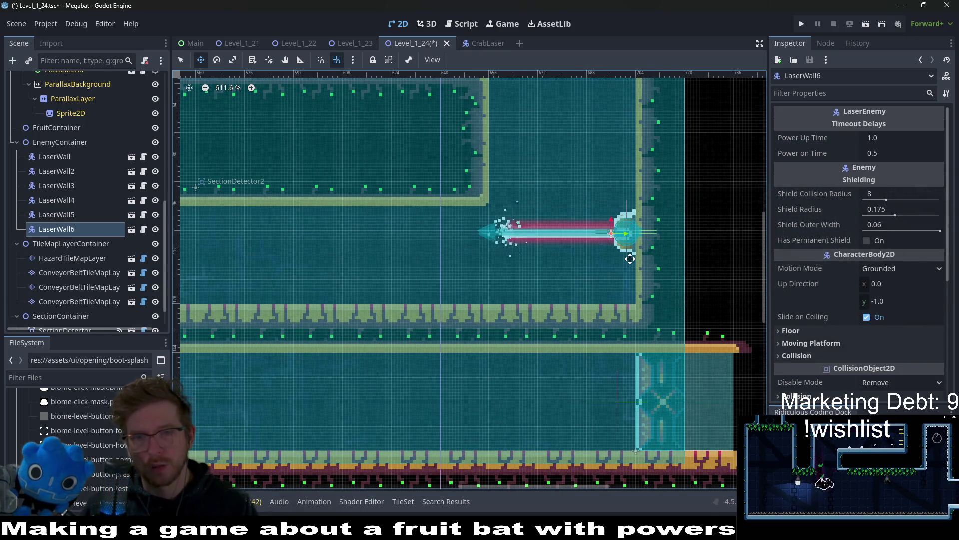
pyautogui.press('Down')
pyautogui.press('Down')
pyautogui.press('Down')
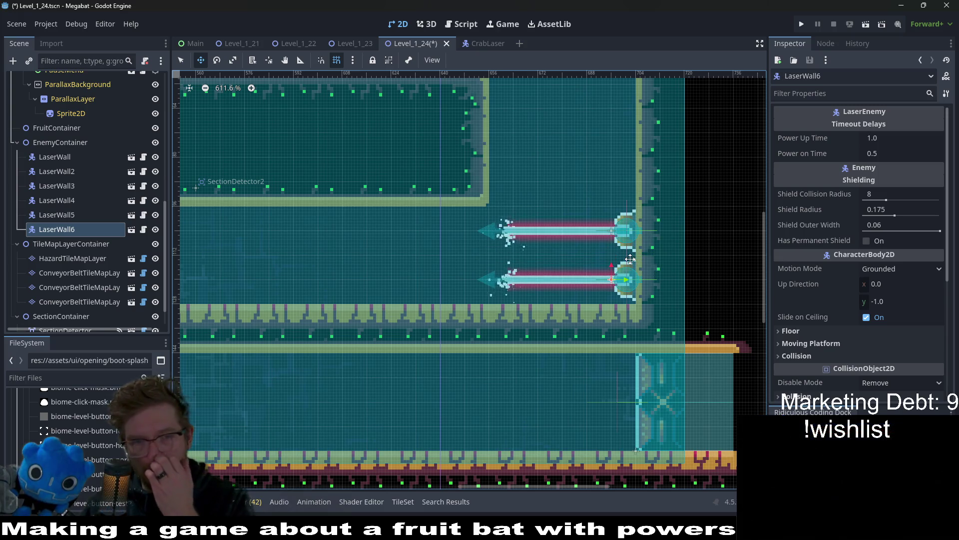
pyautogui.scroll(-5, 630, 258)
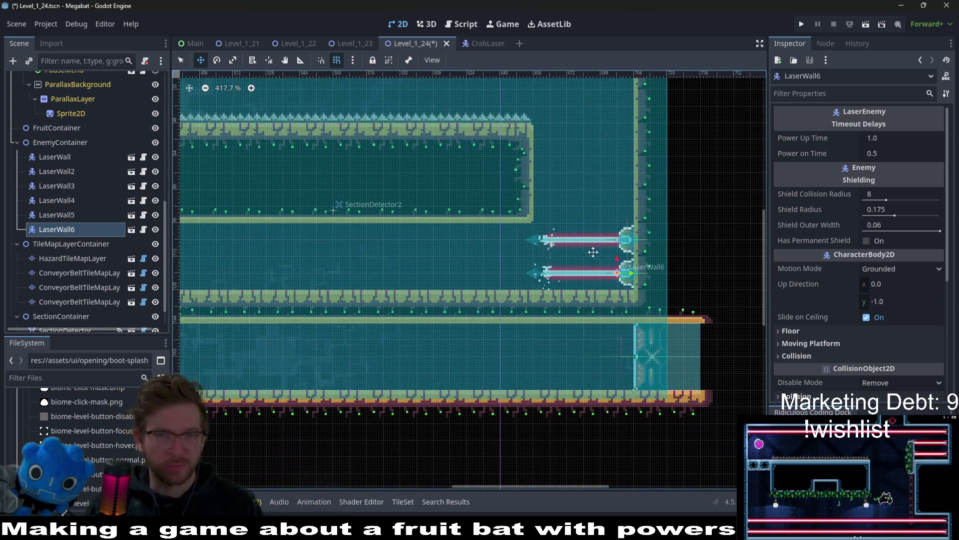
pyautogui.scroll(4, 652, 233)
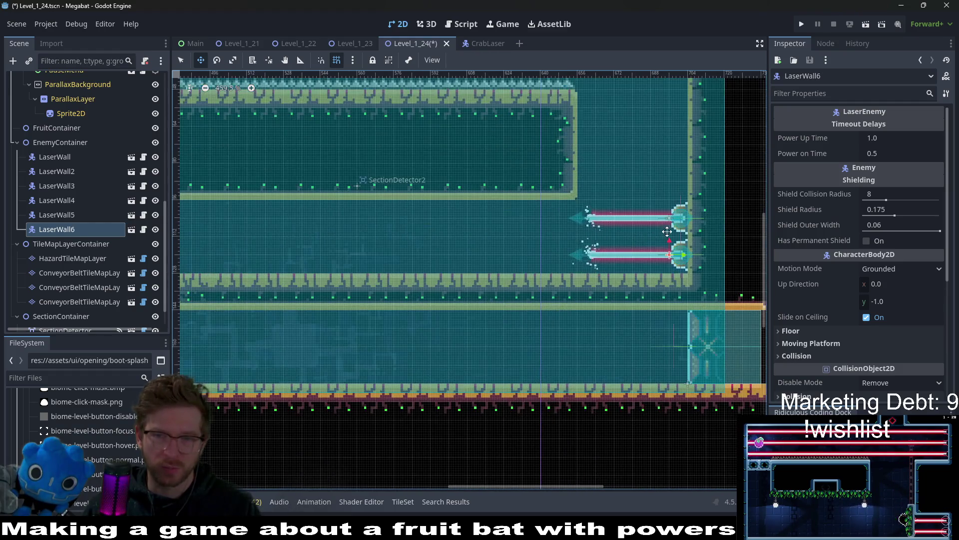
# Delete LaserWall6, leaving a single laser in the corridor.
pyautogui.keyDown('shift'); pyautogui.click(77, 214); pyautogui.keyUp('shift')
pyautogui.click(75, 228)
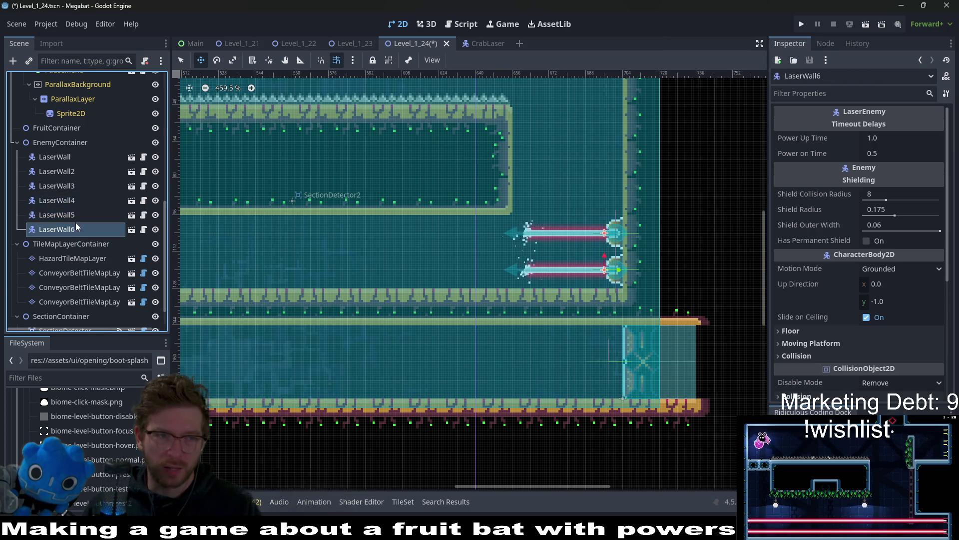
pyautogui.press('Delete')
pyautogui.press('Return')
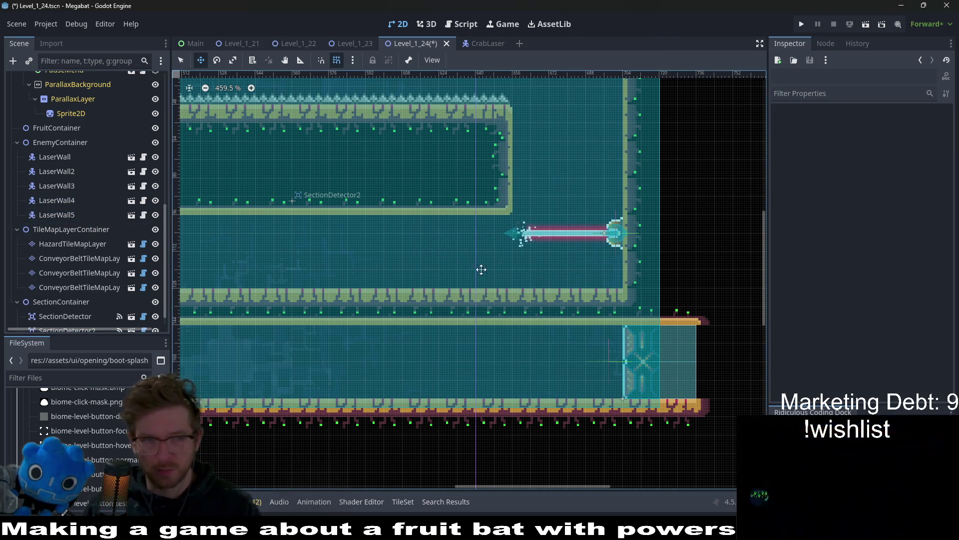
# Nudge LaserWall5 slightly lower with the arrow keys.
pyautogui.click(88, 217)
pyautogui.press('Down')
pyautogui.press('Down')
pyautogui.press('Down')
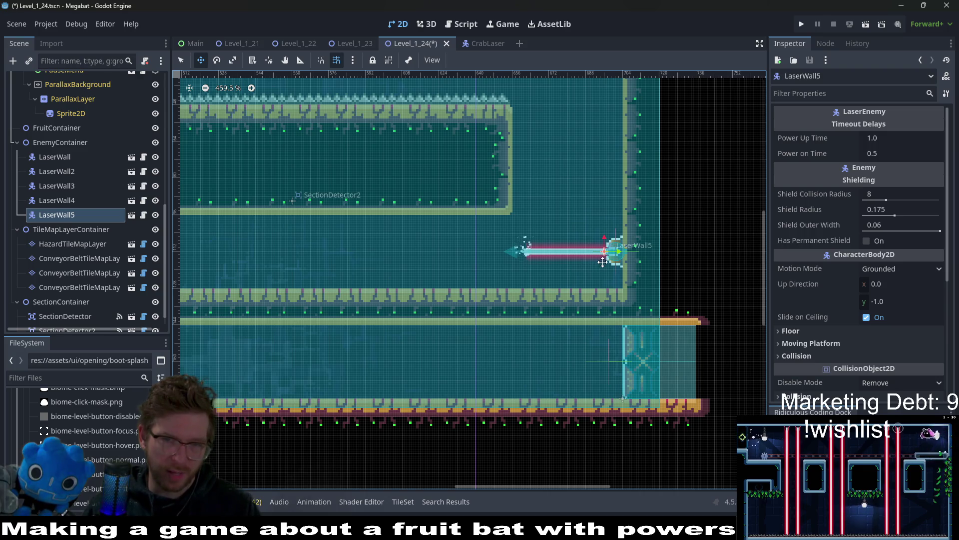
pyautogui.press('Up')
pyautogui.press('Up')
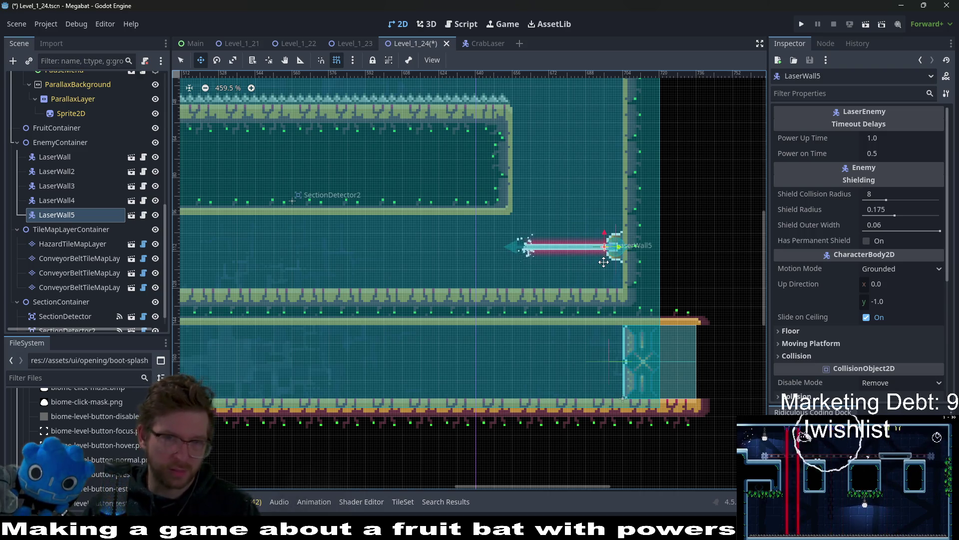
pyautogui.press('Up')
pyautogui.press('Up')
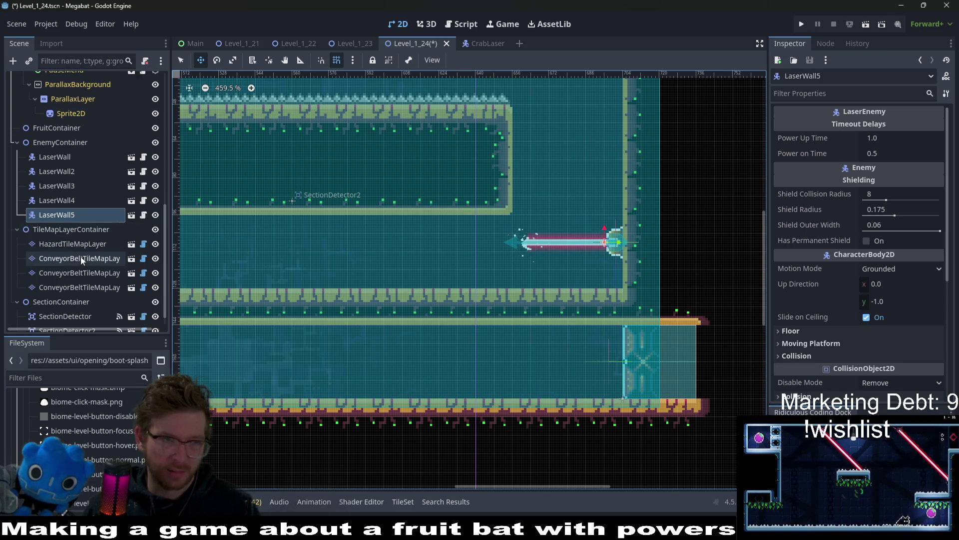
pyautogui.rightClick(86, 230)
# Instance ConveyorLine2D under TileMapLayerContainer via a 'convey' search, inspect it, then remove it.
pyautogui.click(149, 226)
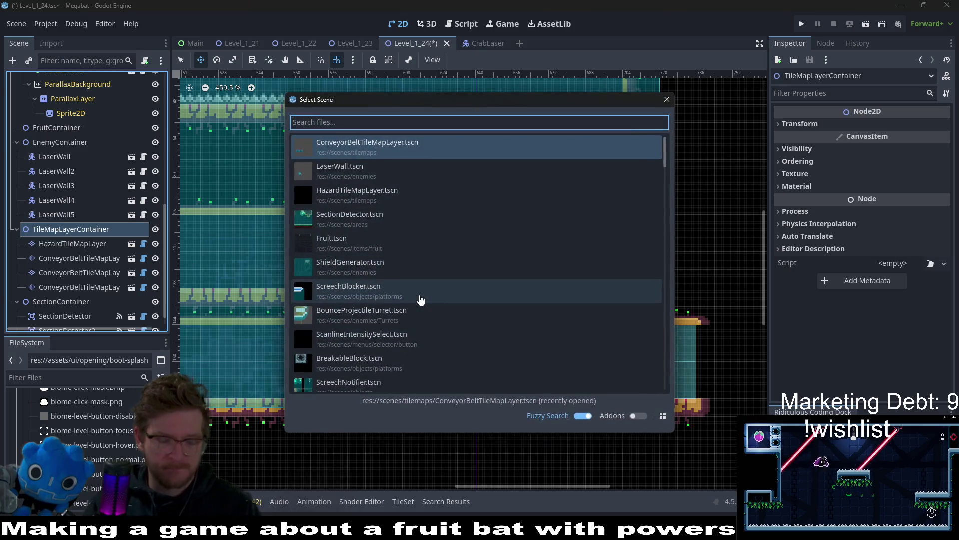
pyautogui.write('convey')
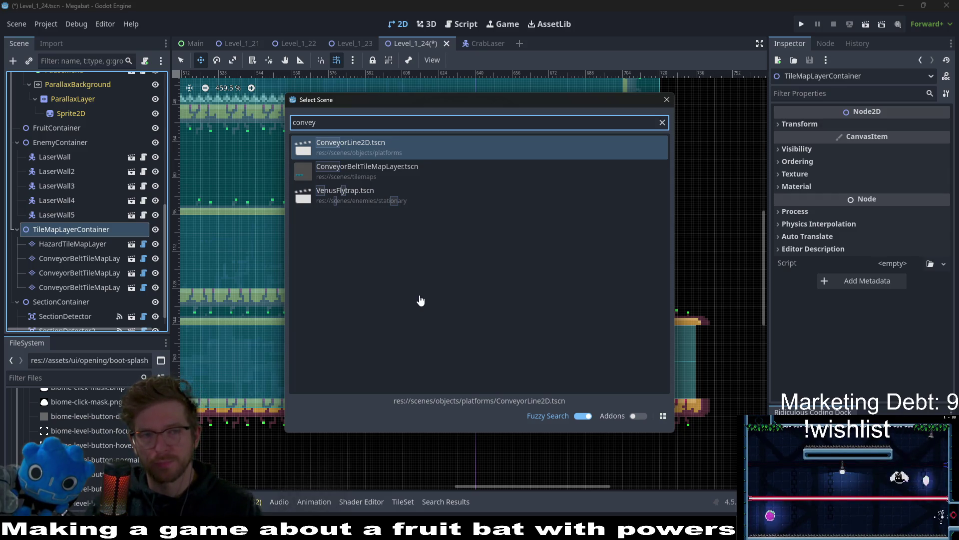
pyautogui.press('Return')
pyautogui.scroll(-10, 286, 279)
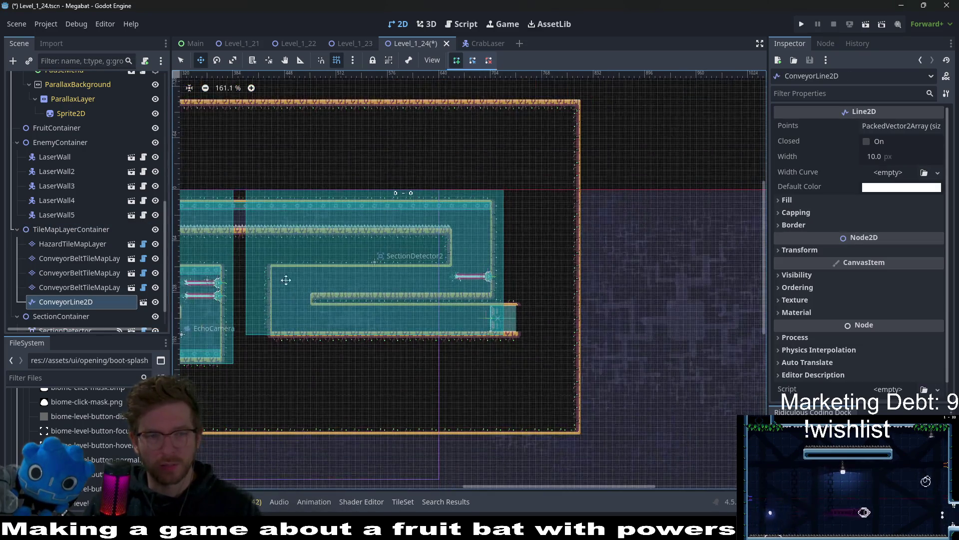
pyautogui.moveTo(286, 280)
pyautogui.mouseDown()
pyautogui.moveTo(311, 261)
pyautogui.moveTo(482, 240)
pyautogui.moveTo(621, 280)
pyautogui.mouseUp()
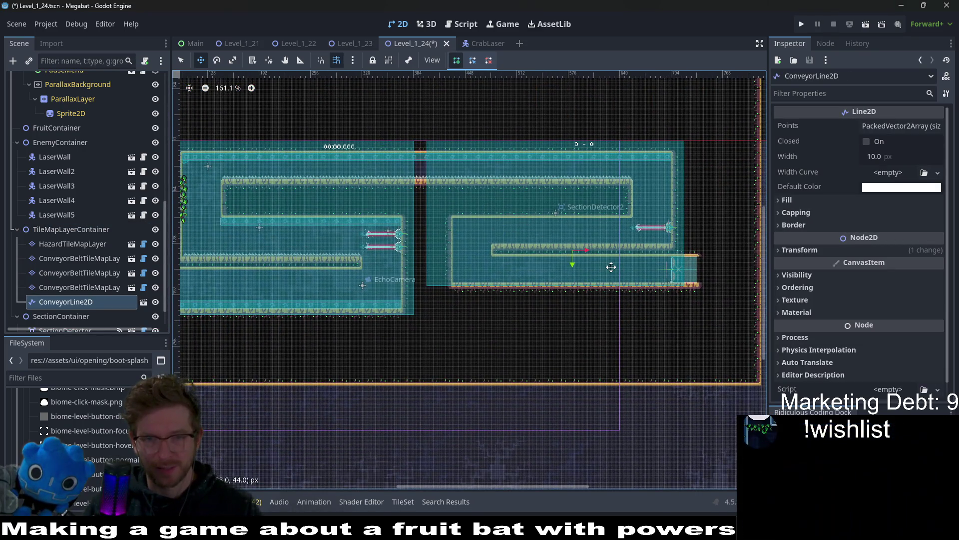
pyautogui.moveTo(328, 232); pyautogui.dragTo(511, 239)
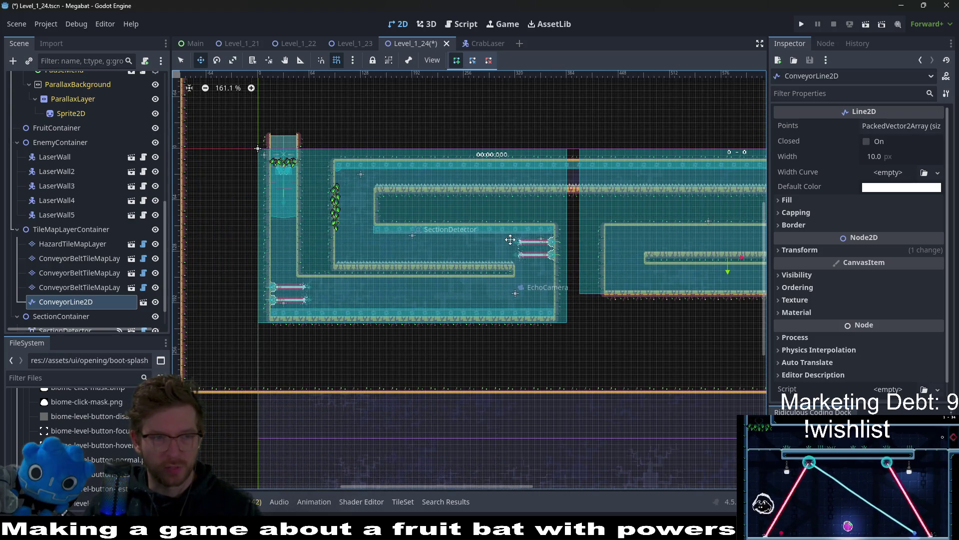
pyautogui.moveTo(65, 302); pyautogui.dragTo(92, 274)
# Instance ConveyorBeltTileMapLayer.tscn under TileMapLayerContainer via a 'conveyor' search.
pyautogui.rightClick(93, 235)
pyautogui.click(125, 227)
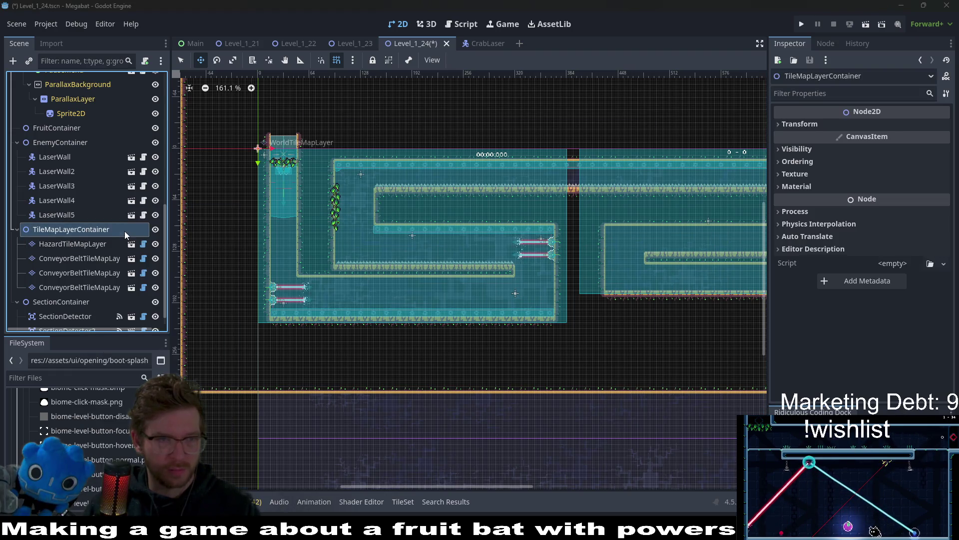
pyautogui.write('conveyor')
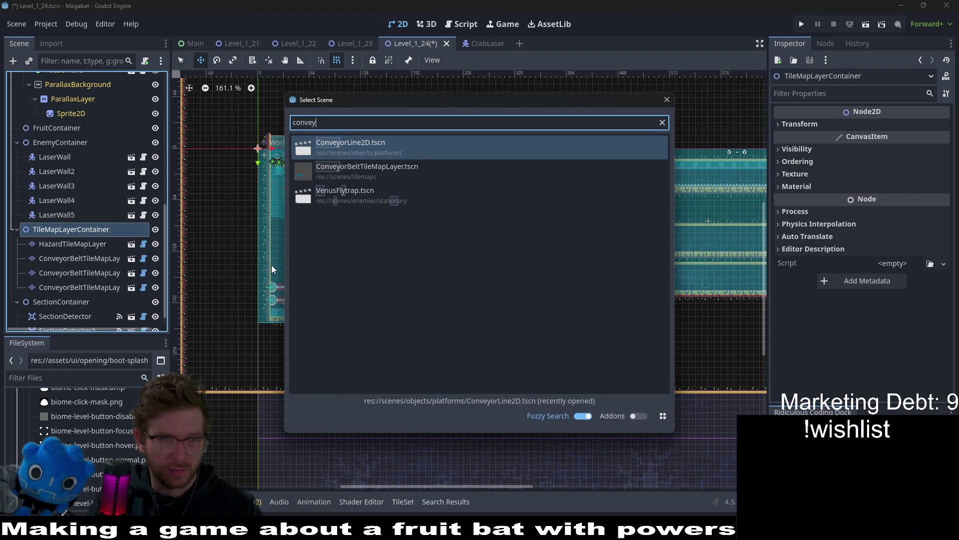
pyautogui.press('Return')
# Shift ConveyorBeltTileMapLayer4 right to line up with the platforms and pick the top-right conveyor terrain.
pyautogui.moveTo(292, 194)
pyautogui.mouseDown()
pyautogui.moveTo(583, 256)
pyautogui.moveTo(673, 295)
pyautogui.moveTo(634, 265)
pyautogui.mouseUp()
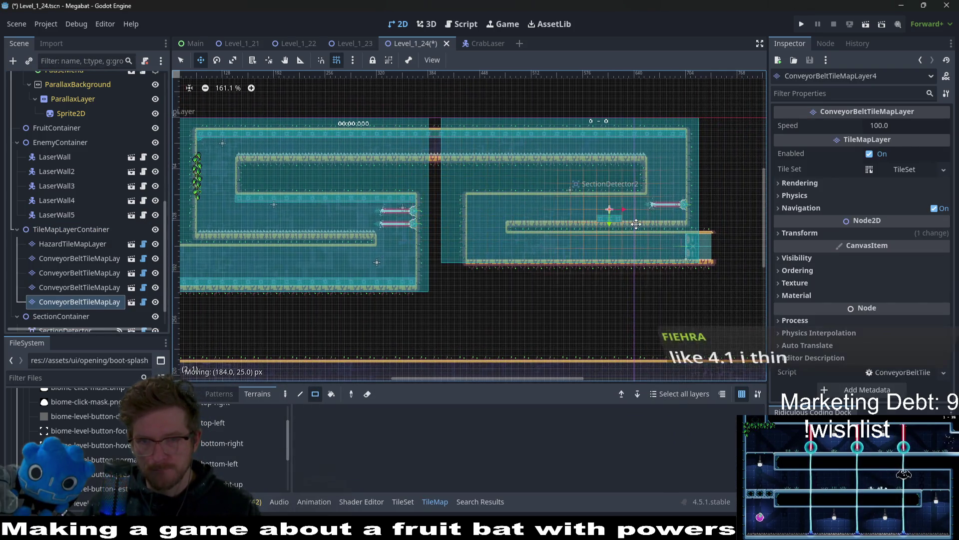
pyautogui.scroll(8, 532, 231)
pyautogui.moveTo(532, 231); pyautogui.dragTo(617, 224)
pyautogui.scroll(7, 618, 224)
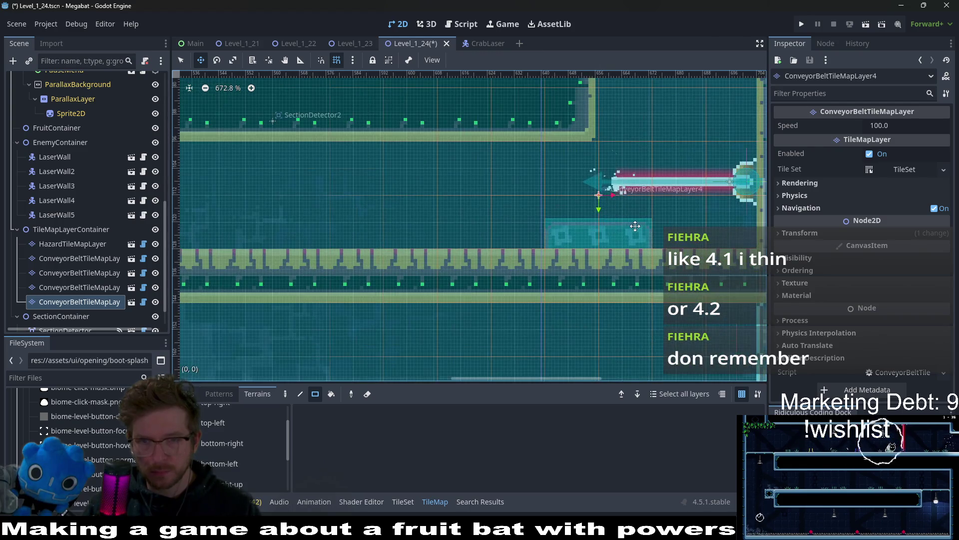
pyautogui.scroll(-5, 635, 226)
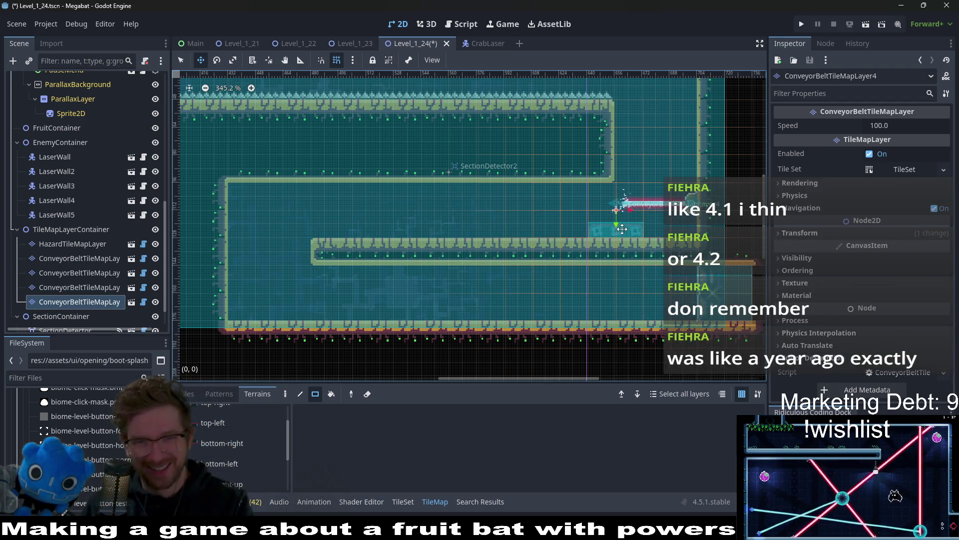
pyautogui.scroll(4, 624, 229)
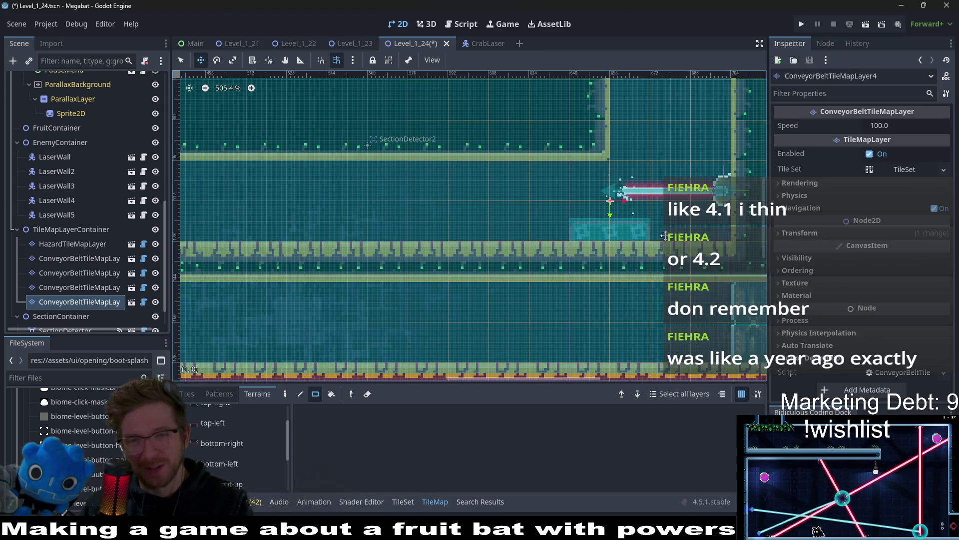
pyautogui.scroll(-4, 648, 235)
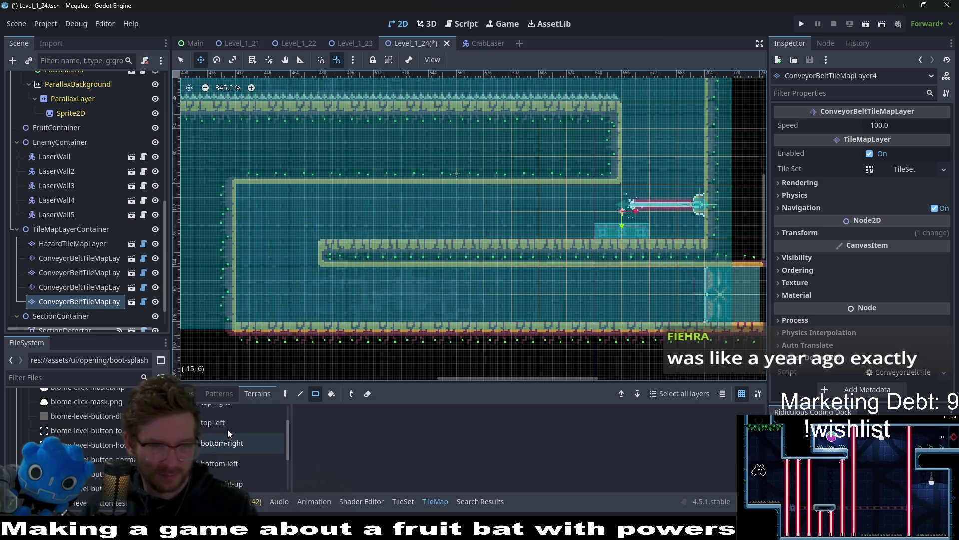
pyautogui.scroll(2, 270, 425)
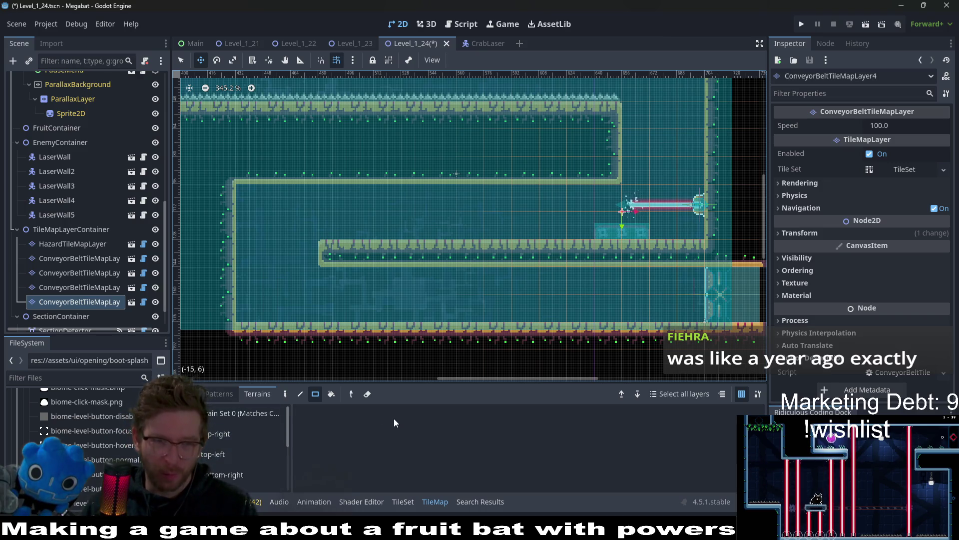
pyautogui.click(237, 439)
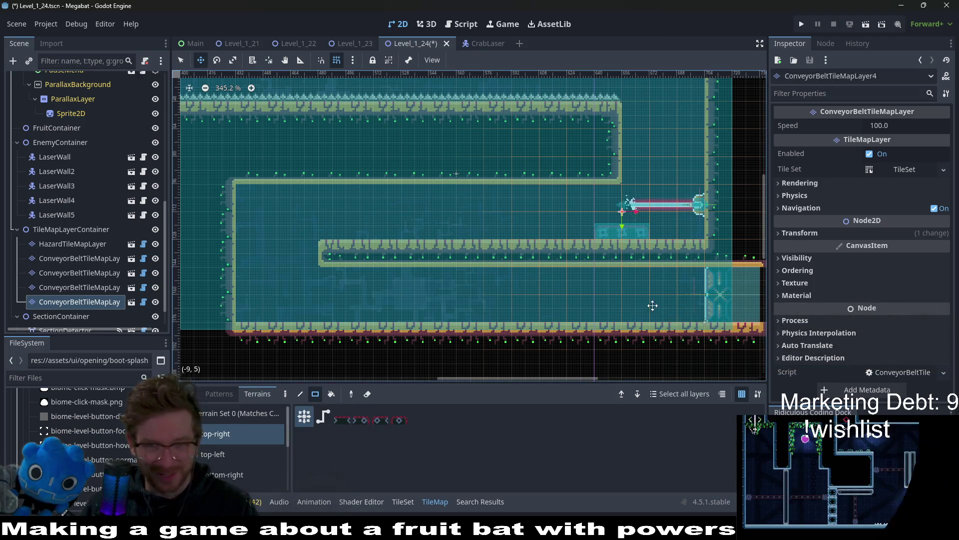
# Paint a conveyor belt strip of tiles along the top of the middle platform.
pyautogui.press('q')
pyautogui.moveTo(656, 233); pyautogui.dragTo(683, 234)
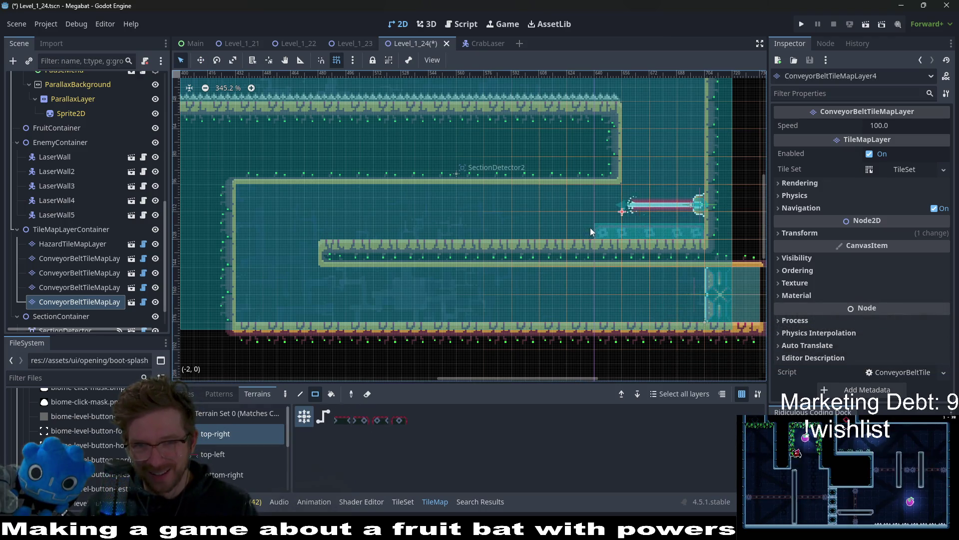
pyautogui.moveTo(589, 227); pyautogui.dragTo(337, 232)
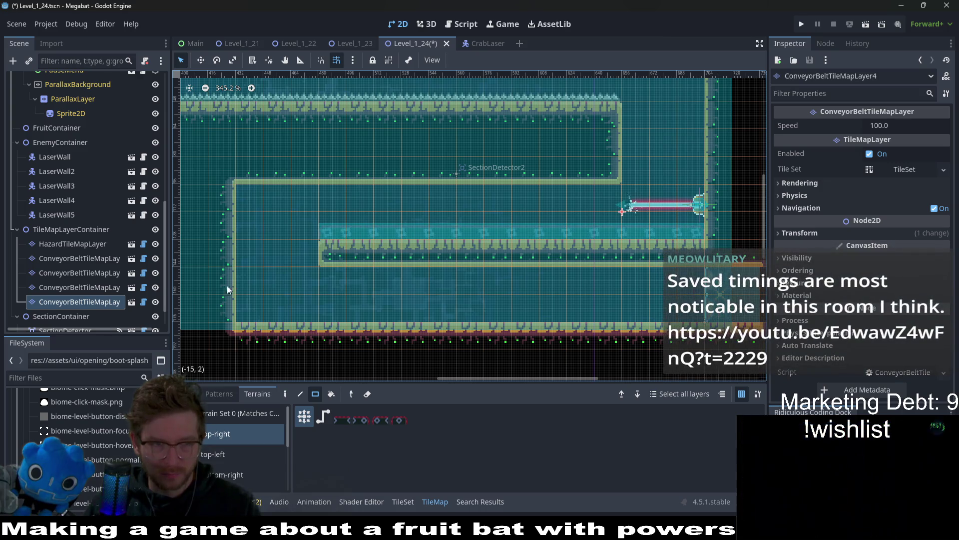
# Instance ConveyorBeltTileMapLayer.tscn under TileMapLayerContainer as ConveyorBeltTileMapLayer5 and move it into place.
pyautogui.click(79, 229)
pyautogui.rightClick(129, 229)
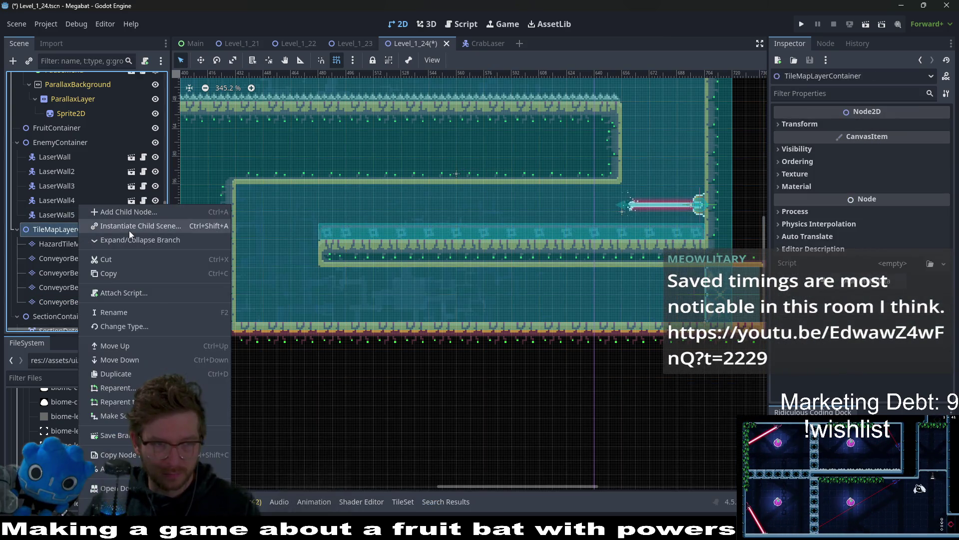
pyautogui.click(175, 225)
pyautogui.write('convey')
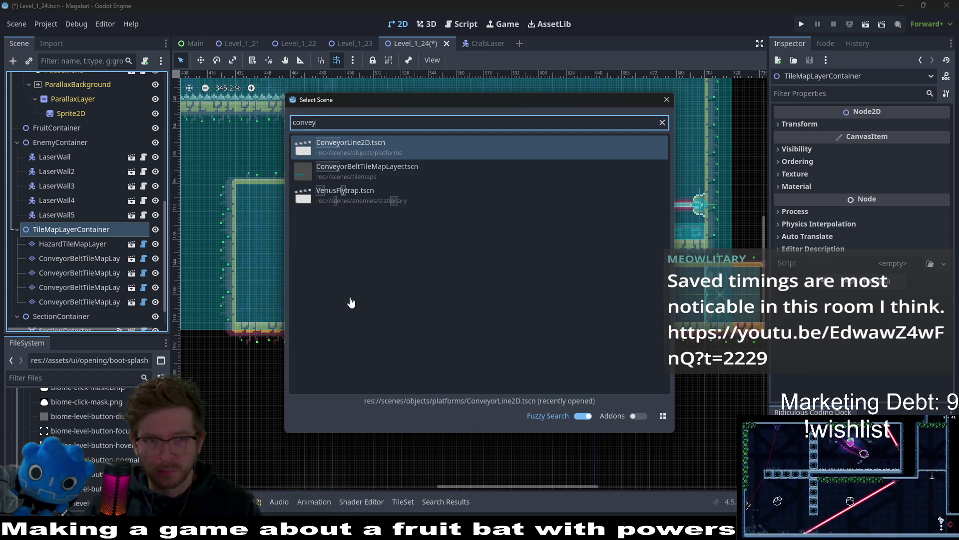
pyautogui.press('Down')
pyautogui.press('Return')
pyautogui.scroll(-5, 427, 262)
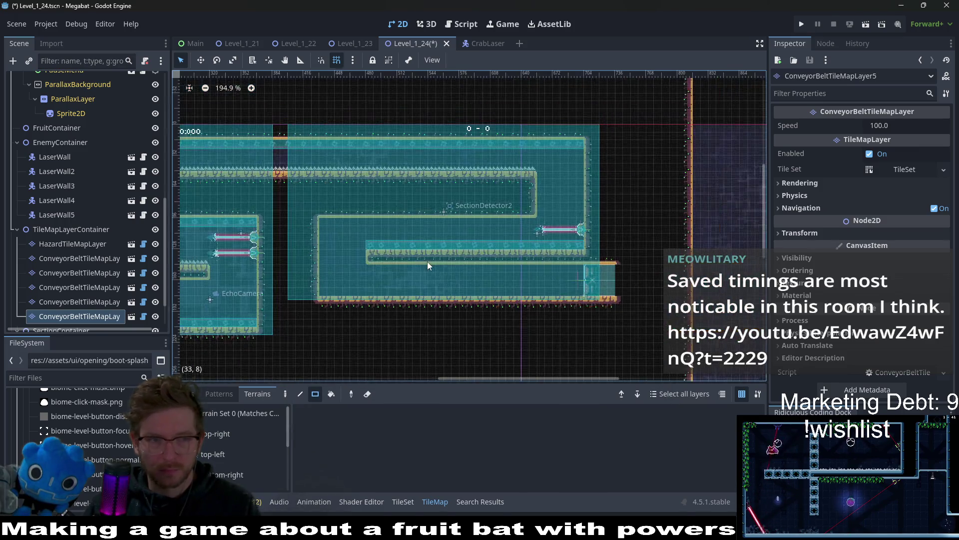
pyautogui.press('w')
pyautogui.moveTo(394, 235); pyautogui.dragTo(497, 270)
pyautogui.scroll(5, 510, 274)
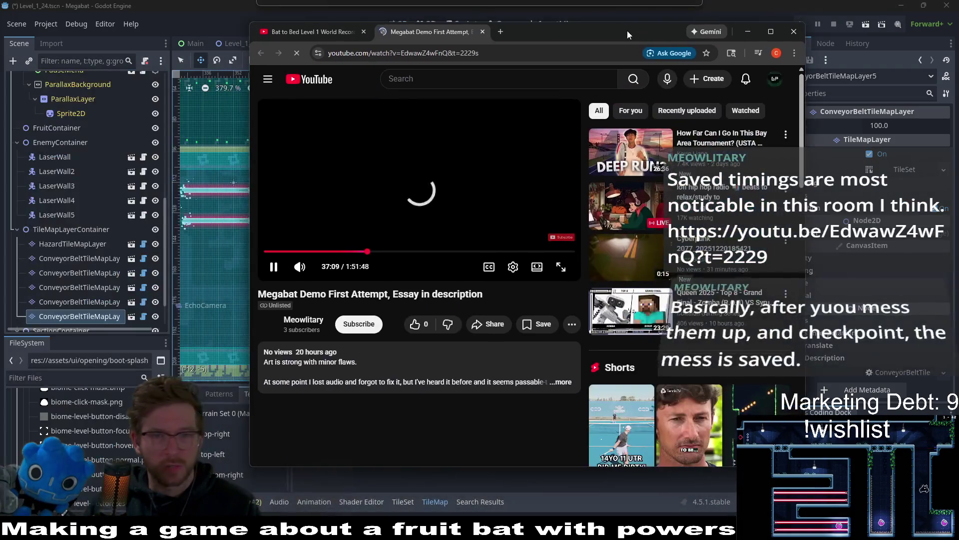
# Play through the Megabat demo video, pausing on level 2-7's crossing-laser room at 37:36, then return to Godot.
pyautogui.doubleClick(627, 31)
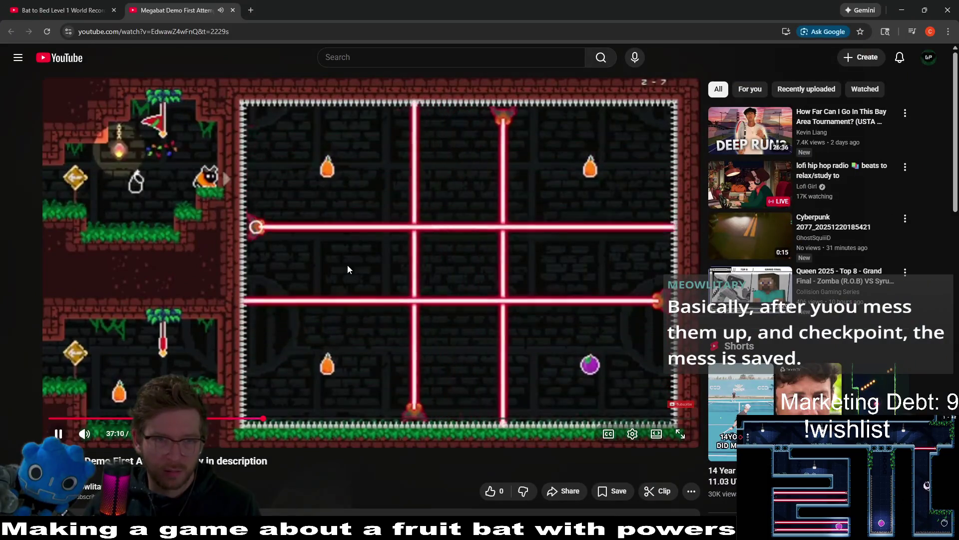
pyautogui.click(360, 278)
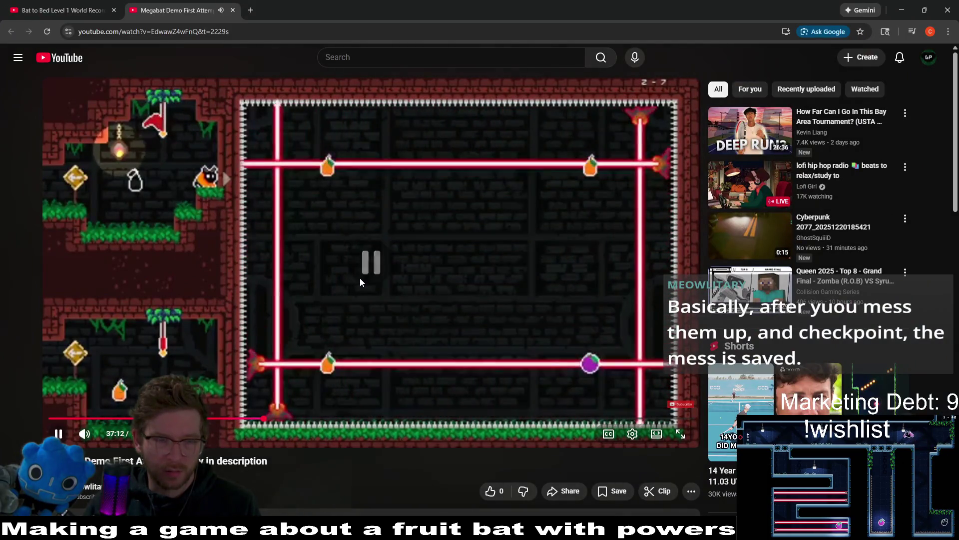
pyautogui.press('Left')
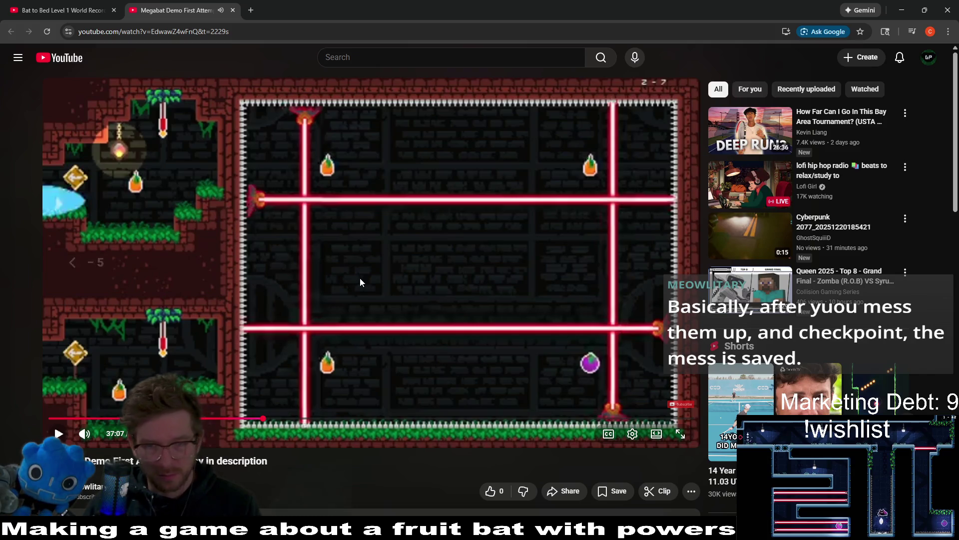
pyautogui.press('space')
pyautogui.press('space')
pyautogui.press('space')
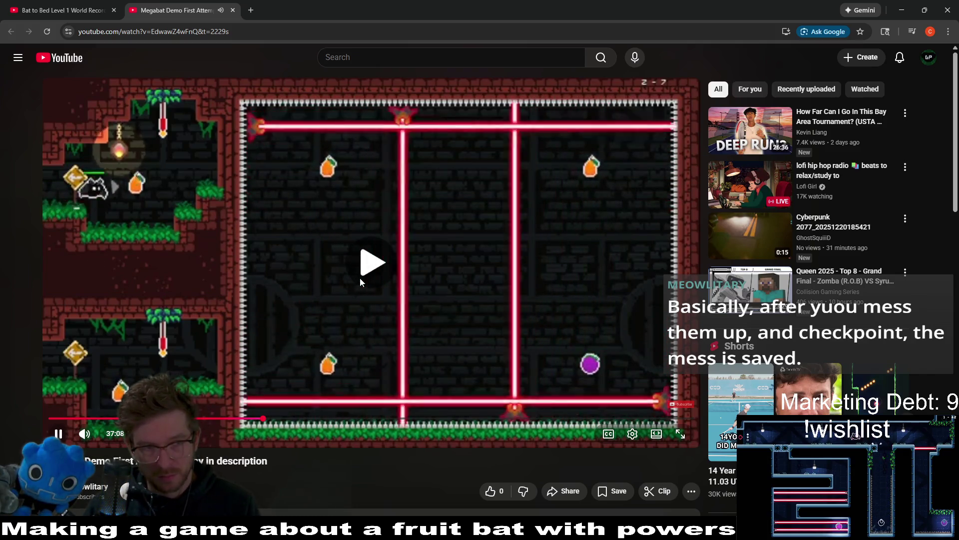
pyautogui.press('space')
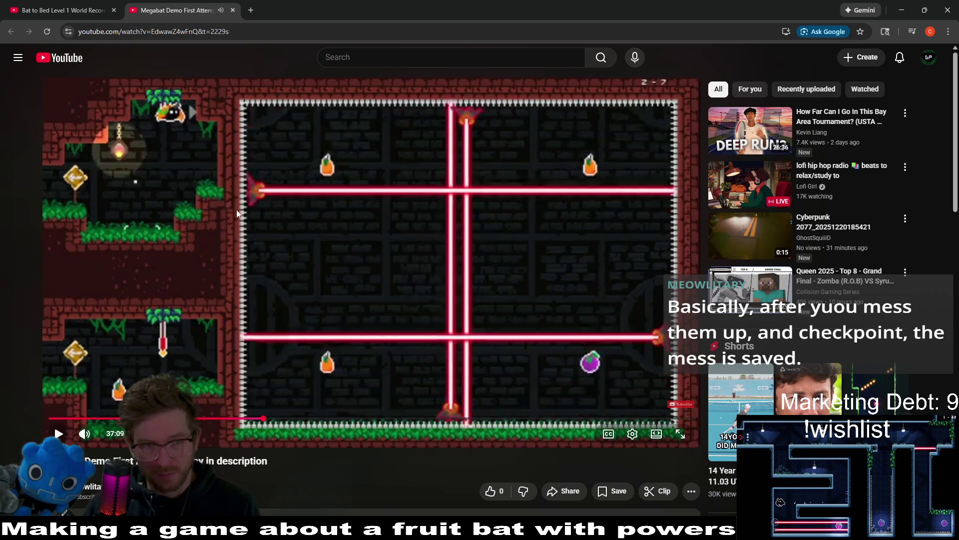
pyautogui.press('space')
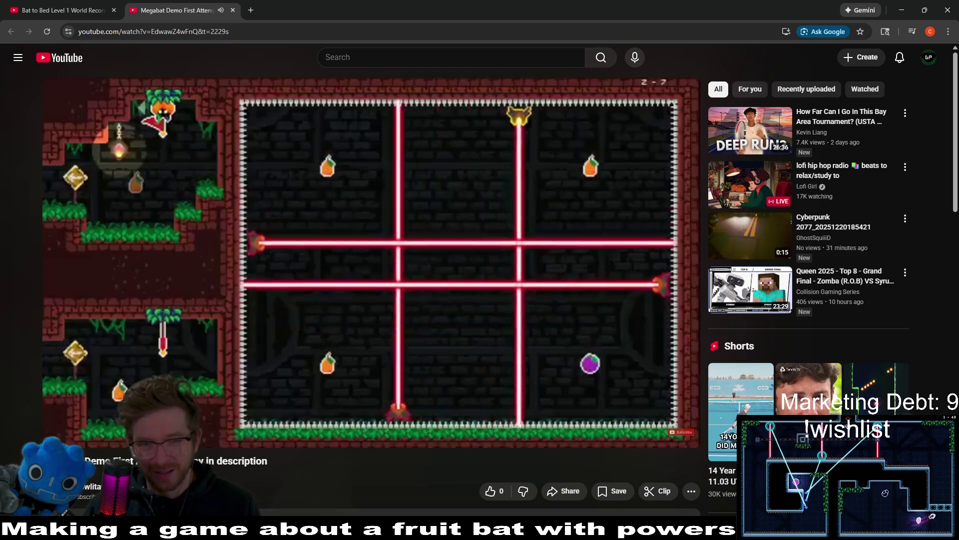
pyautogui.click(375, 312)
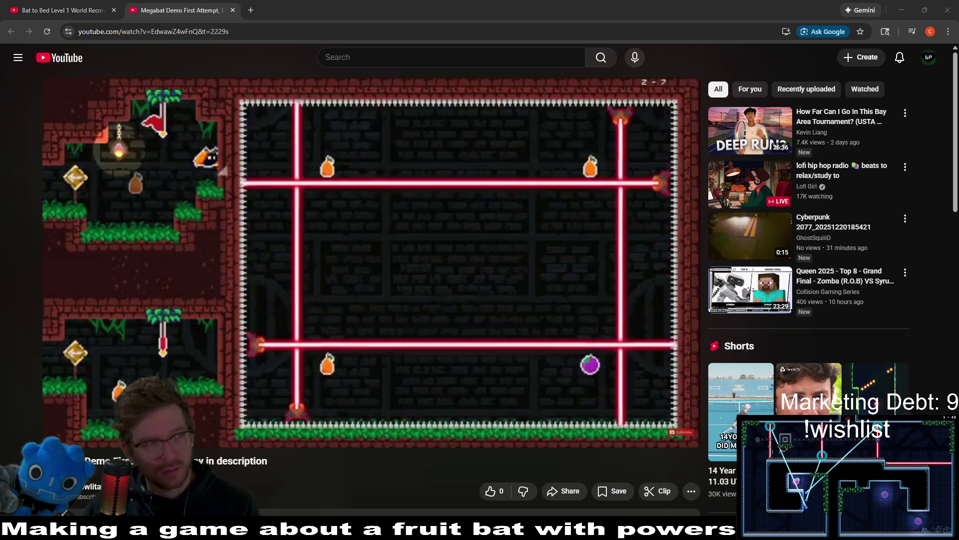
pyautogui.click(461, 270)
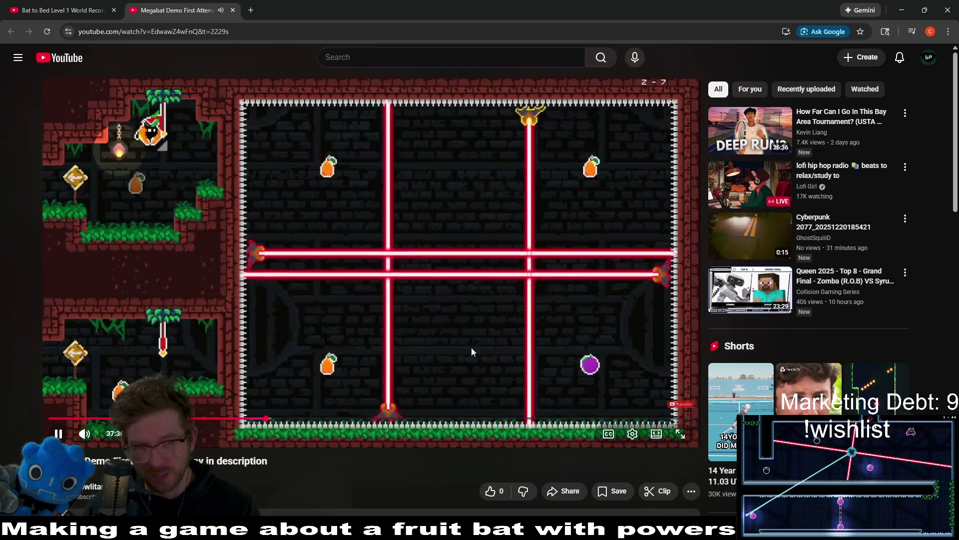
pyautogui.click(492, 334)
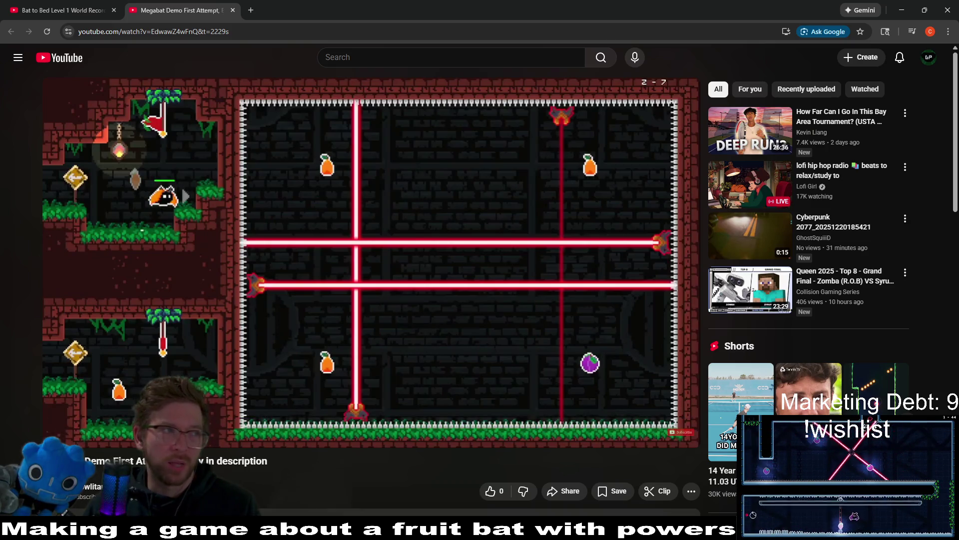
pyautogui.moveTo(196, 268)
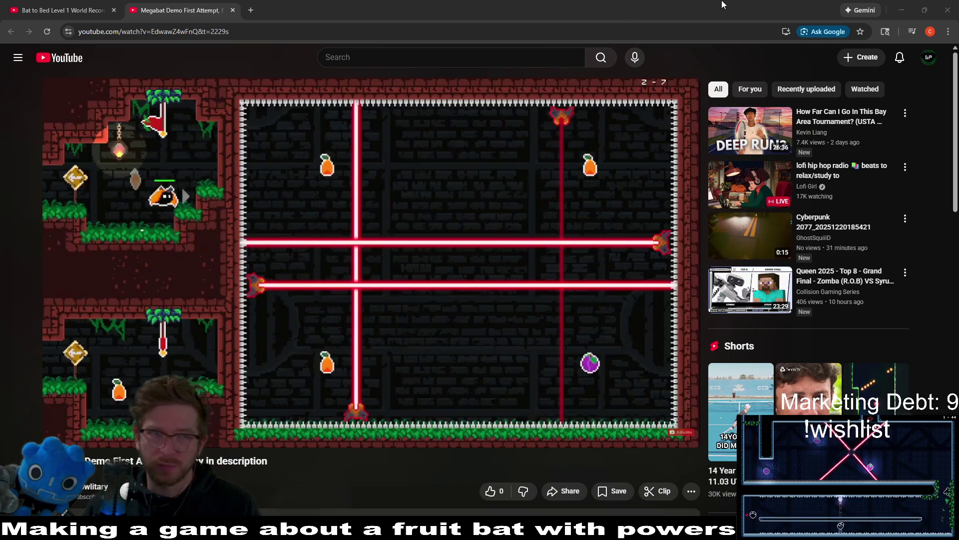
pyautogui.hotkey('alt', 'Tab')
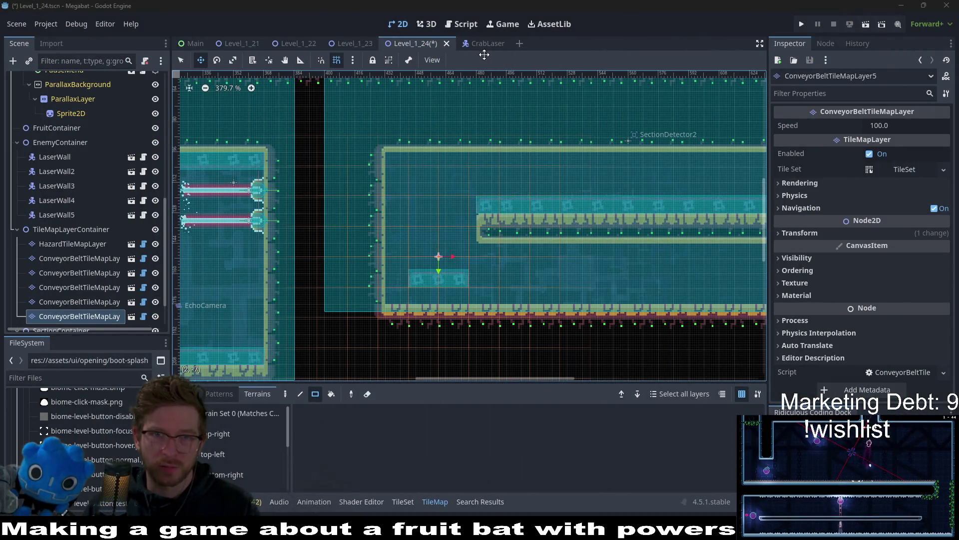
# Open the CrabLaser scene's script and select the direction variable on line 21.
pyautogui.click(482, 44)
pyautogui.click(148, 80)
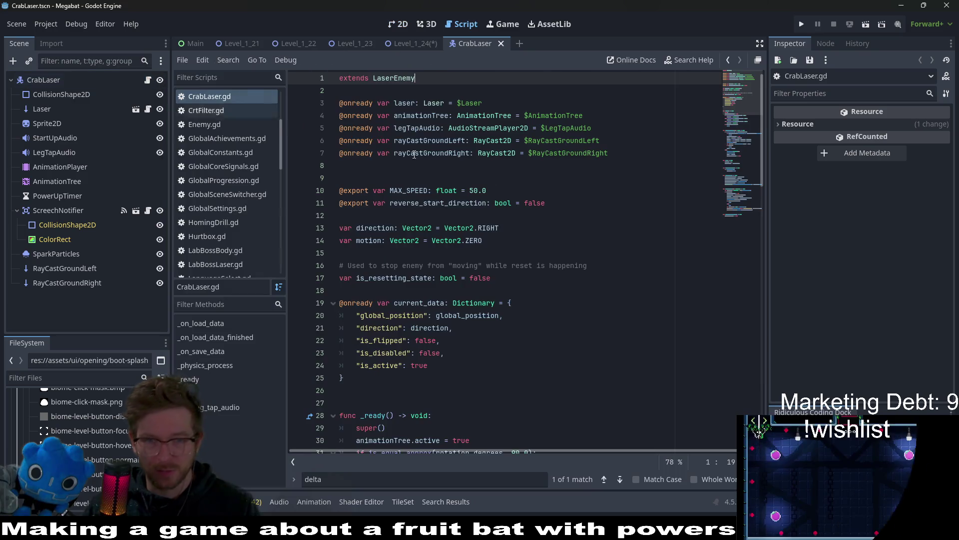
pyautogui.scroll(-3, 604, 264)
pyautogui.doubleClick(379, 228)
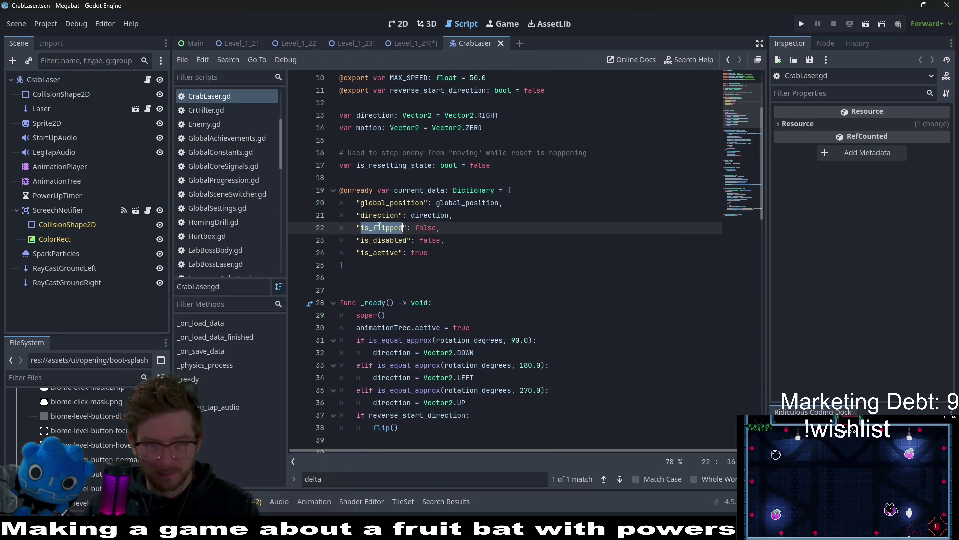
pyautogui.doubleClick(377, 218)
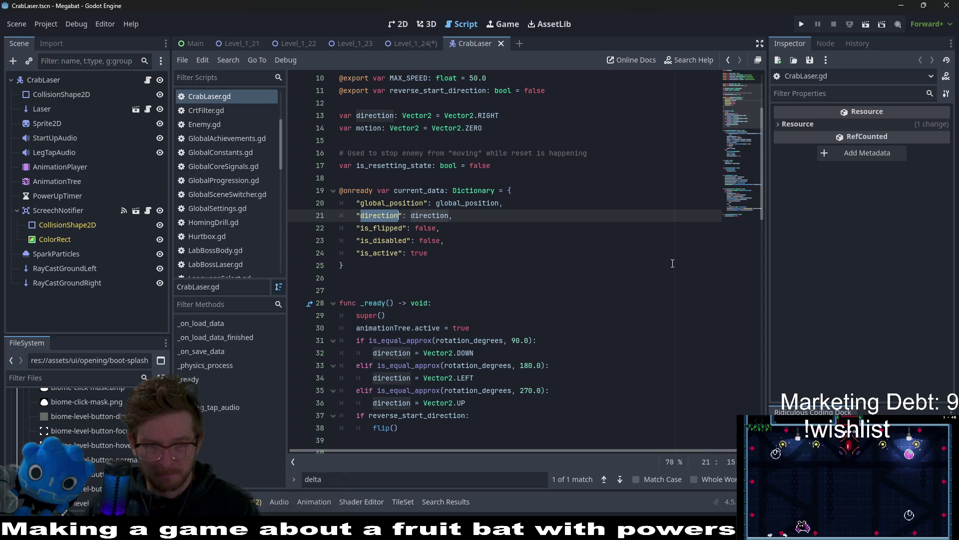
# Search CrabLaser.gd for 'direction' and step through its uses, including the save-data function.
pyautogui.hotkey('ctrl', 'f')
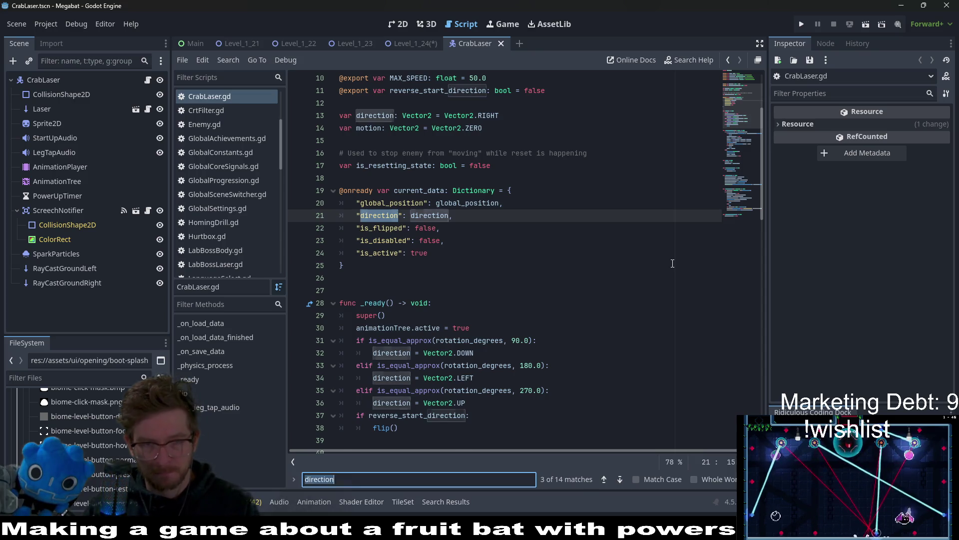
pyautogui.press('Return')
pyautogui.press('Return')
pyautogui.press('Return')
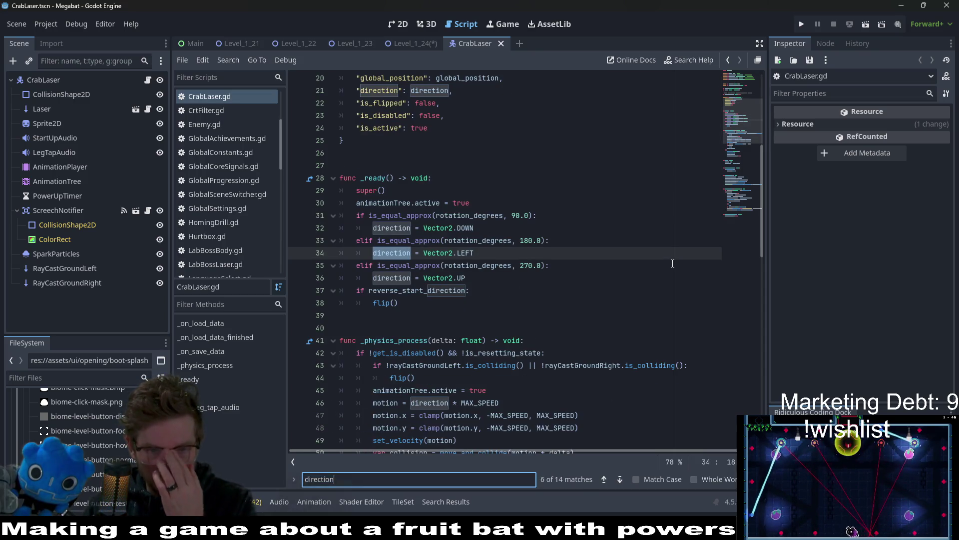
pyautogui.press('Return')
pyautogui.press('Return')
pyautogui.press('Return')
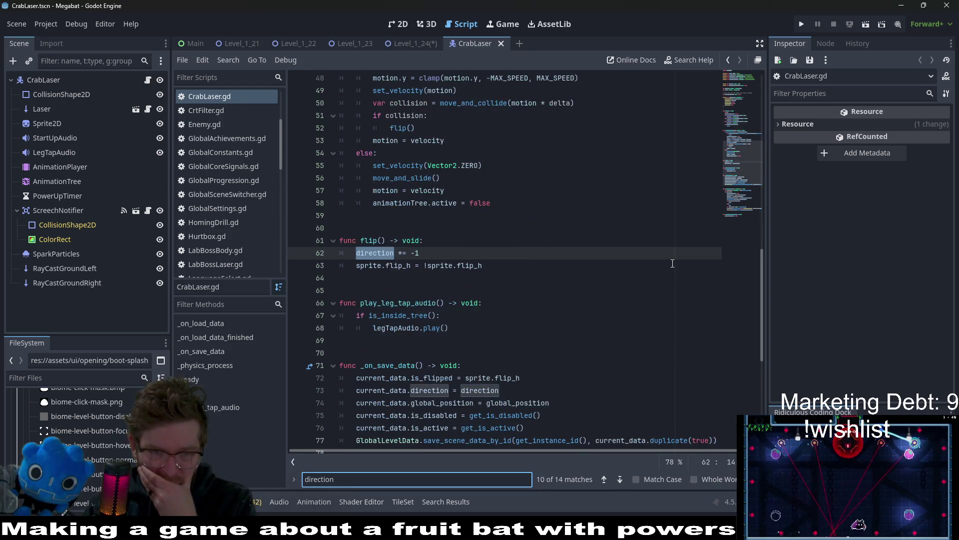
pyautogui.press('Return')
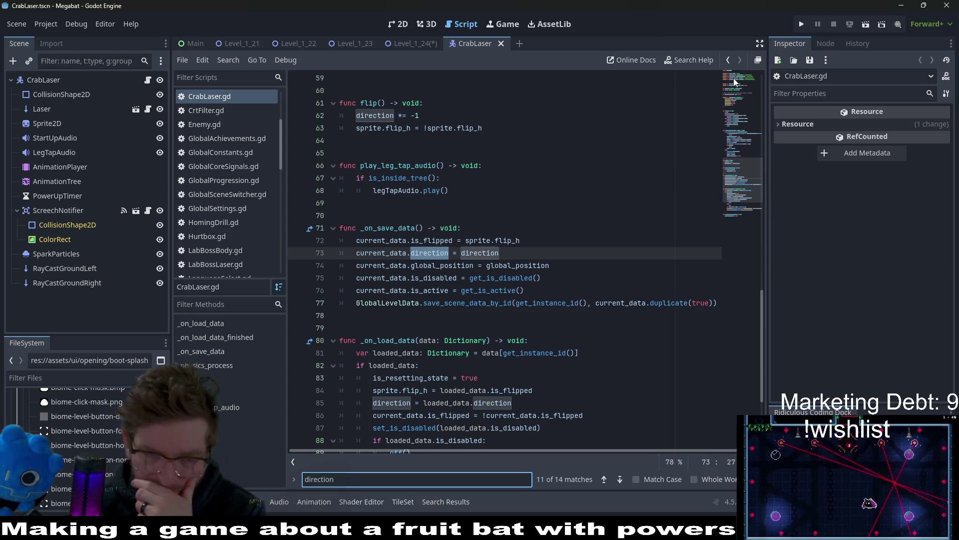
pyautogui.scroll(-1, 673, 188)
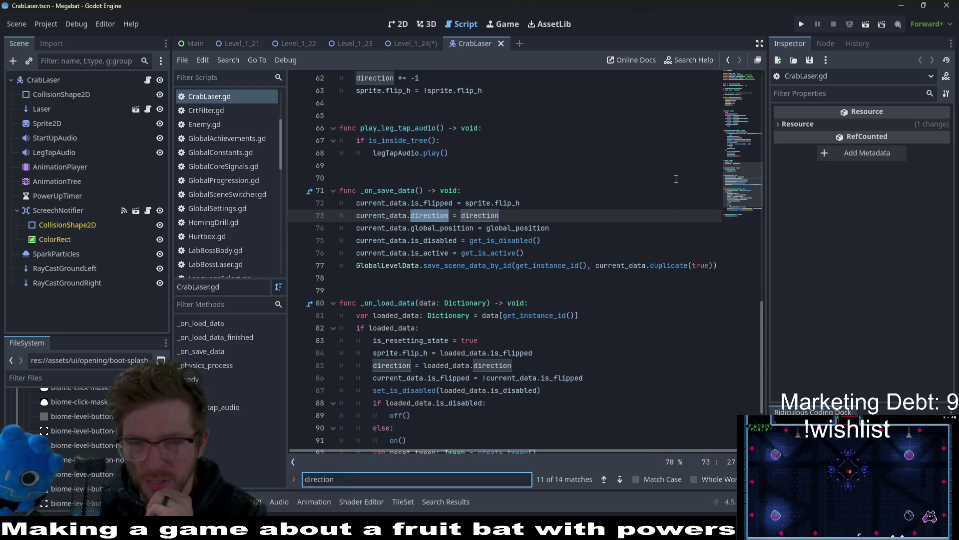
pyautogui.scroll(-1, 675, 179)
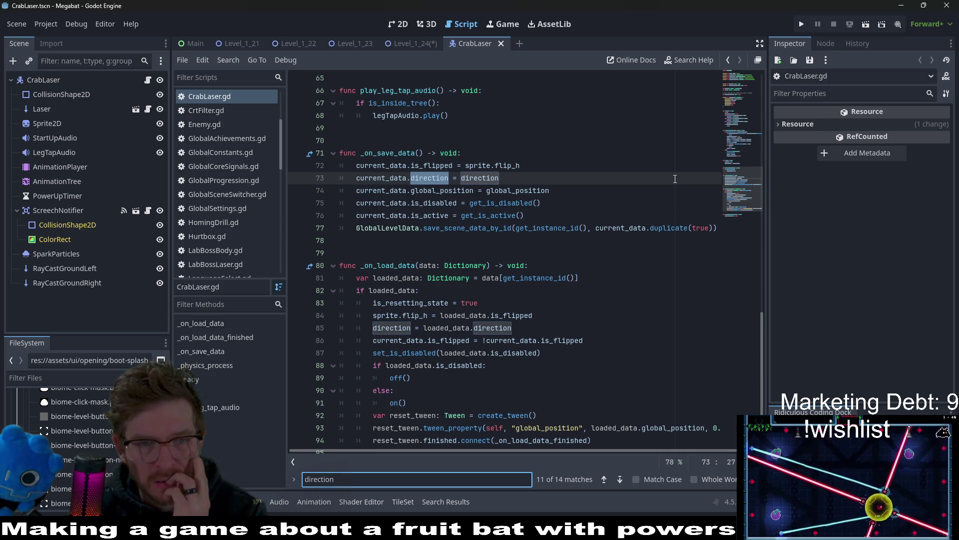
pyautogui.scroll(-1, 672, 179)
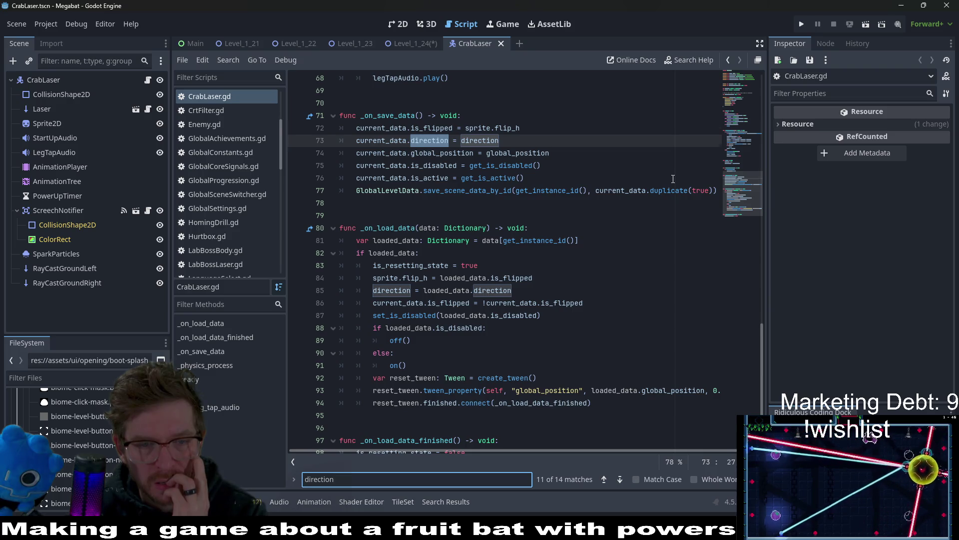
pyautogui.scroll(-1, 673, 179)
pyautogui.scroll(8, 667, 188)
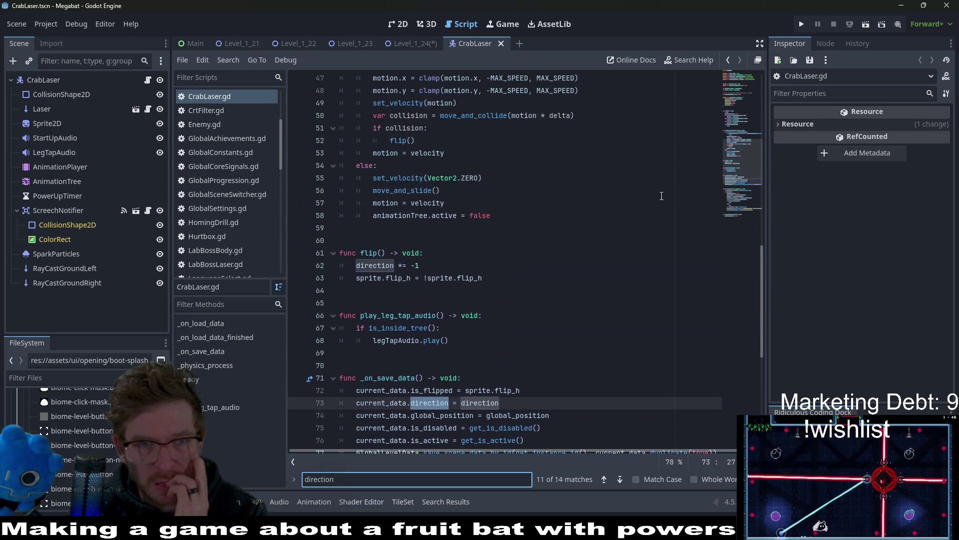
pyautogui.scroll(3, 661, 195)
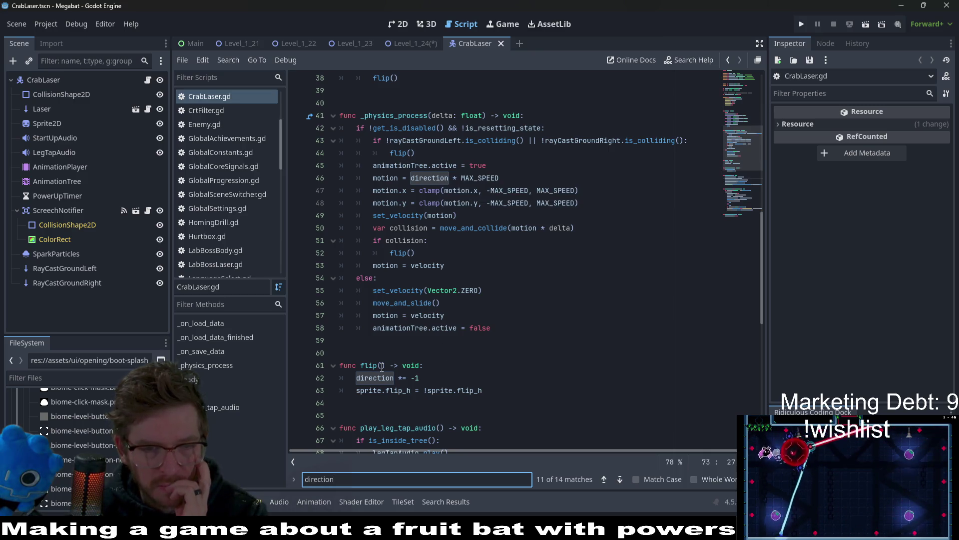
# Select the flip() call on line 61.
pyautogui.moveTo(385, 366); pyautogui.dragTo(361, 365)
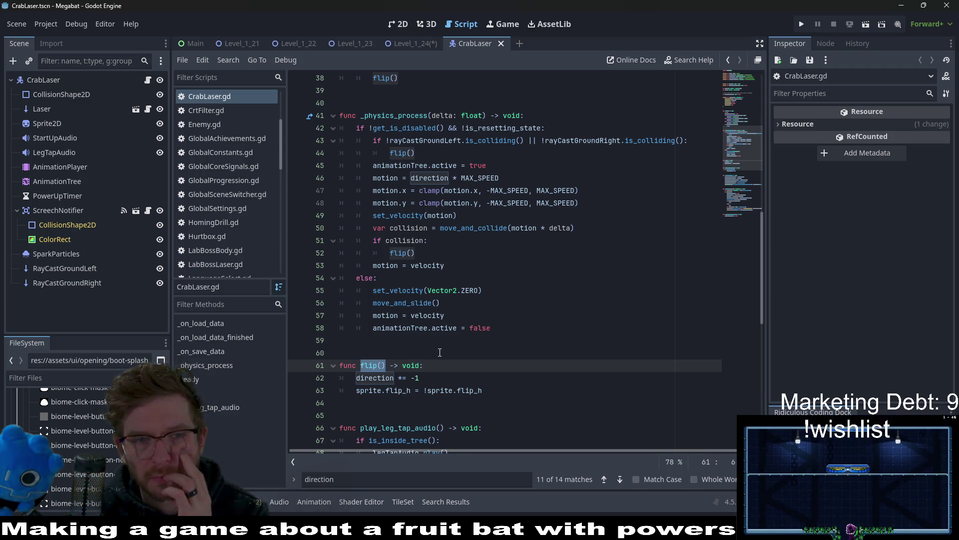
pyautogui.click(383, 365)
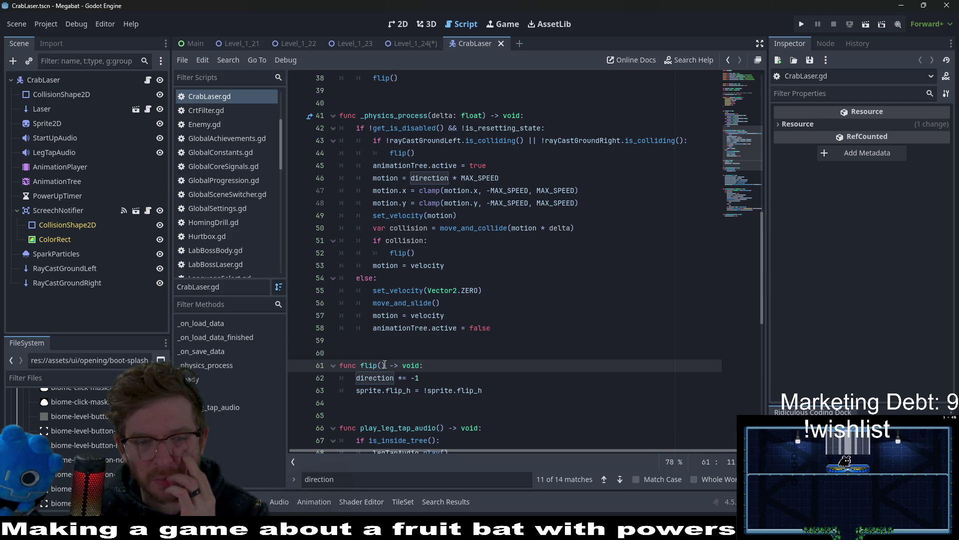
pyautogui.moveTo(385, 364); pyautogui.dragTo(362, 366)
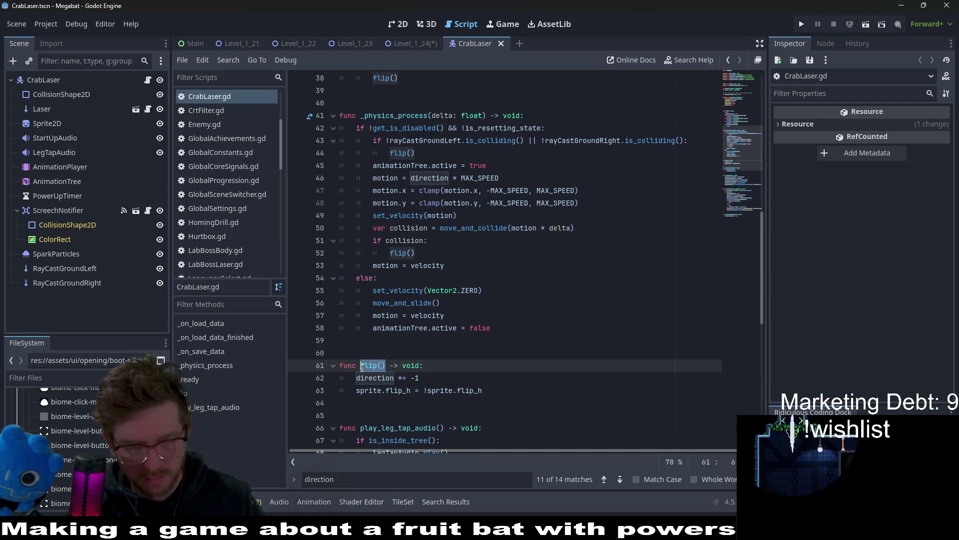
pyautogui.hotkey('ctrl', 'f')
pyautogui.press('Return')
pyautogui.press('Return')
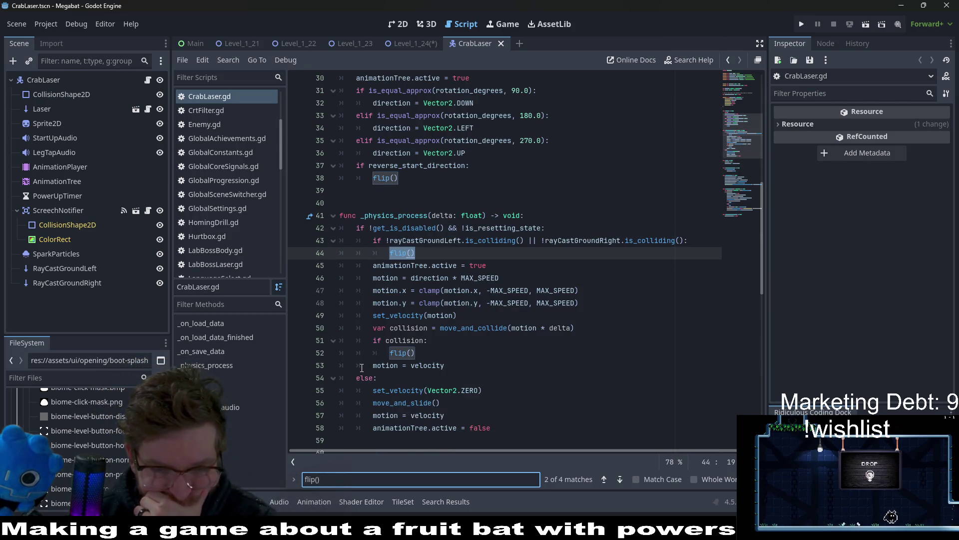
pyautogui.press('Return')
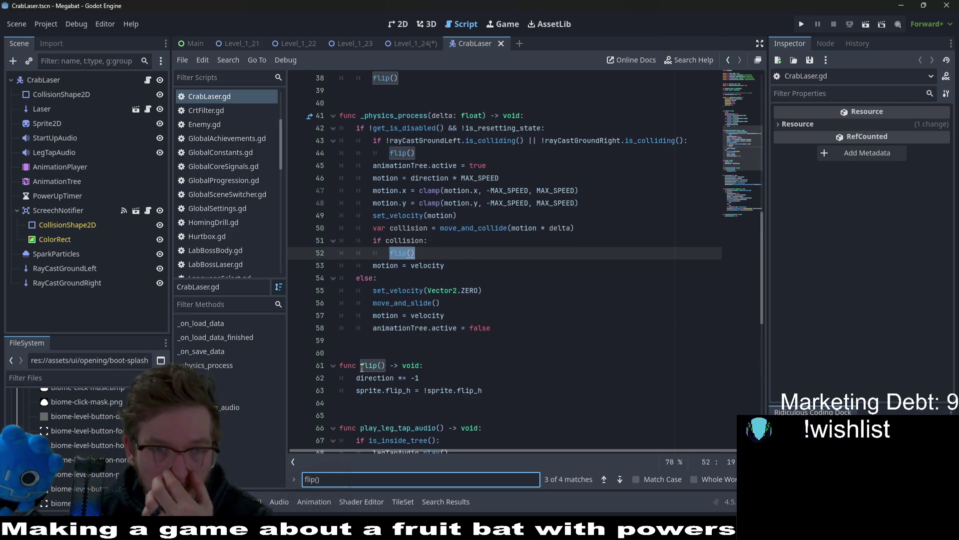
pyautogui.press('Return')
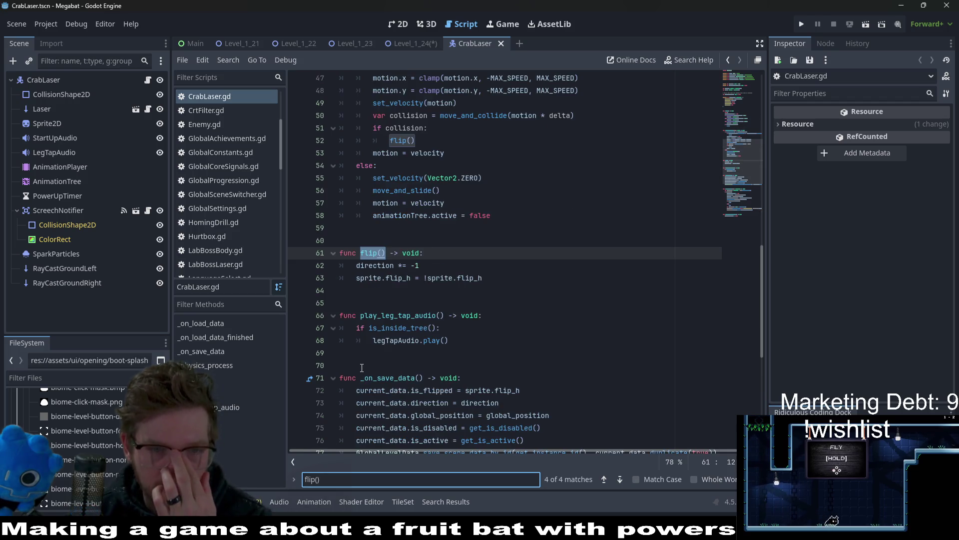
pyautogui.press('Return')
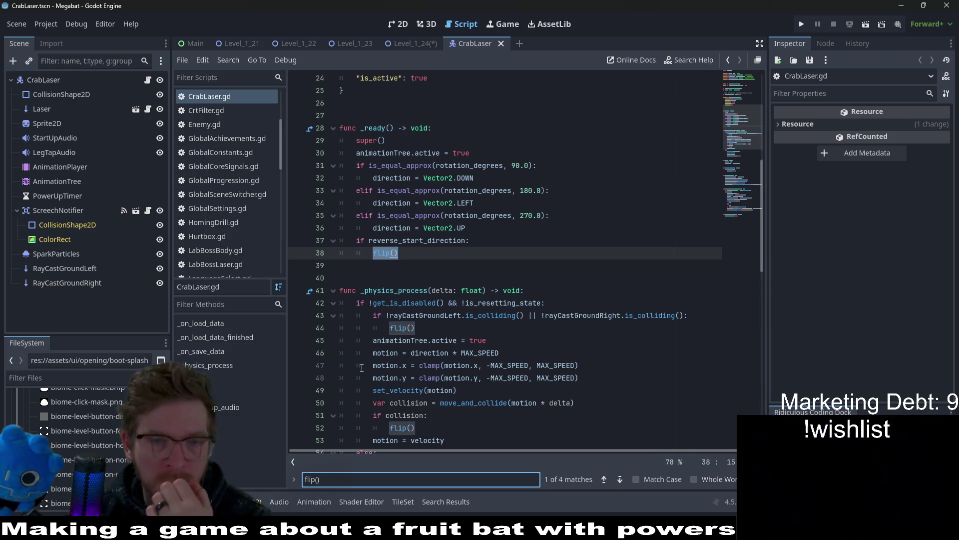
pyautogui.press('Return')
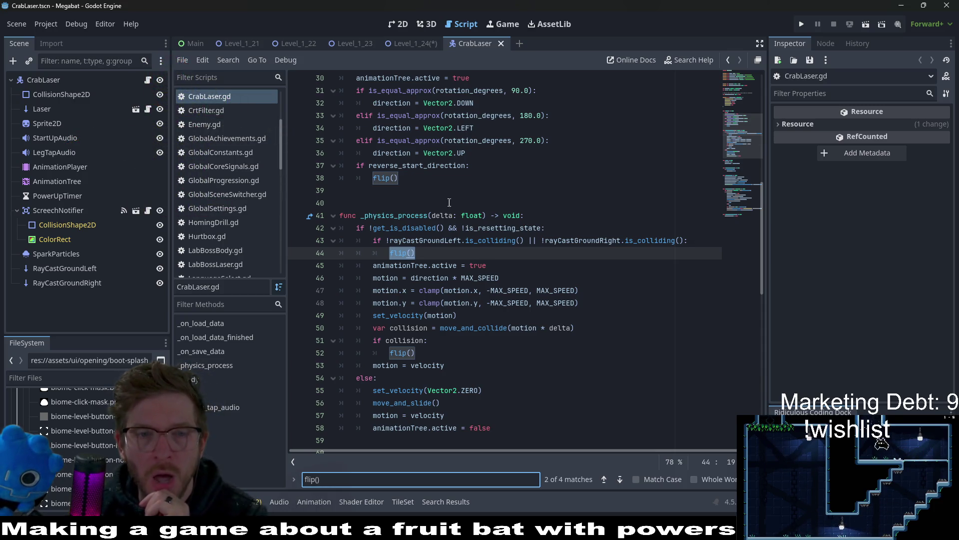
pyautogui.click(424, 178)
pyautogui.scroll(4, 421, 295)
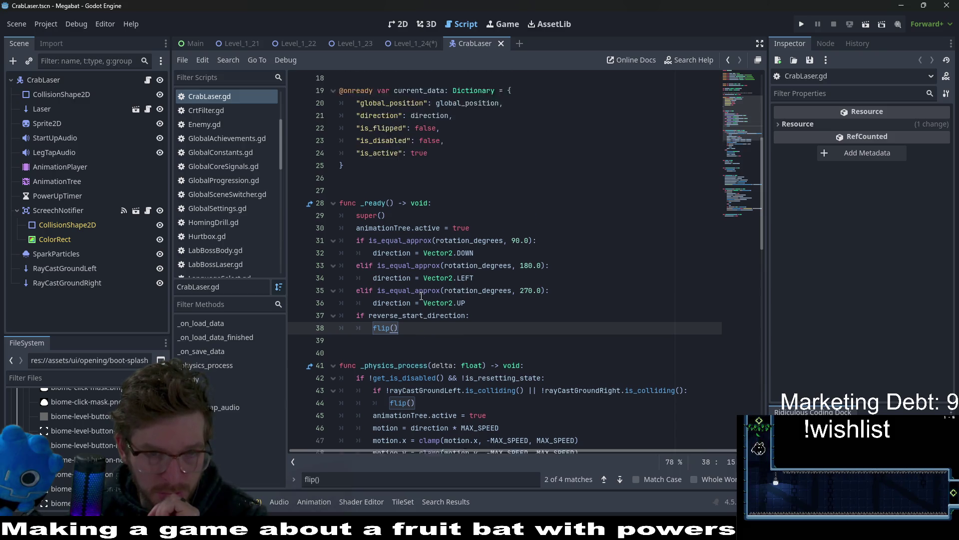
pyautogui.scroll(2, 421, 296)
pyautogui.scroll(-1, 412, 350)
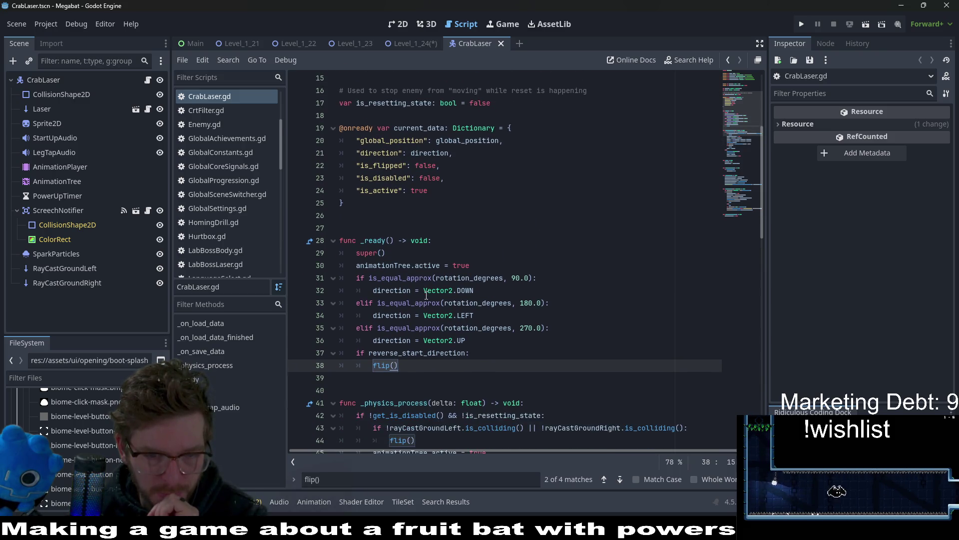
pyautogui.doubleClick(417, 353)
pyautogui.scroll(2, 603, 351)
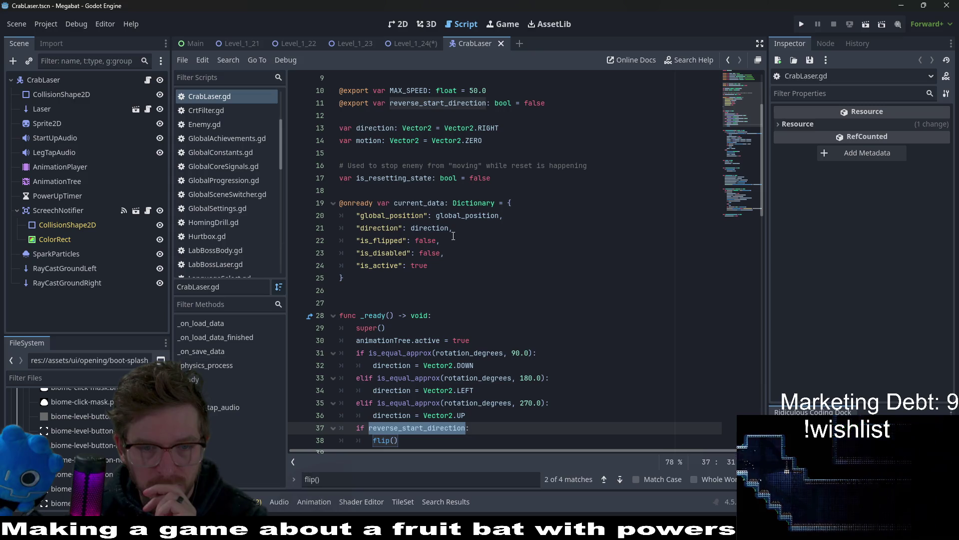
pyautogui.scroll(-5, 480, 250)
pyautogui.scroll(-10, 453, 236)
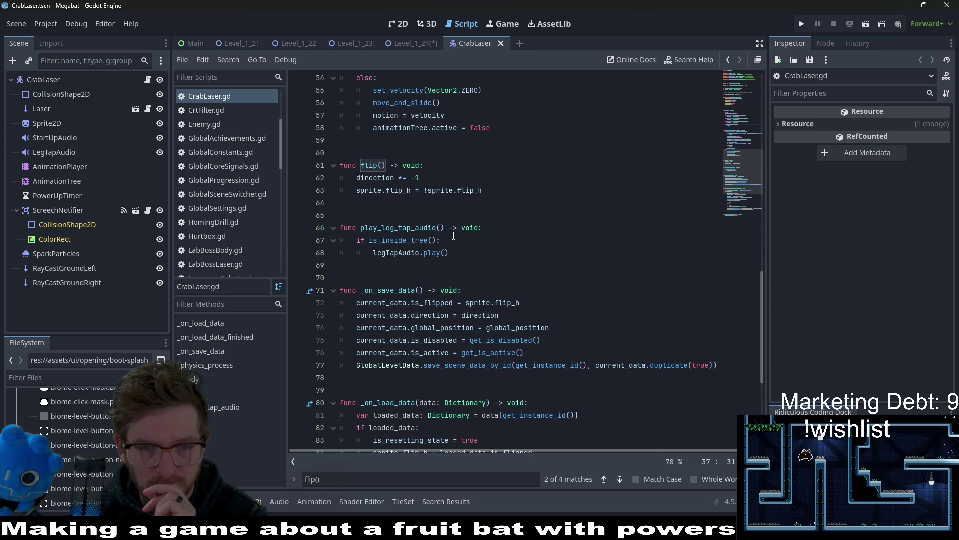
pyautogui.scroll(11, 453, 236)
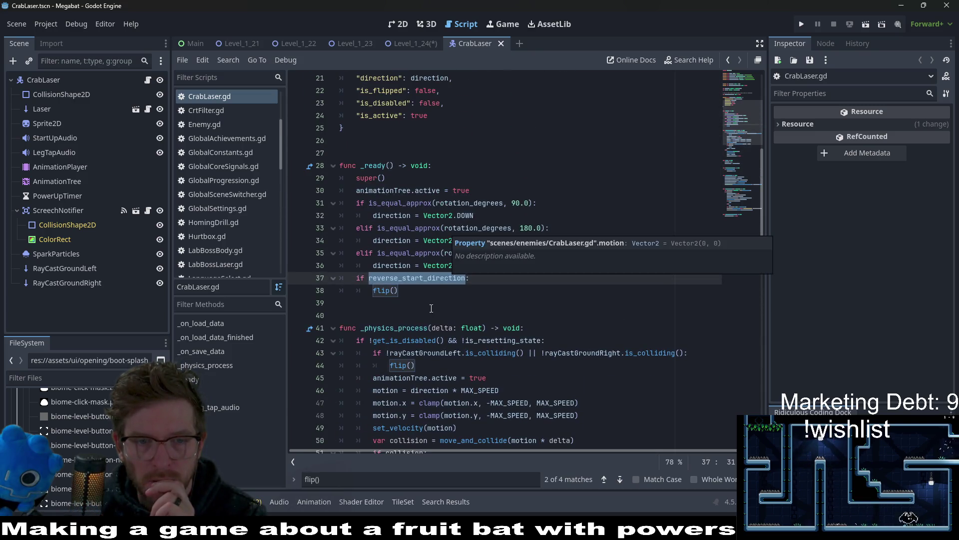
pyautogui.click(416, 326)
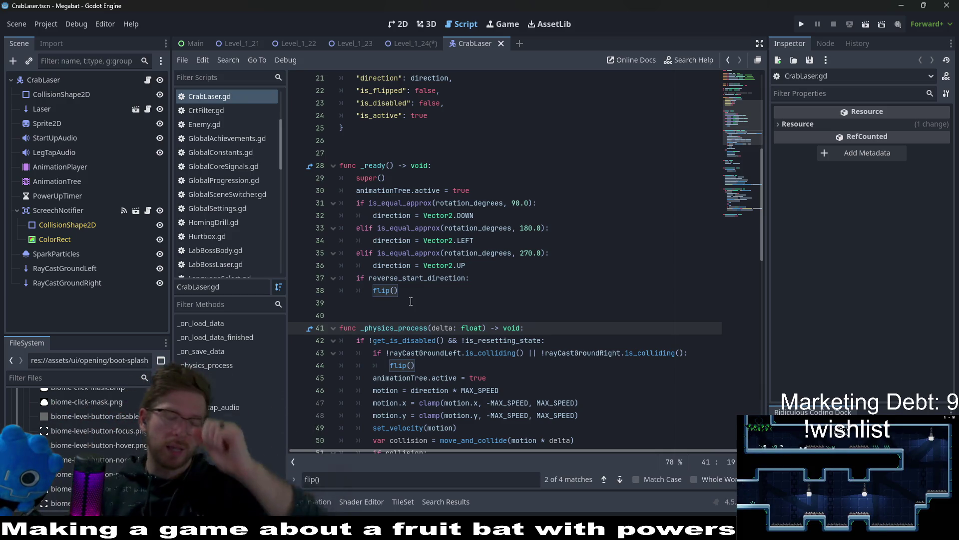
pyautogui.moveTo(410, 301); pyautogui.dragTo(357, 278)
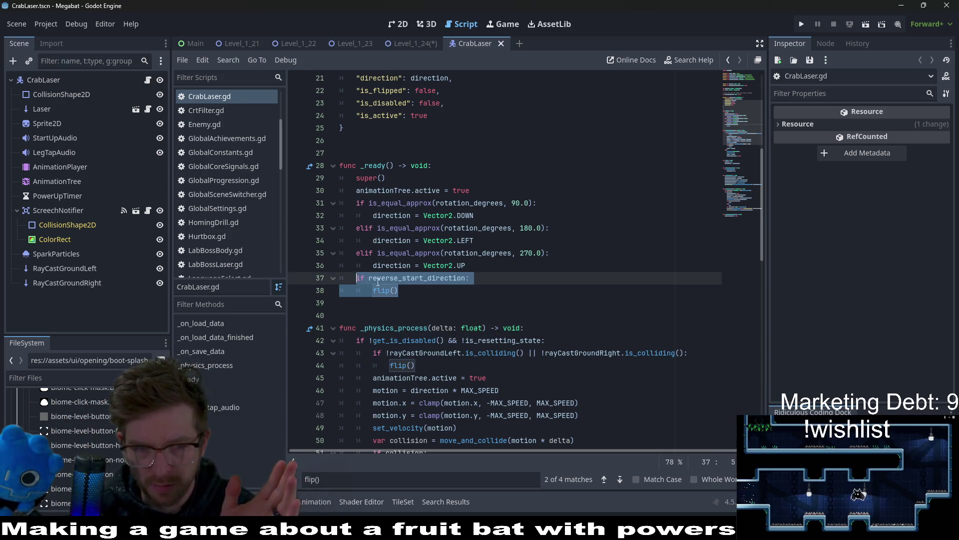
pyautogui.click(442, 300)
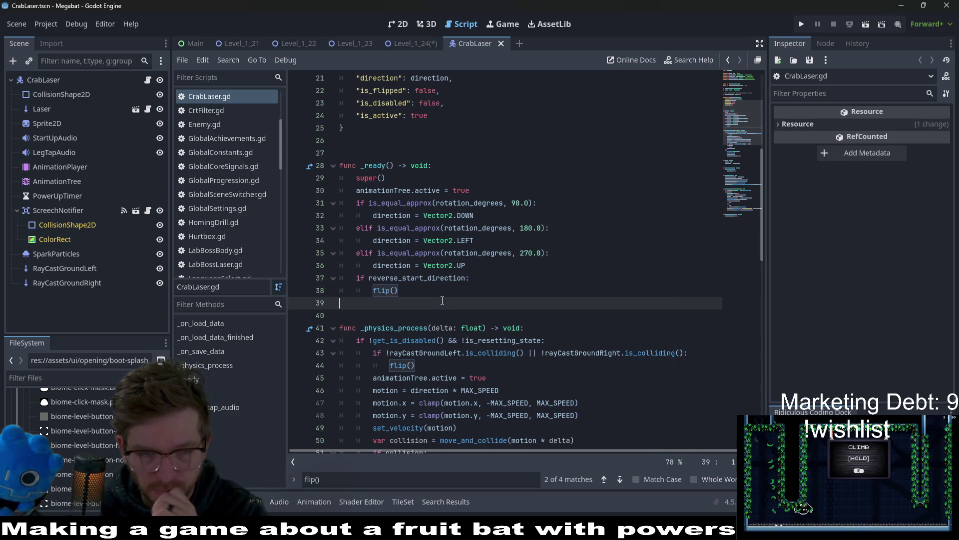
pyautogui.click(478, 289)
pyautogui.click(480, 278)
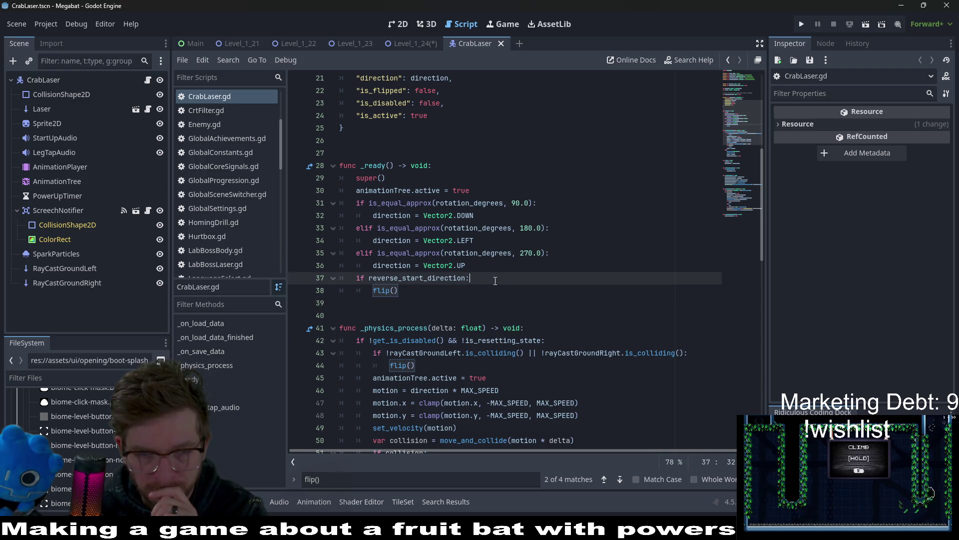
pyautogui.scroll(3, 452, 322)
pyautogui.doubleClick(417, 390)
pyautogui.scroll(2, 499, 279)
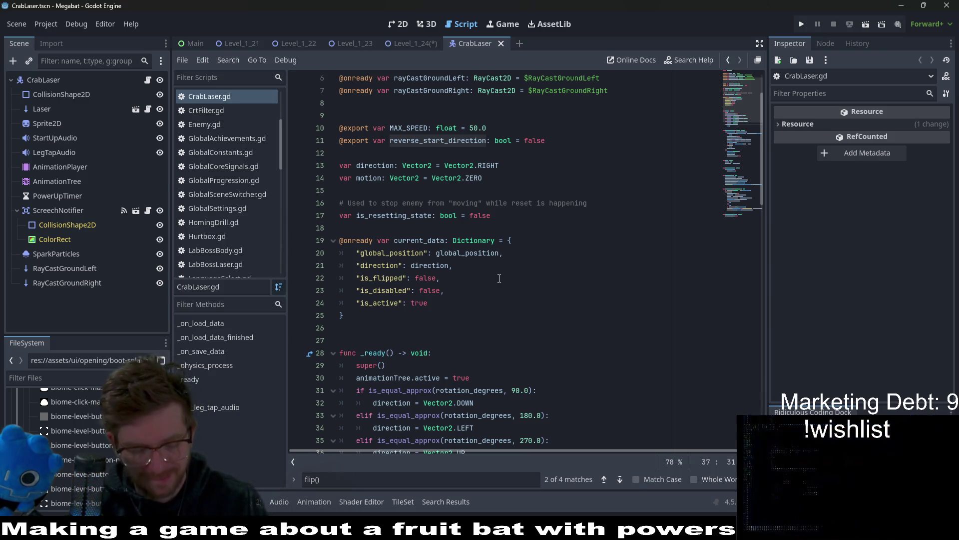
pyautogui.click(344, 171)
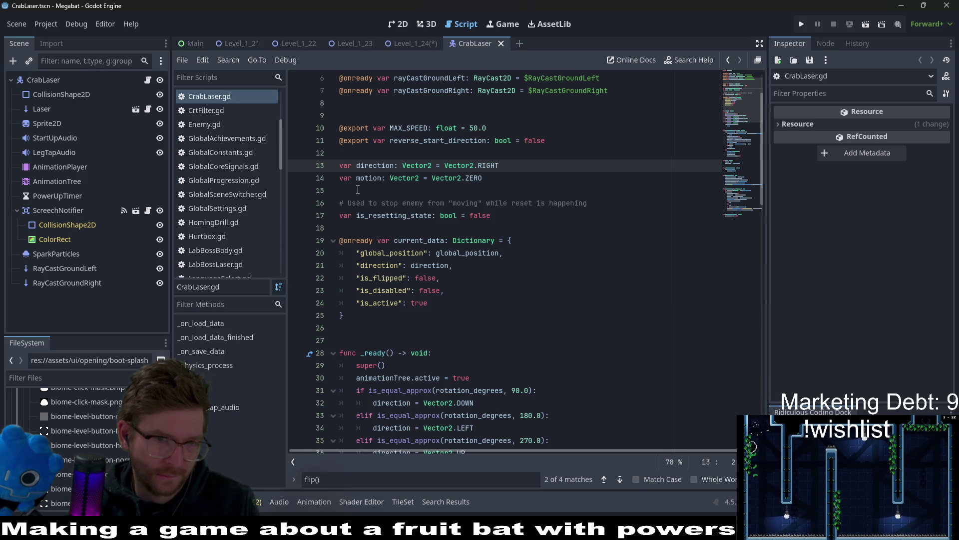
pyautogui.press('Left')
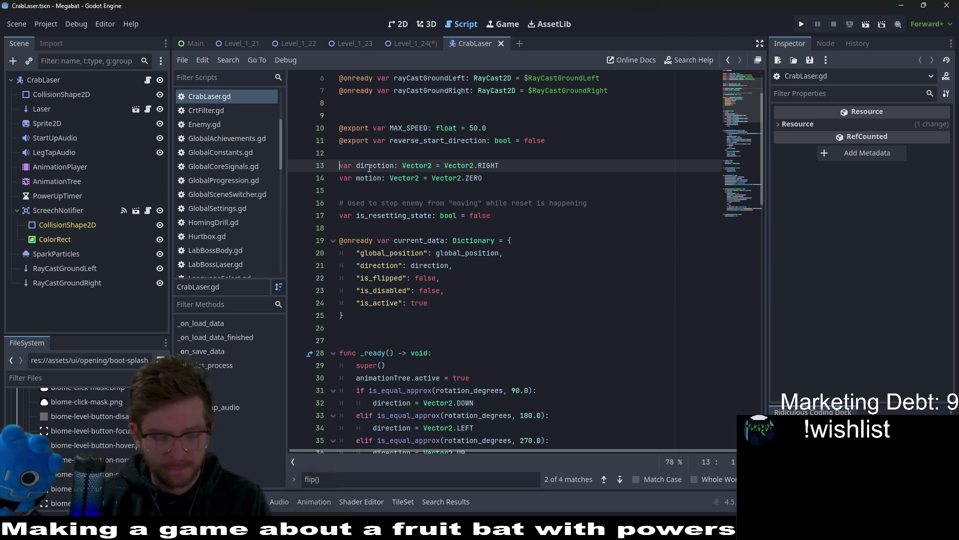
pyautogui.write('@onready')
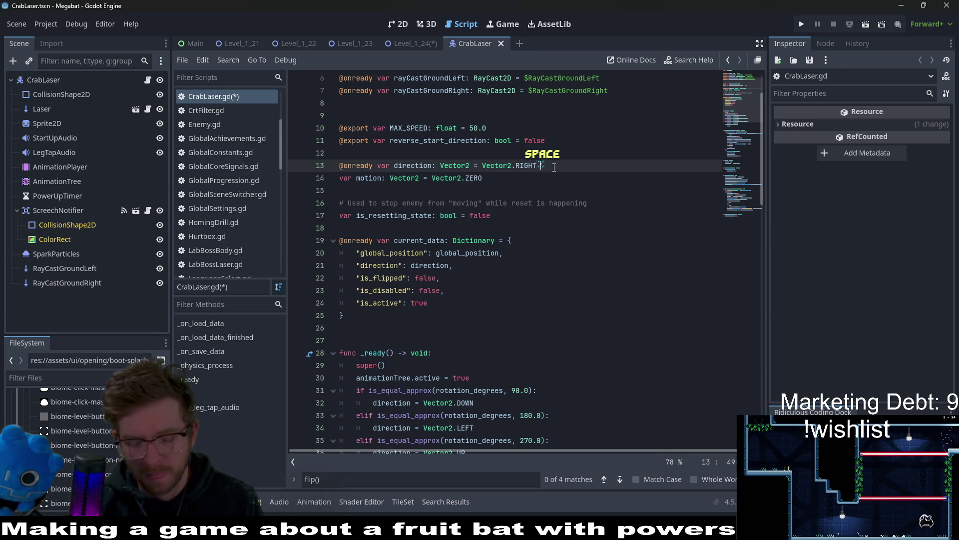
pyautogui.press('BackSpace')
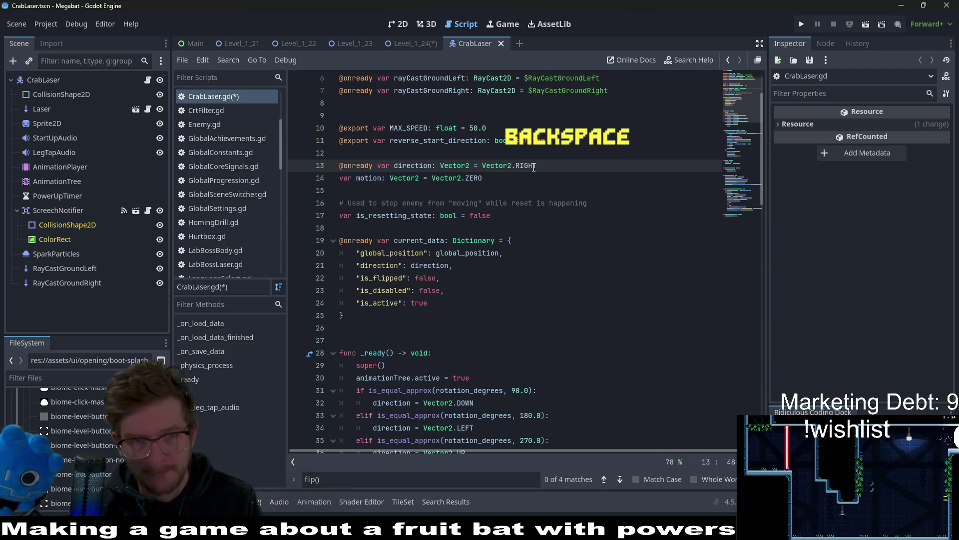
pyautogui.click(455, 140)
pyautogui.doubleClick(455, 141)
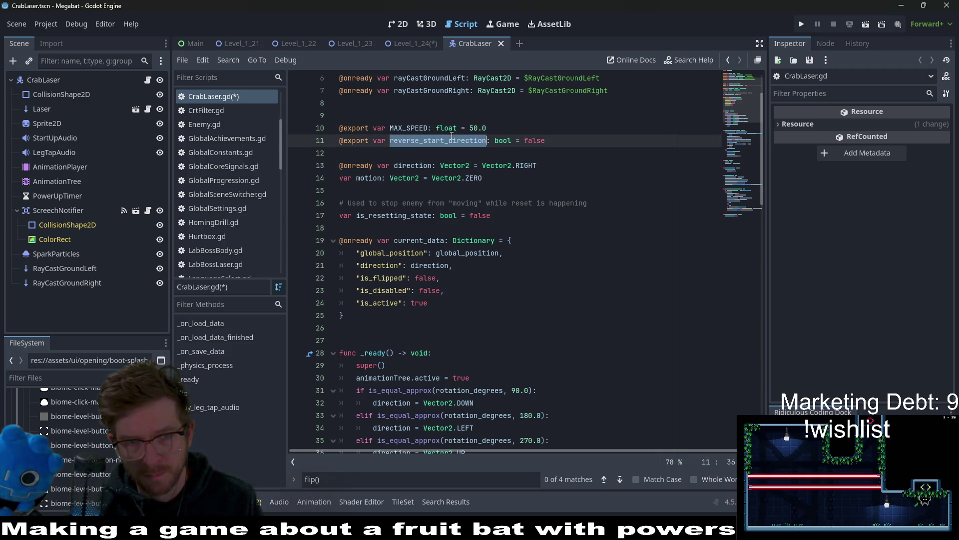
pyautogui.hotkey('ctrl', 'c')
pyautogui.click(483, 166)
pyautogui.hotkey('ctrl', 'v')
pyautogui.hotkey('ctrl', 'z')
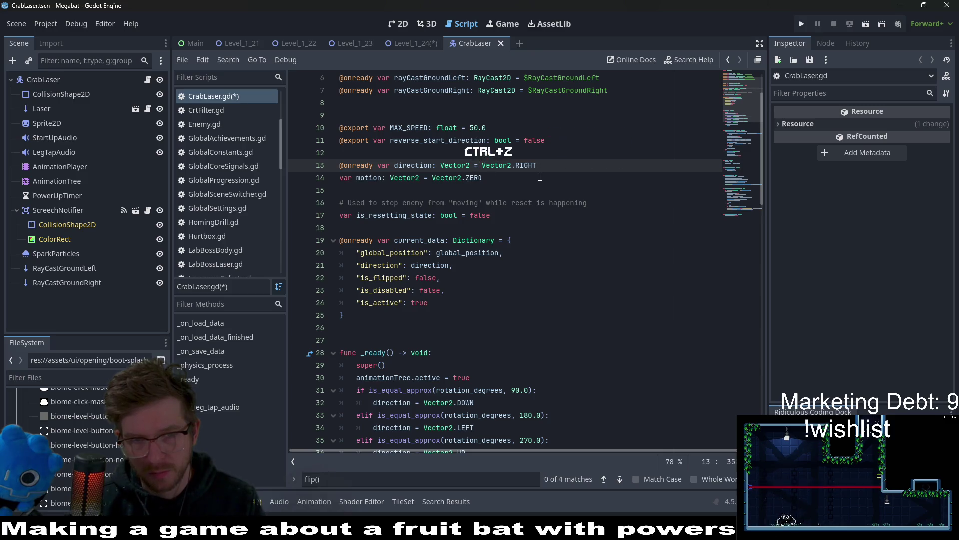
pyautogui.hotkey('ctrl', 'v')
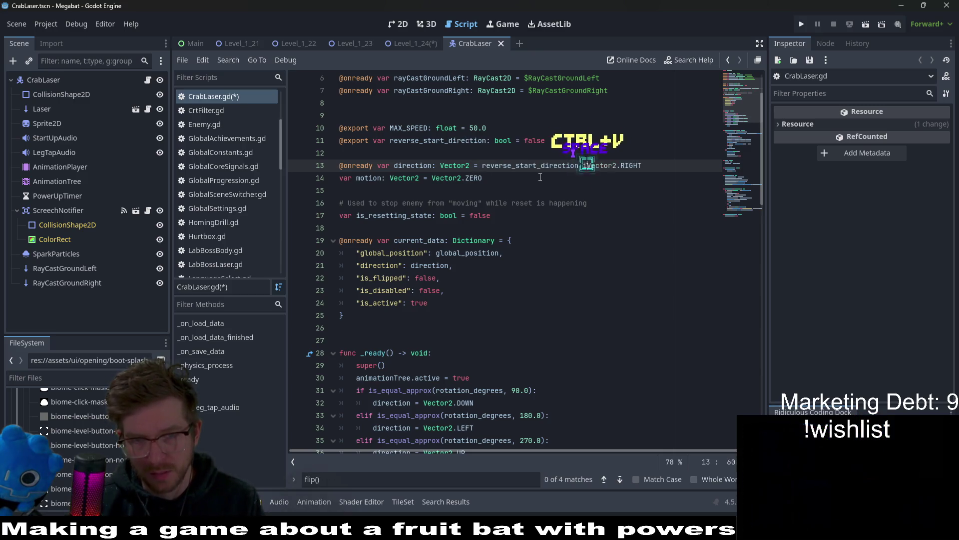
# Make the initialiser 'Vector2.LEFT if reverse_start_direction else Vector2.RIGHT'.
pyautogui.write('if')
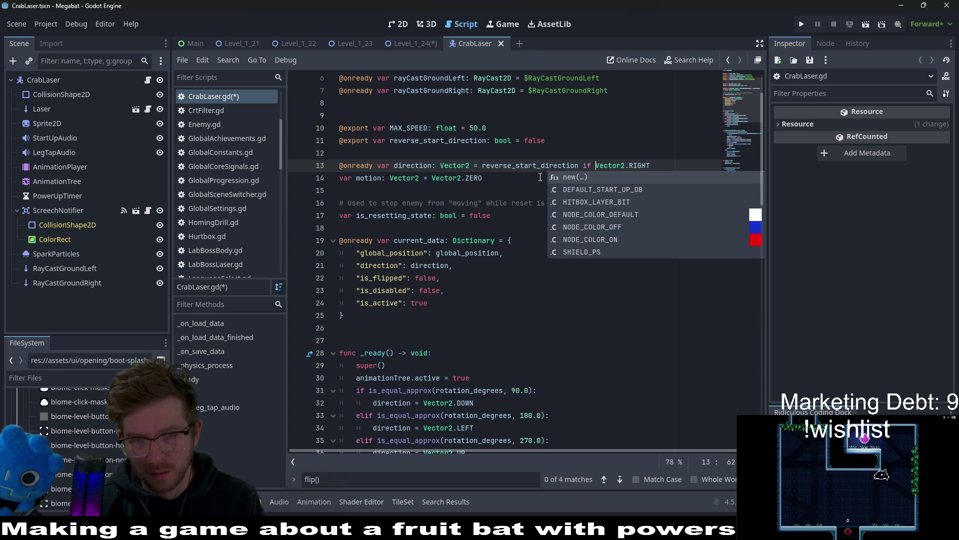
pyautogui.hotkey('ctrl', 'z')
pyautogui.hotkey('ctrl', 'z')
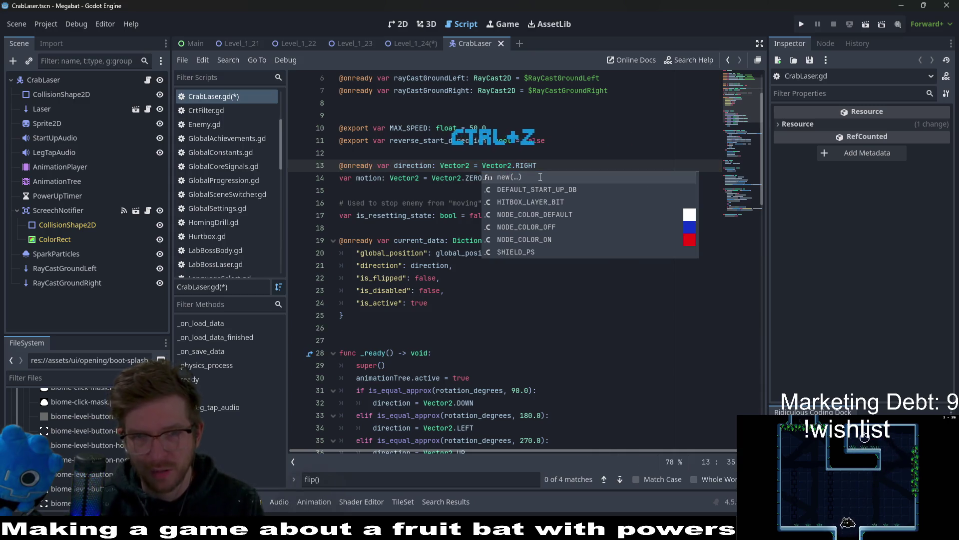
pyautogui.press('Delete')
pyautogui.press('Delete')
pyautogui.press('Delete')
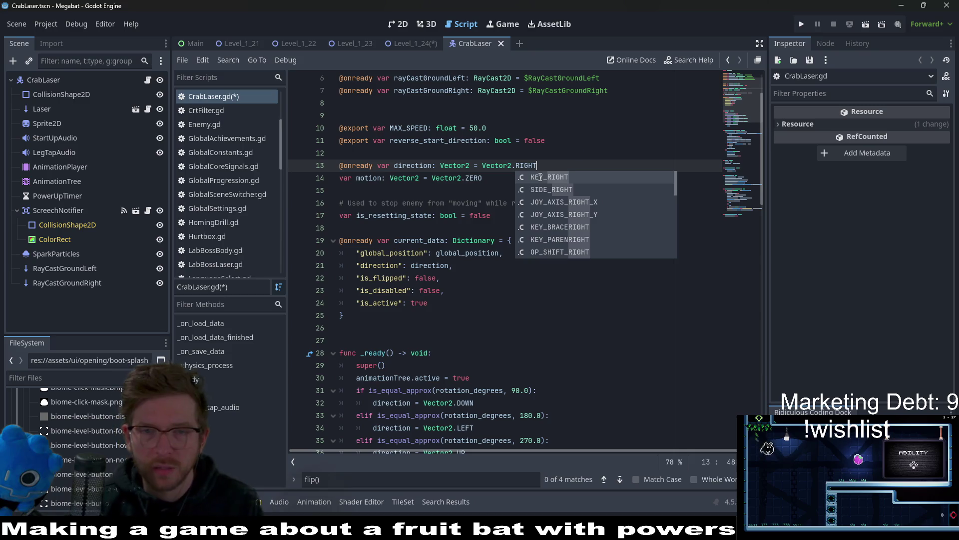
pyautogui.press('BackSpace')
pyautogui.press('BackSpace')
pyautogui.write('LEFT ')
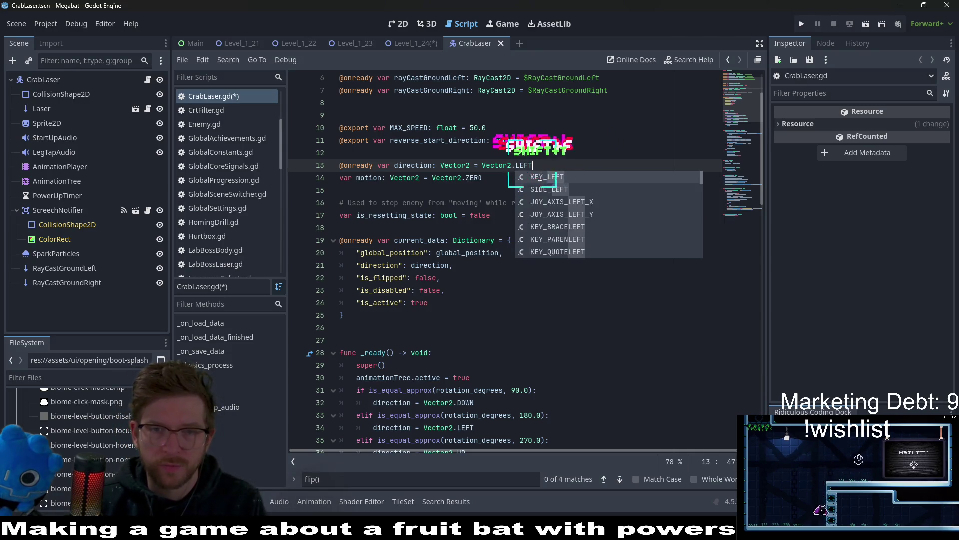
pyautogui.write('if')
pyautogui.hotkey('ctrl', 'v')
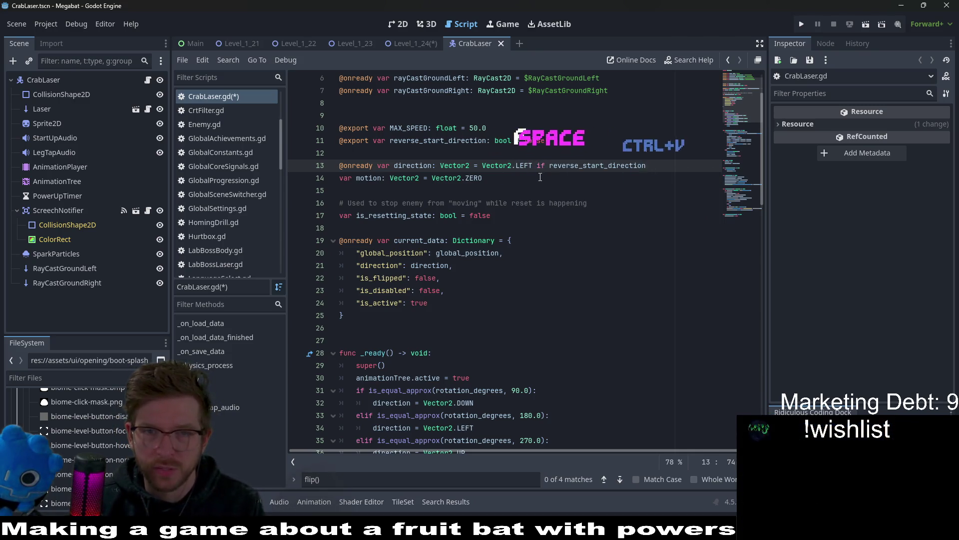
pyautogui.write('else VE')
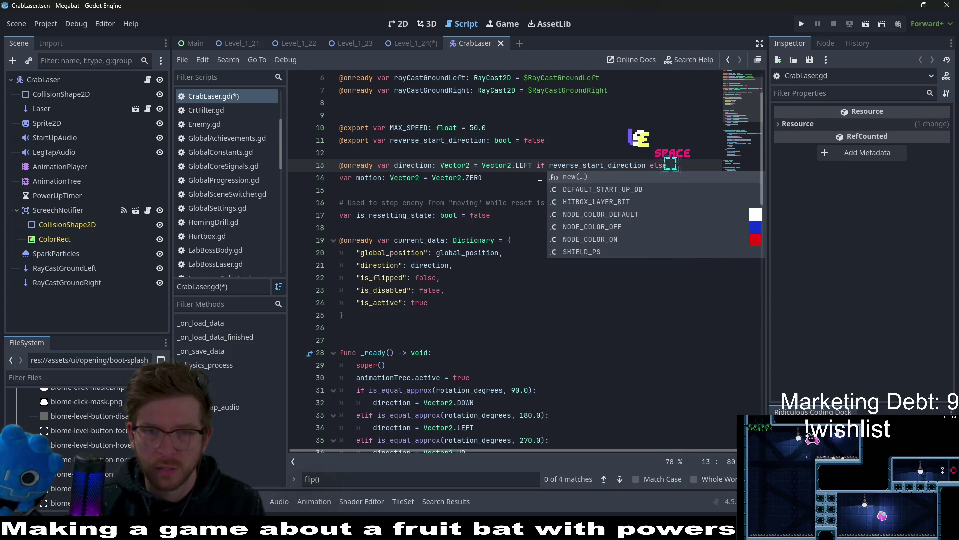
pyautogui.press('BackSpace')
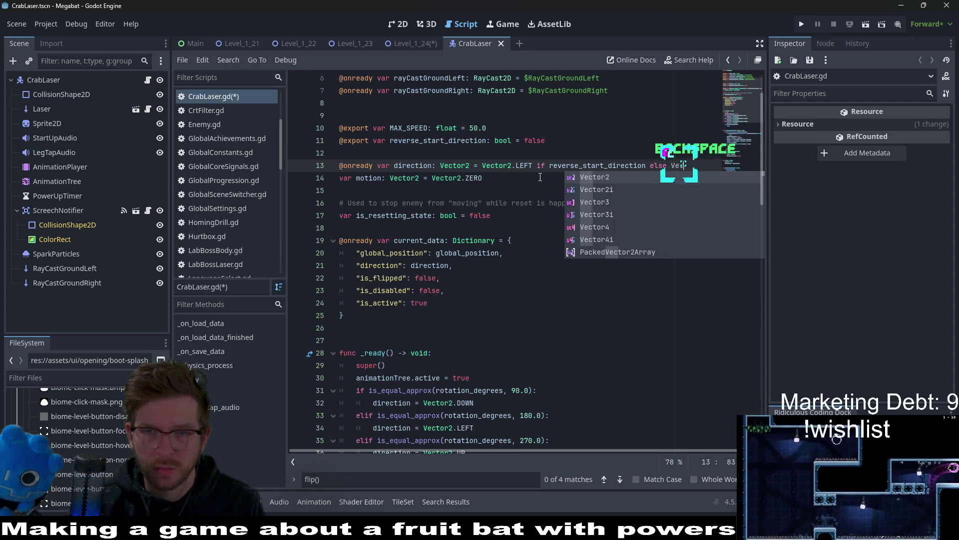
pyautogui.press('Return')
pyautogui.write('.r')
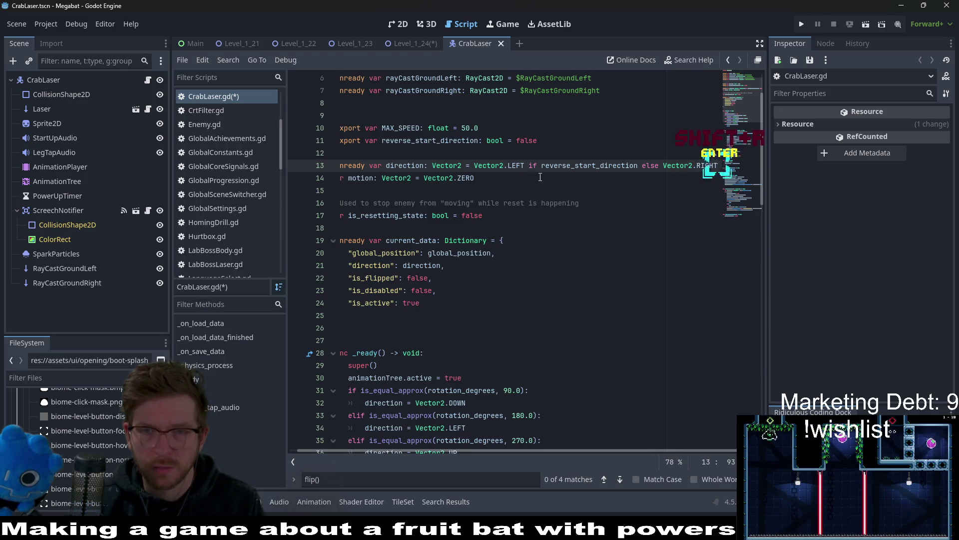
pyautogui.press('Return')
pyautogui.click(507, 203)
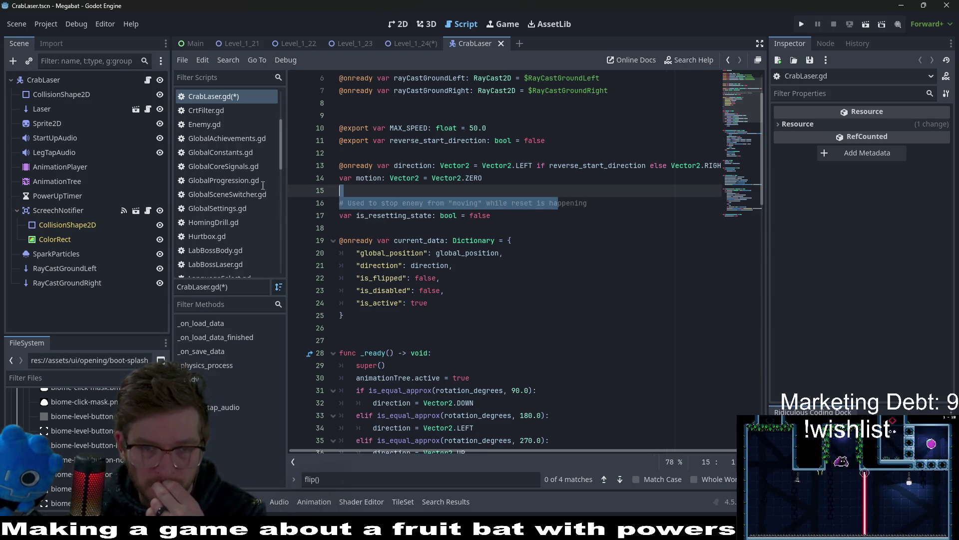
# Review direction in the saved-data dictionary and the reverse_start_direction check in _ready().
pyautogui.moveTo(411, 157)
pyautogui.mouseDown()
pyautogui.moveTo(380, 128)
pyautogui.moveTo(374, 278)
pyautogui.mouseUp()
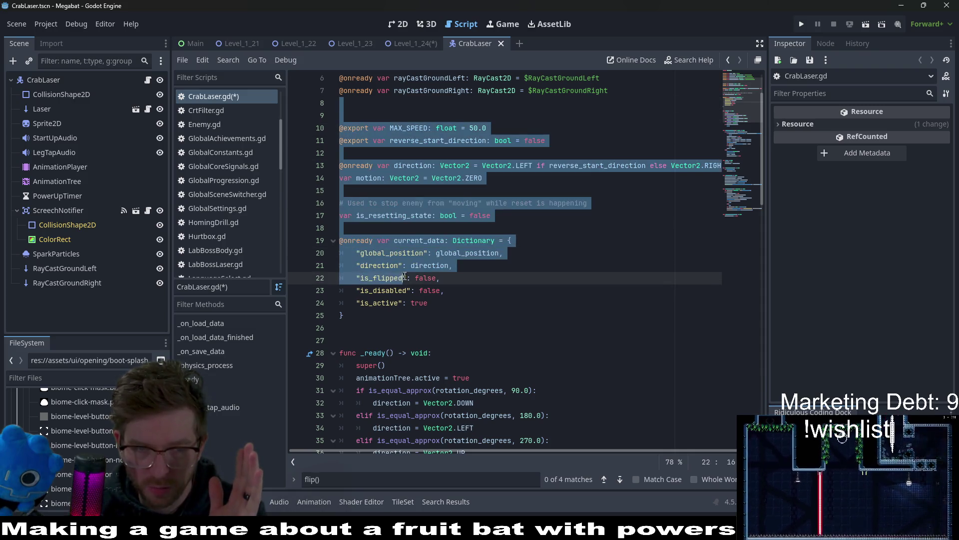
pyautogui.click(379, 272)
pyautogui.doubleClick(442, 266)
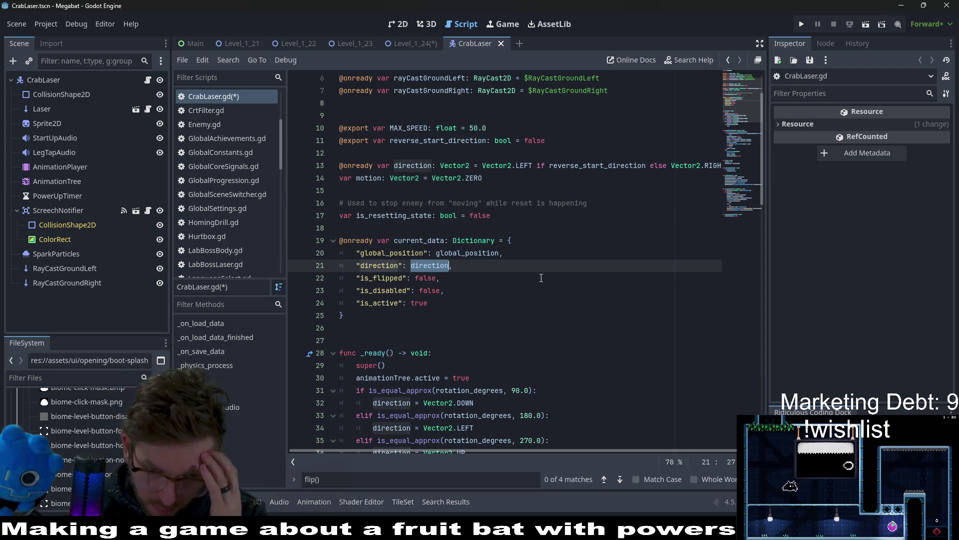
pyautogui.scroll(-1, 541, 277)
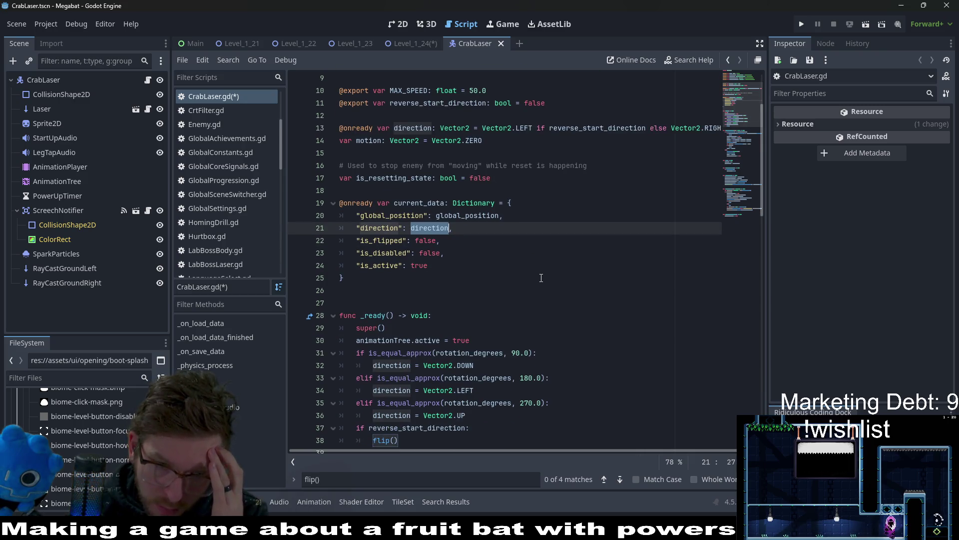
pyautogui.scroll(-1, 541, 278)
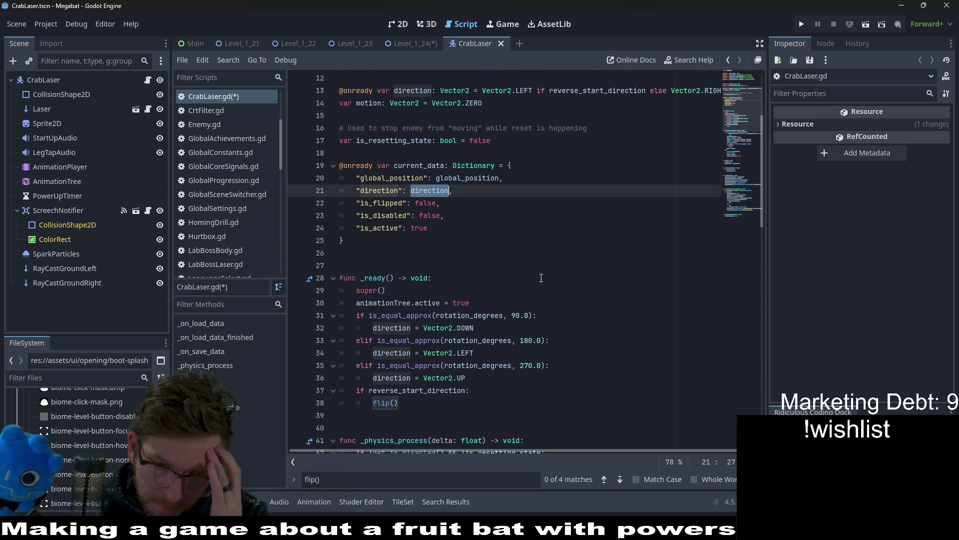
pyautogui.scroll(-1, 541, 278)
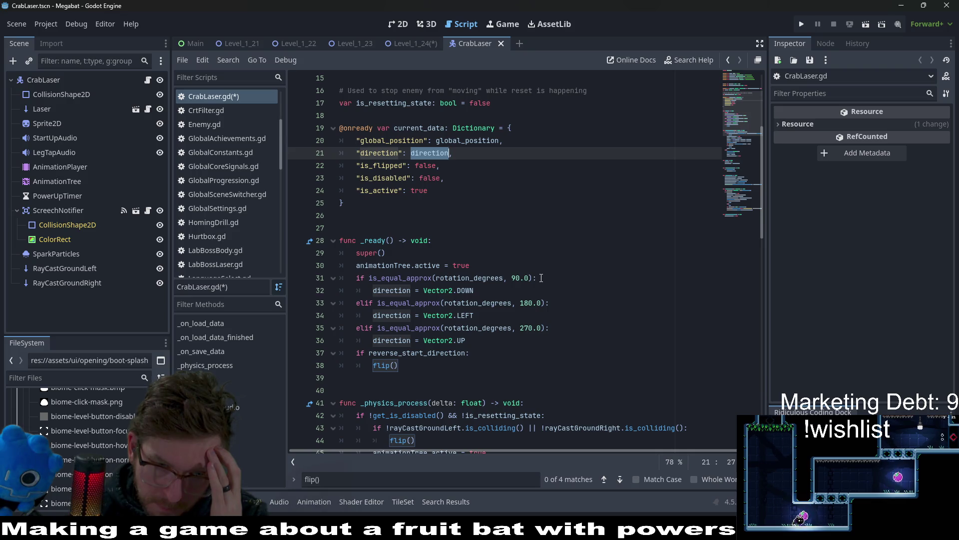
pyautogui.doubleClick(417, 352)
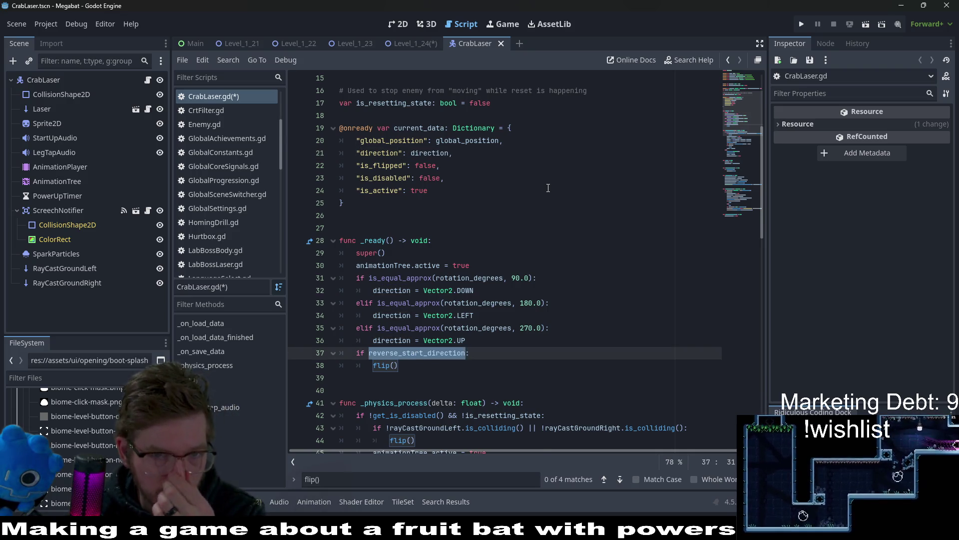
pyautogui.scroll(1, 548, 188)
pyautogui.click(548, 188)
pyautogui.scroll(-4, 499, 269)
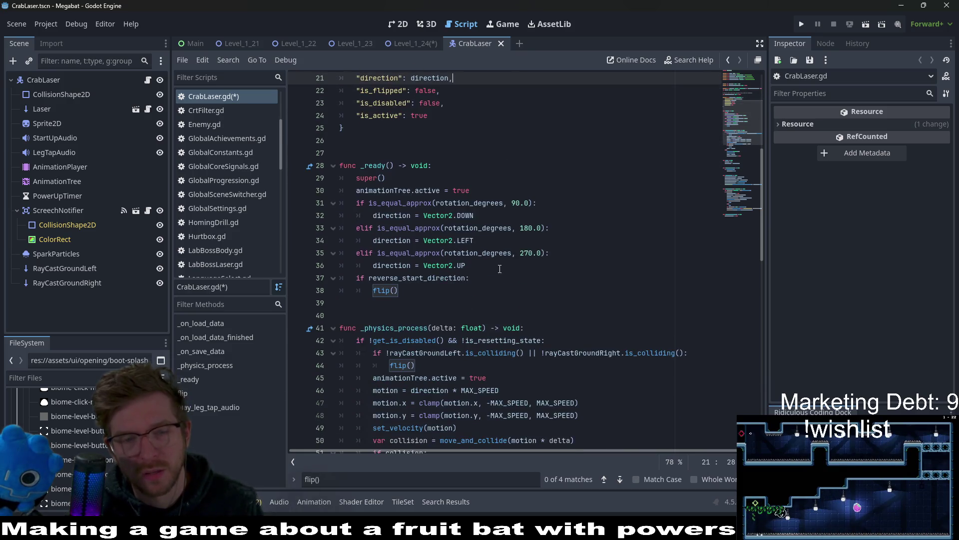
pyautogui.scroll(-4, 500, 269)
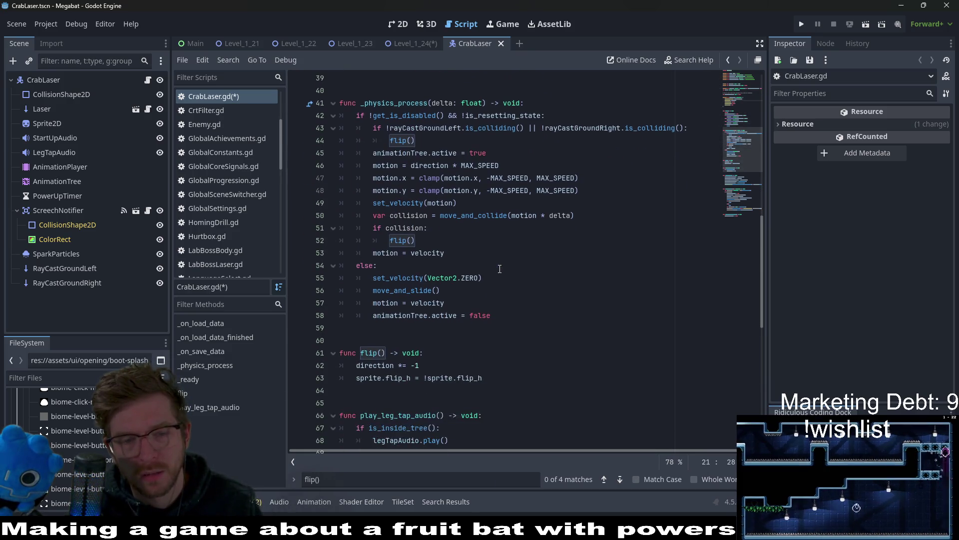
# Undo the edits so line 13 reads 'var direction: Vector2 = Vector2.RIGHT' again.
pyautogui.write('VE')
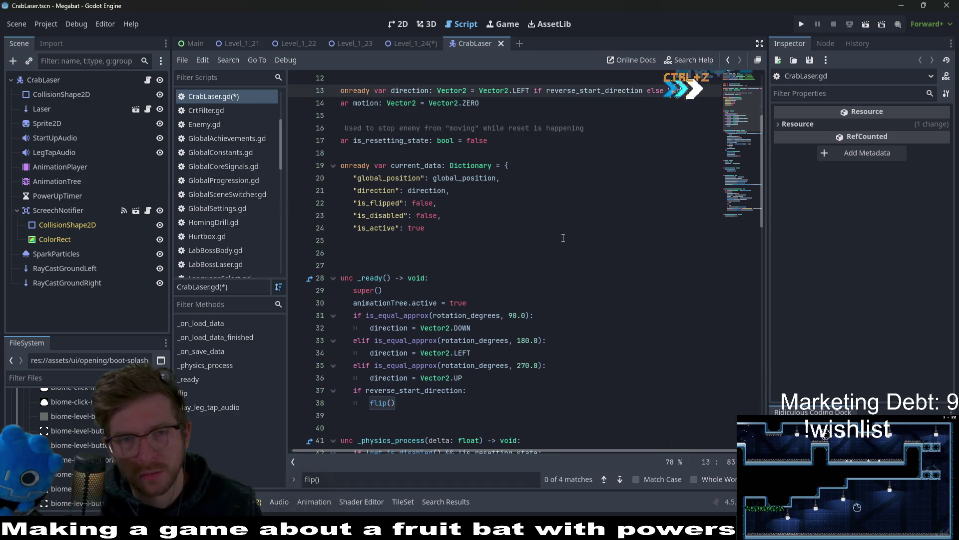
pyautogui.hotkey('ctrl', 'z')
pyautogui.hotkey('ctrl', 'z')
pyautogui.hotkey('ctrl', 'z')
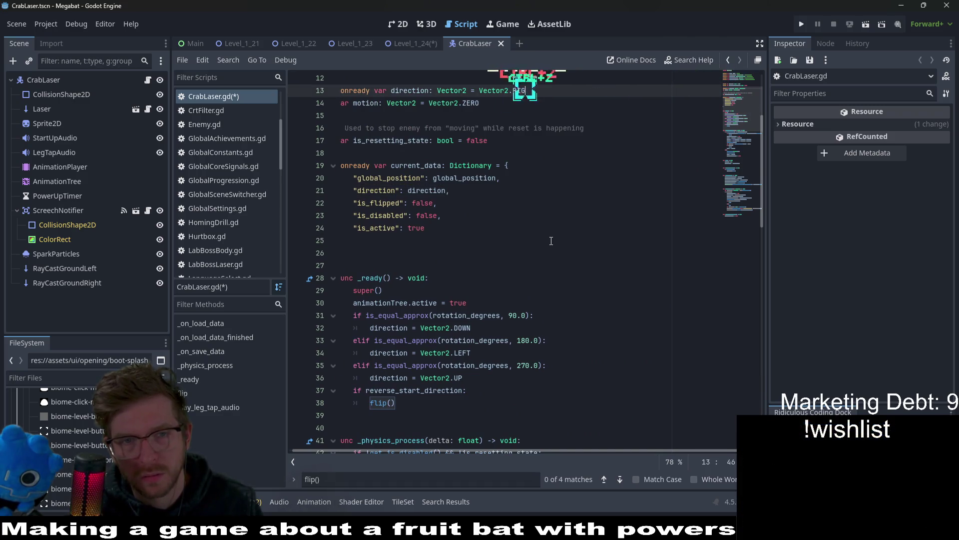
pyautogui.hotkey('ctrl', 'z')
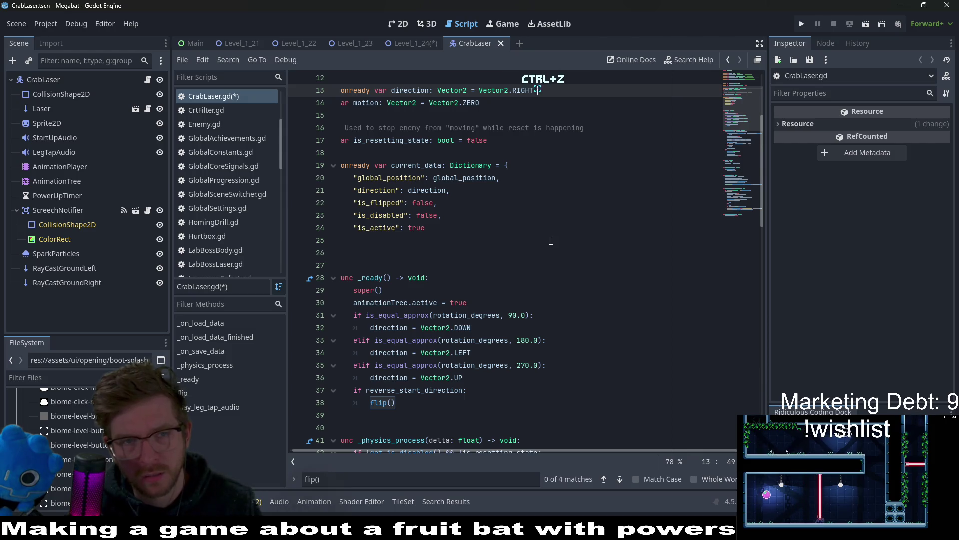
pyautogui.hotkey('ctrl', 'z')
pyautogui.hotkey('ctrl', 'z')
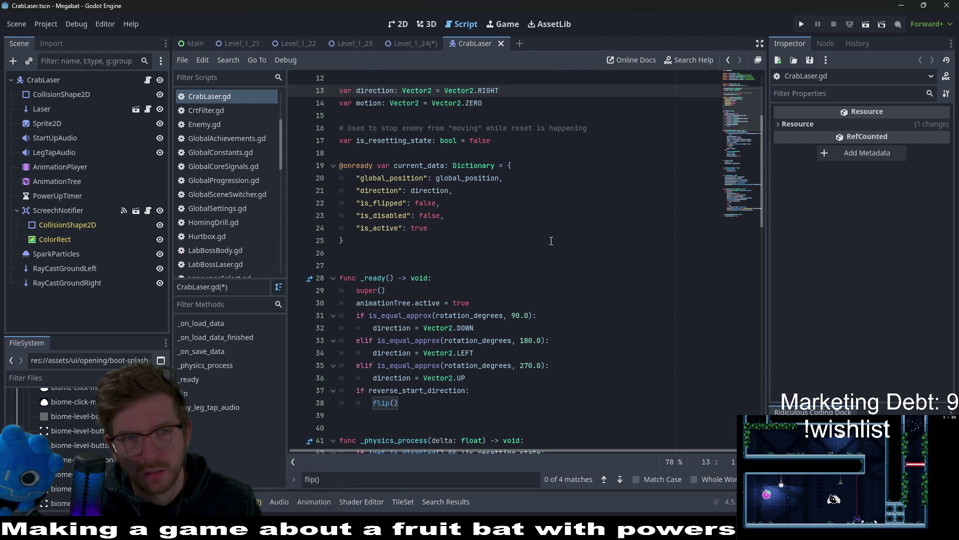
pyautogui.scroll(4, 551, 240)
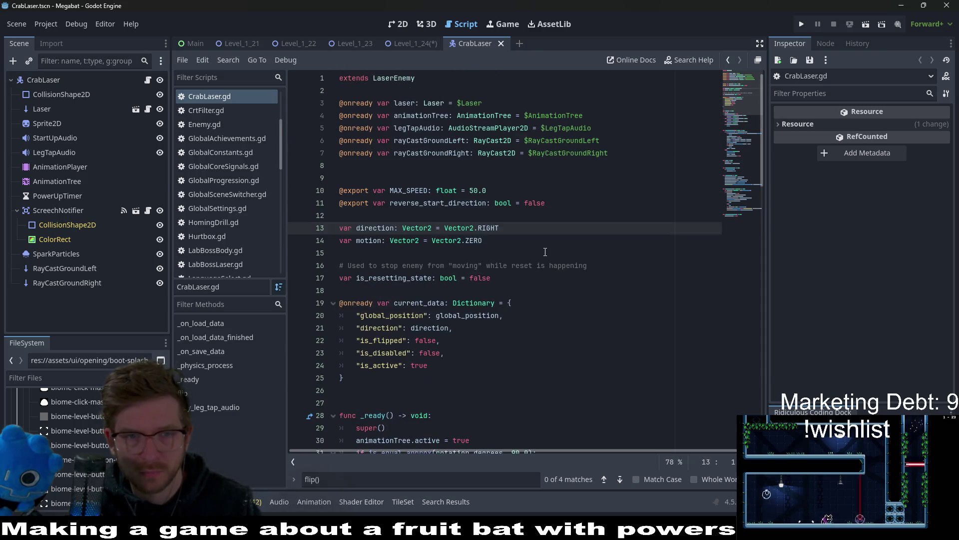
pyautogui.scroll(-5, 545, 252)
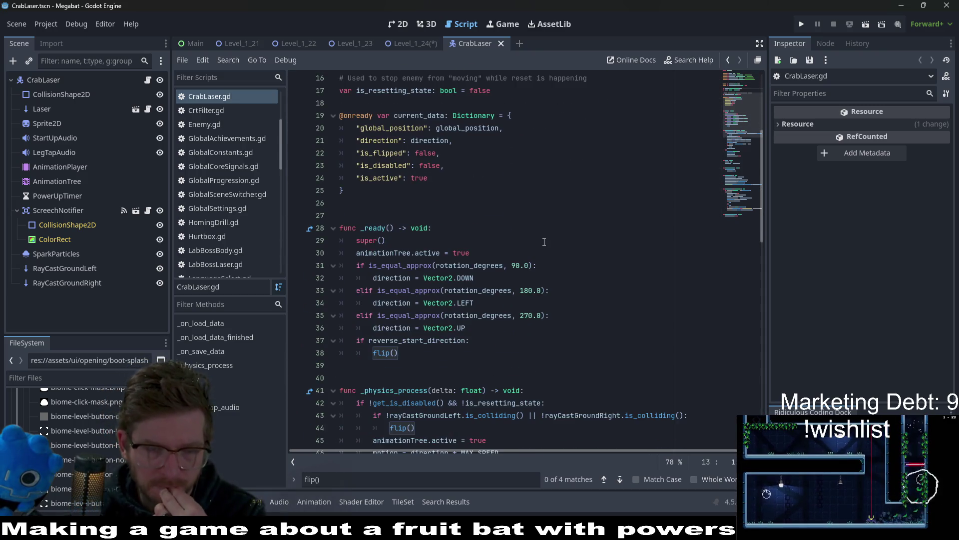
pyautogui.doubleClick(405, 343)
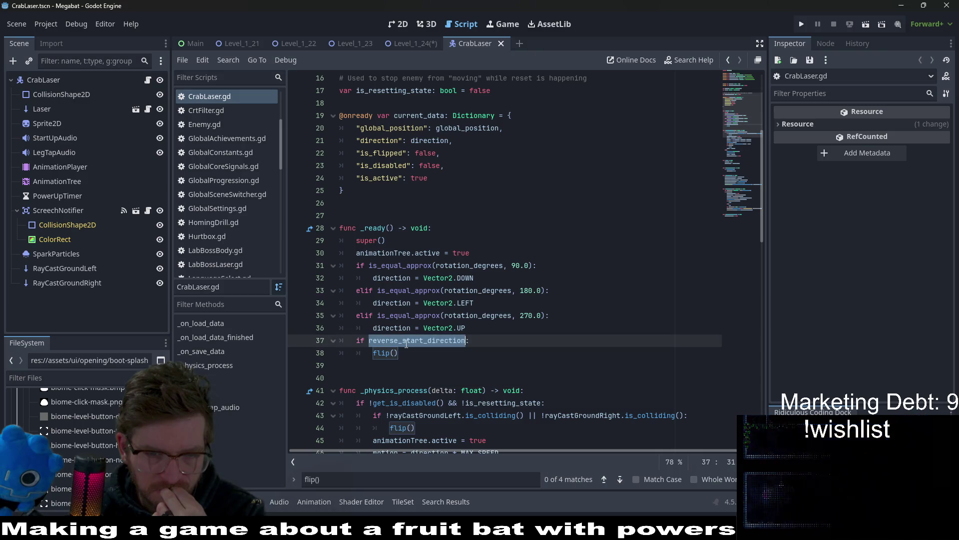
pyautogui.click(403, 291)
pyautogui.scroll(-3, 484, 343)
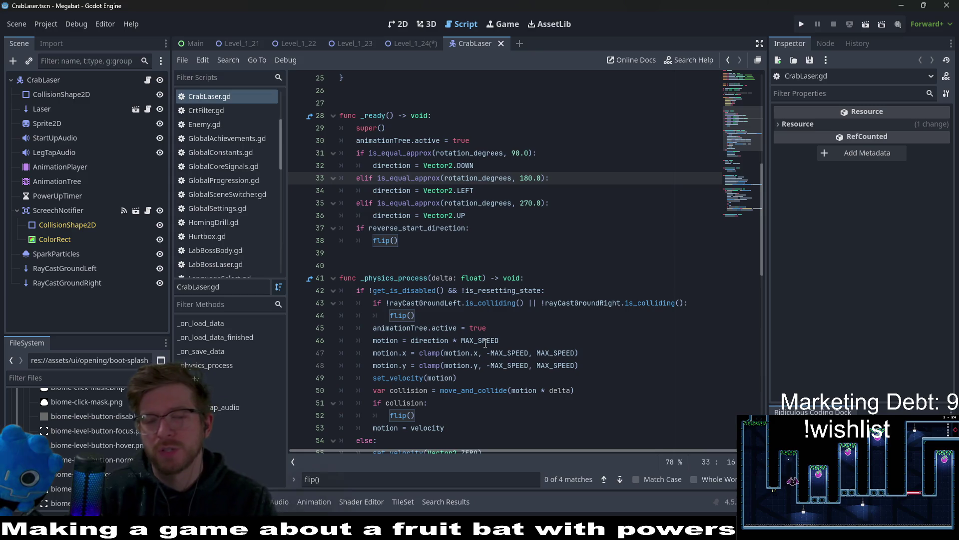
pyautogui.moveTo(483, 341)
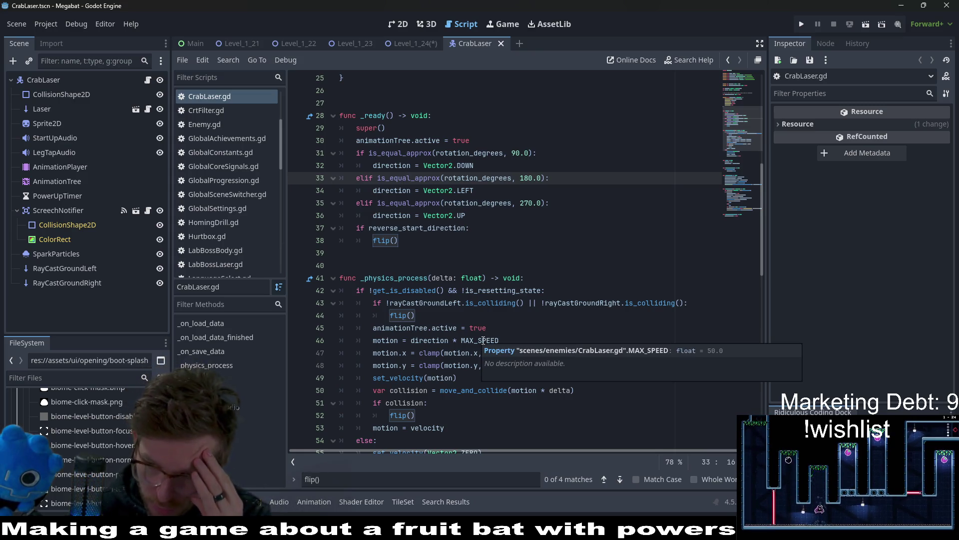
pyautogui.scroll(-1, 524, 328)
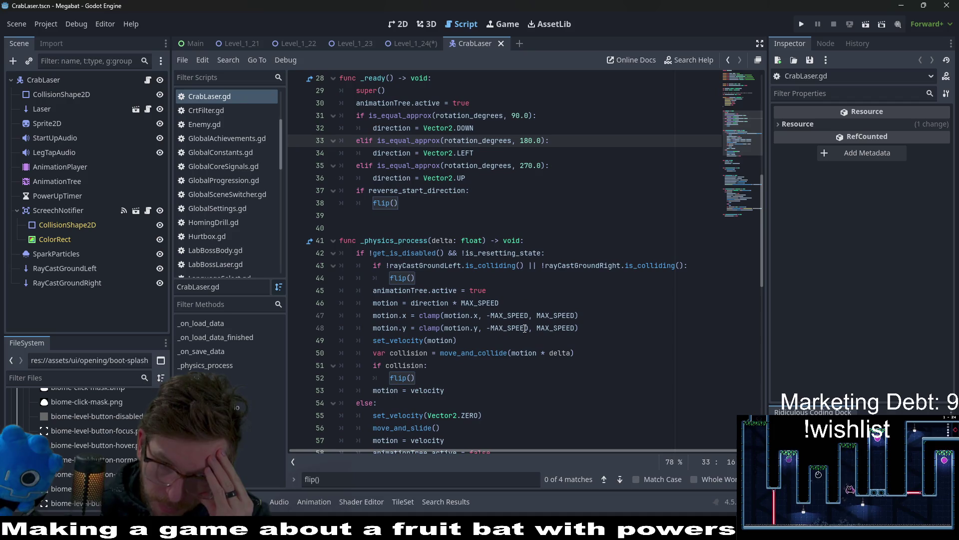
pyautogui.doubleClick(475, 353)
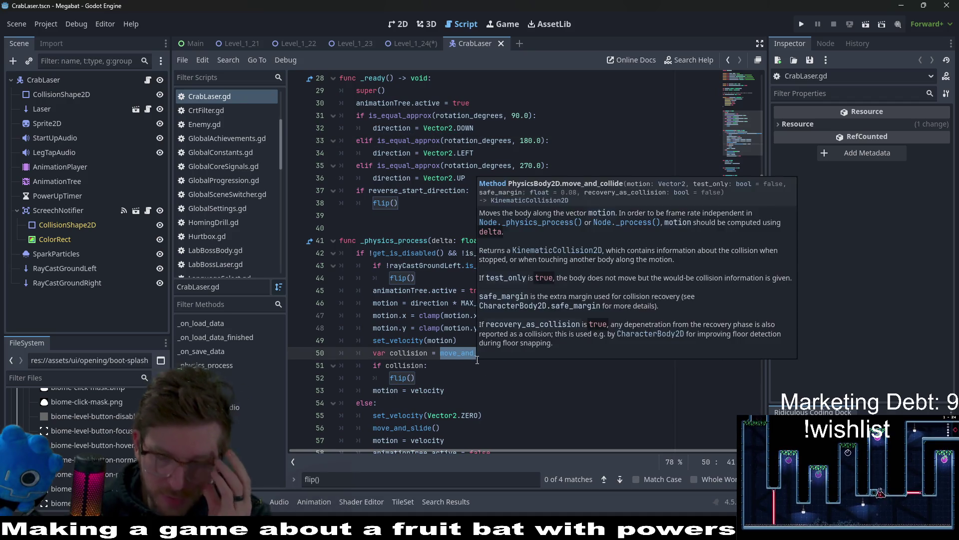
pyautogui.scroll(-2, 478, 360)
pyautogui.scroll(-8, 478, 360)
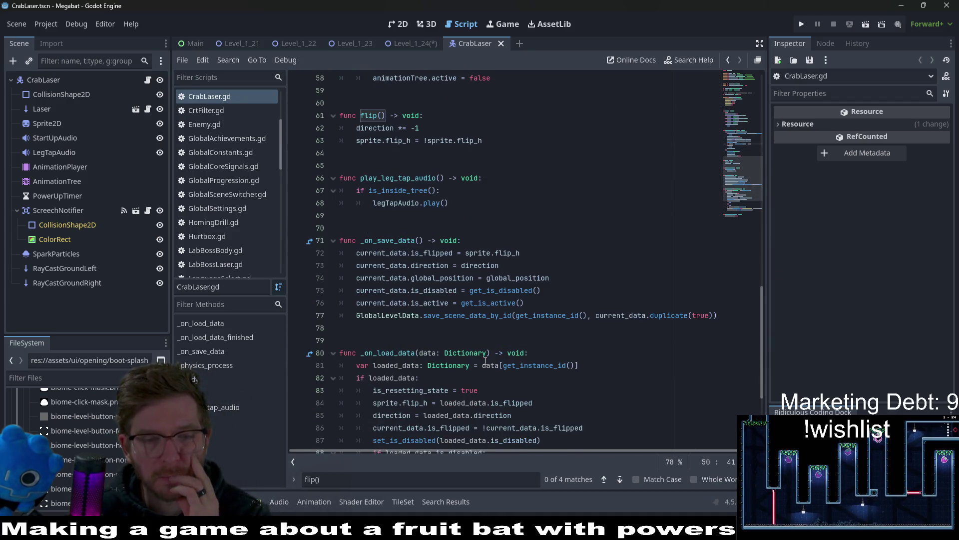
pyautogui.moveTo(525, 303)
pyautogui.mouseDown()
pyautogui.moveTo(456, 302)
pyautogui.moveTo(318, 253)
pyautogui.mouseUp()
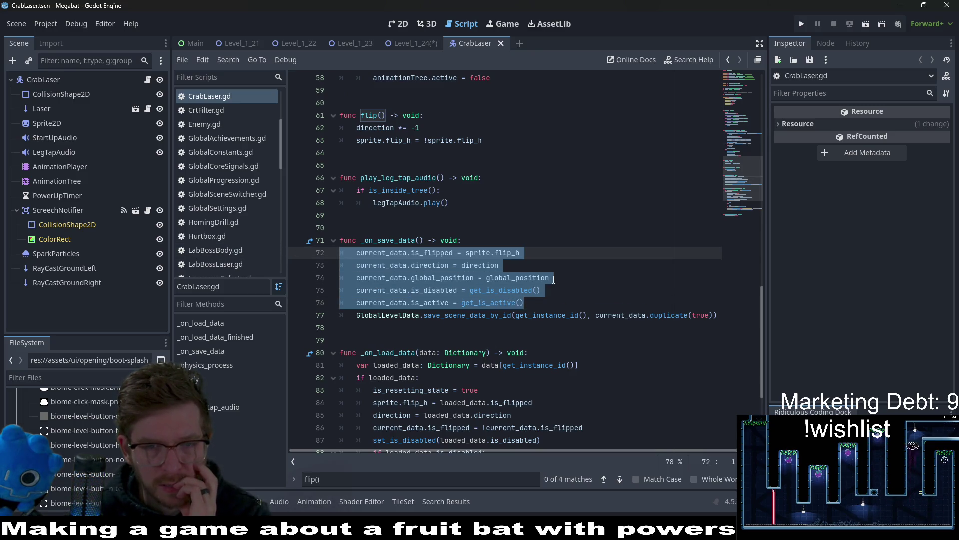
pyautogui.doubleClick(426, 266)
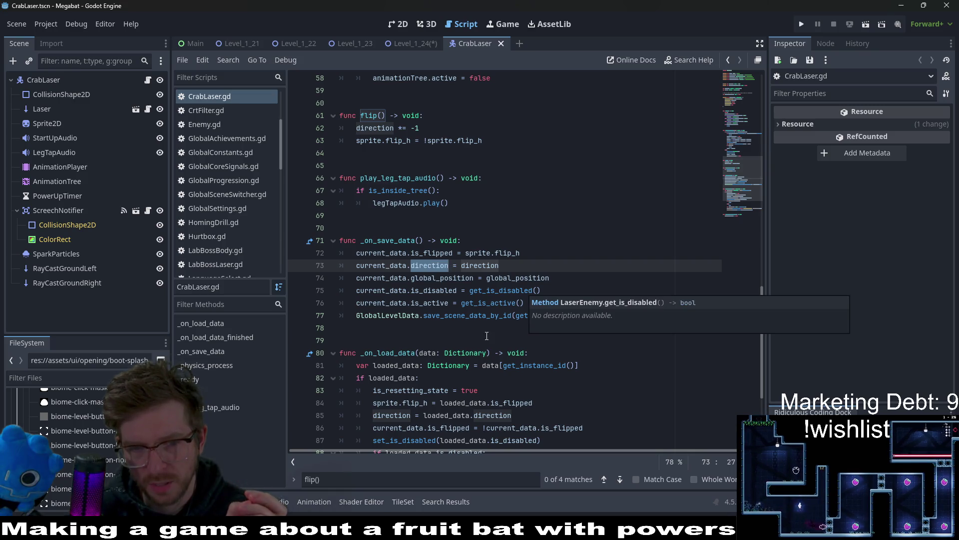
pyautogui.click(533, 337)
pyautogui.doubleClick(617, 314)
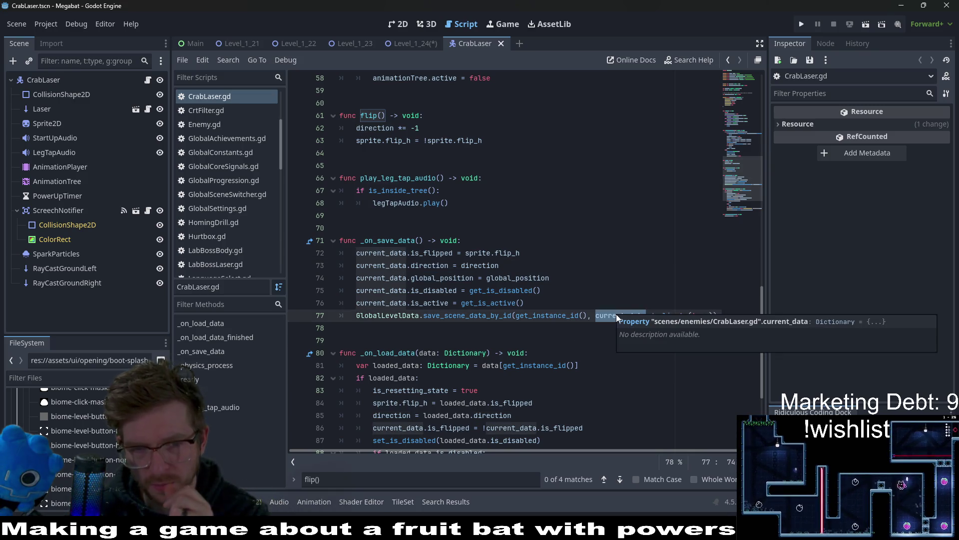
pyautogui.press('Up')
pyautogui.press('Up')
pyautogui.press('Up')
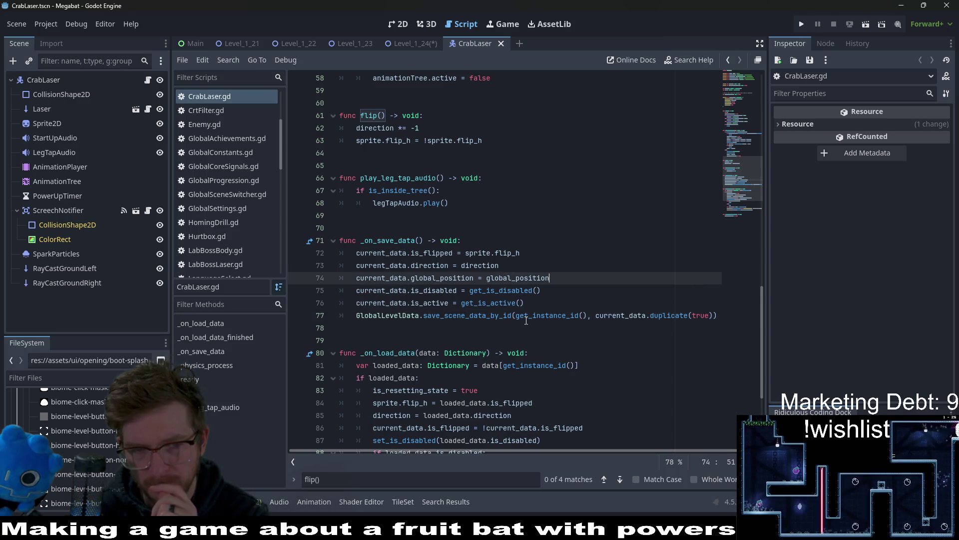
pyautogui.click(540, 307)
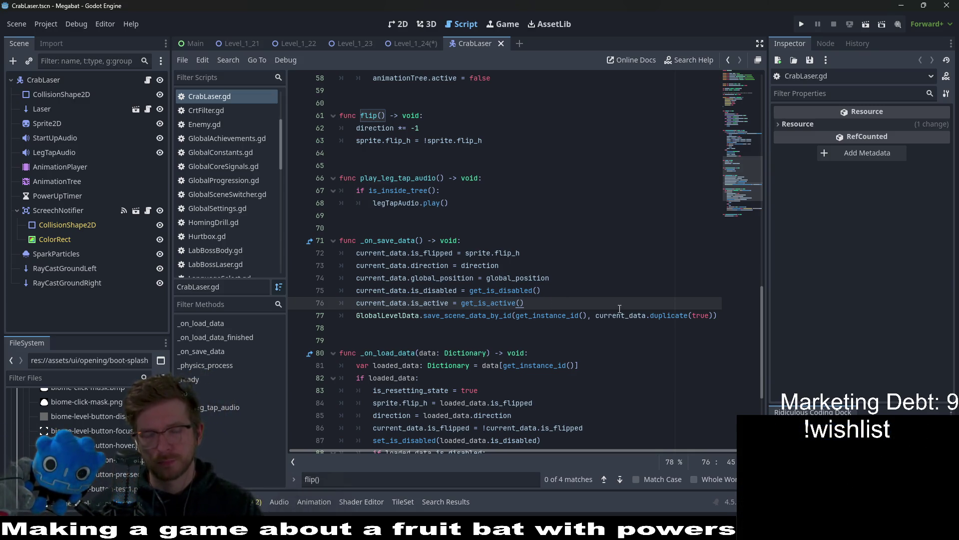
pyautogui.moveTo(523, 303)
pyautogui.mouseDown()
pyautogui.moveTo(450, 291)
pyautogui.moveTo(352, 252)
pyautogui.mouseUp()
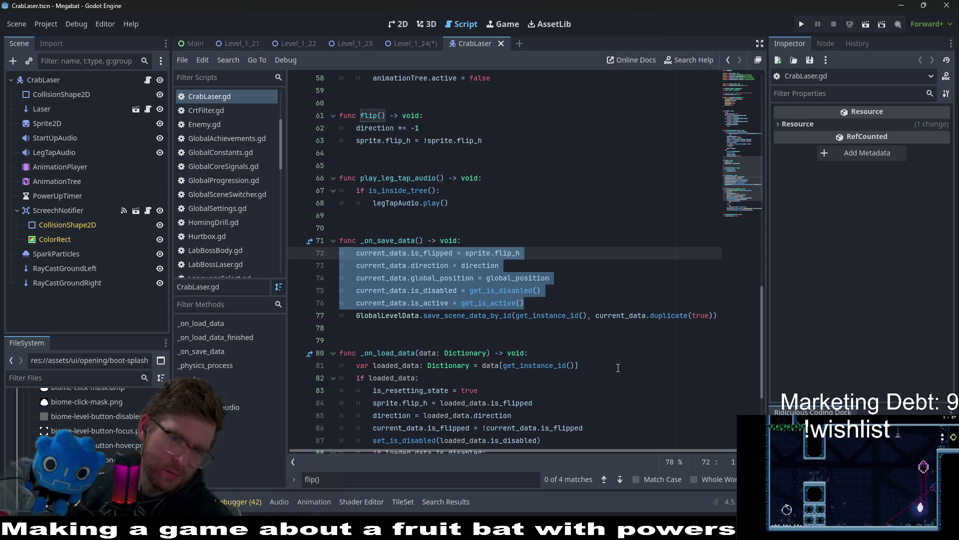
pyautogui.click(561, 306)
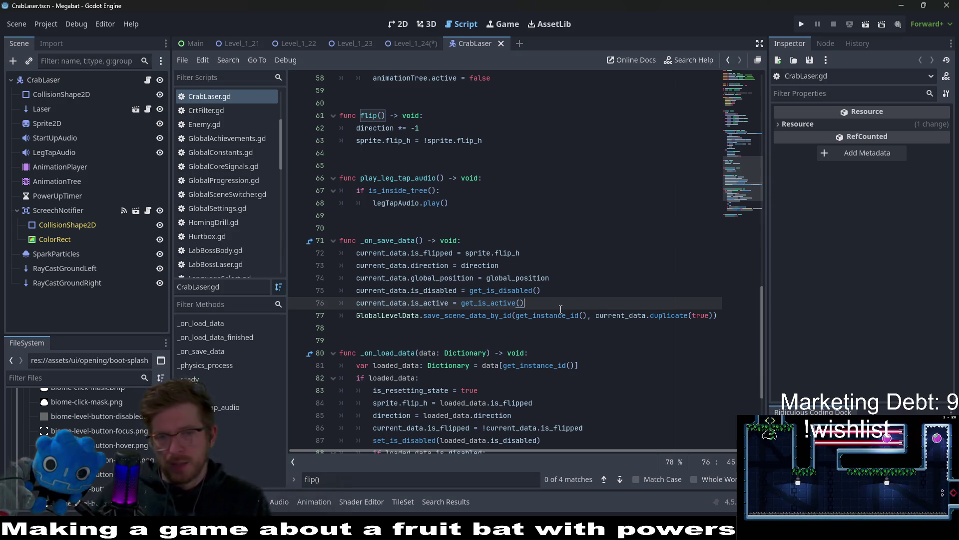
pyautogui.moveTo(532, 299); pyautogui.dragTo(308, 257)
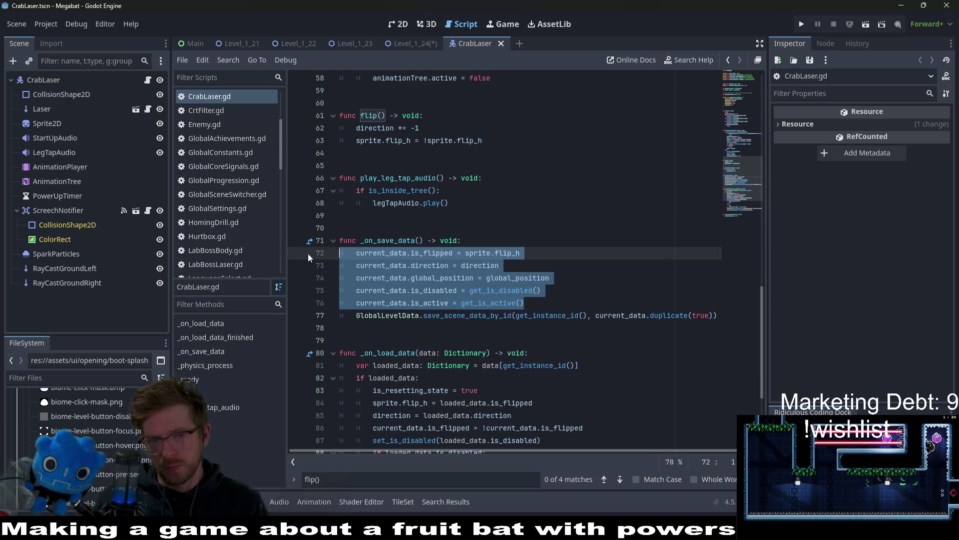
pyautogui.doubleClick(429, 269)
pyautogui.scroll(2, 494, 267)
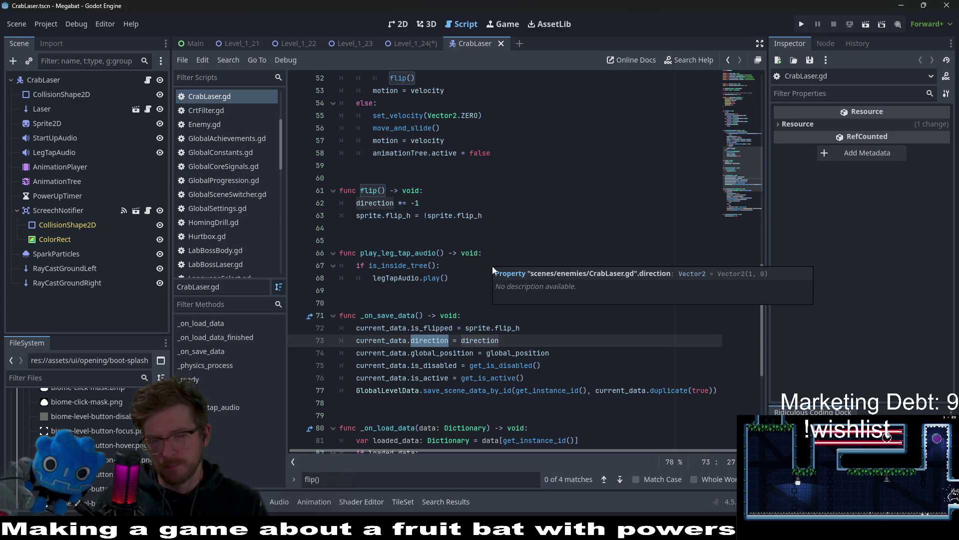
# Read the _on_load_data code, selecting set_is_disabled on line 87.
pyautogui.scroll(-4, 492, 265)
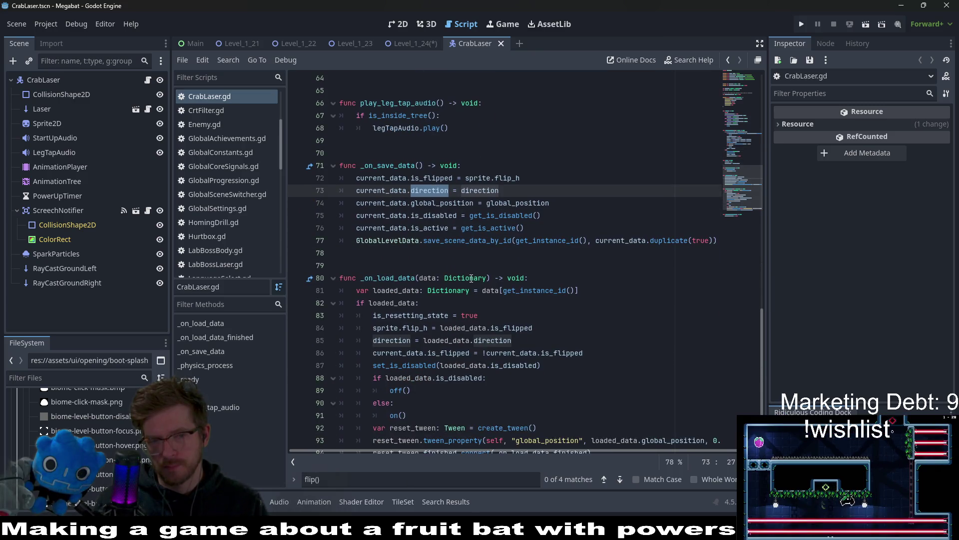
pyautogui.scroll(-2, 493, 281)
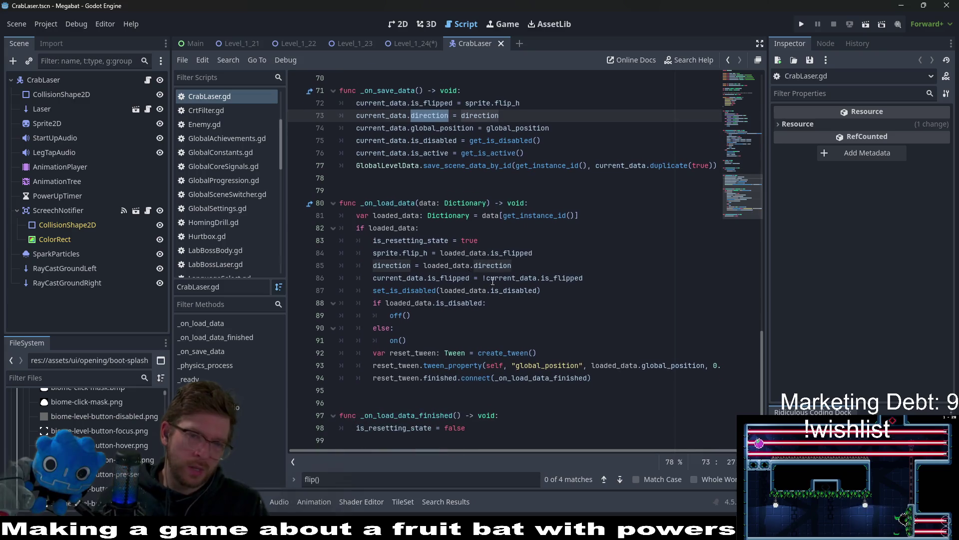
pyautogui.click(507, 303)
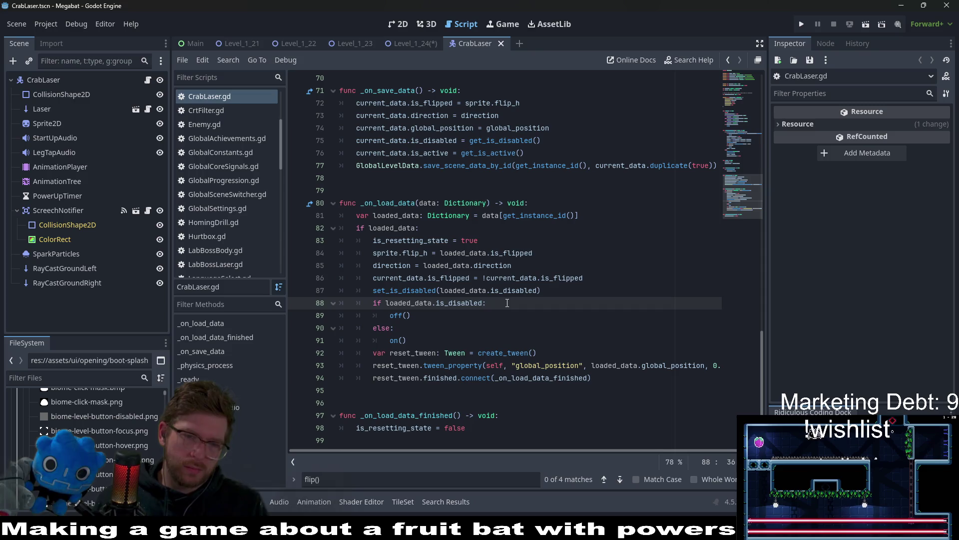
pyautogui.scroll(1, 545, 288)
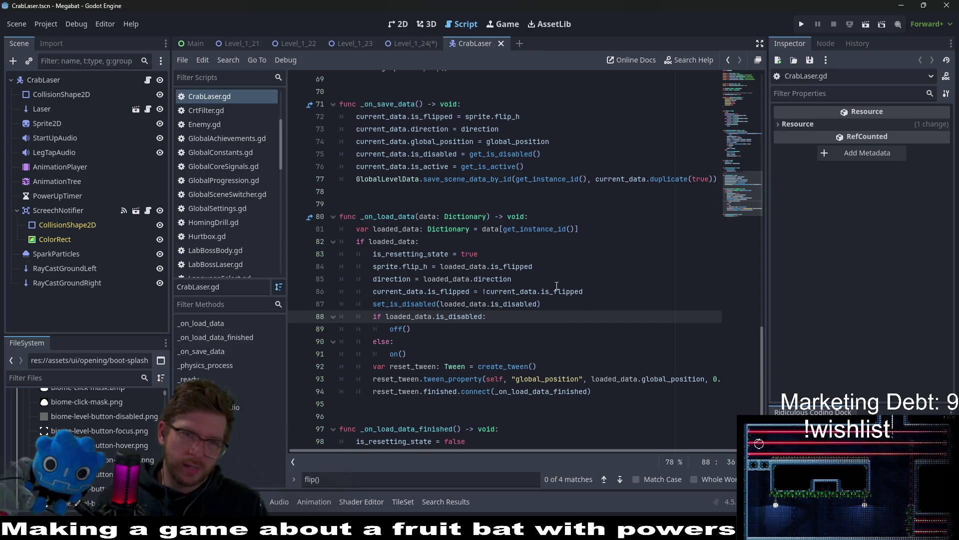
pyautogui.moveTo(521, 317)
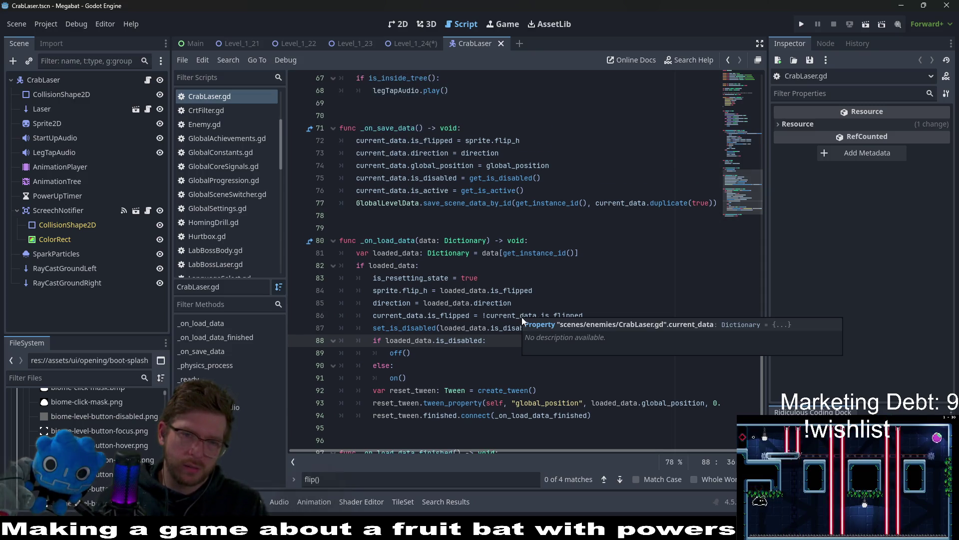
pyautogui.click(505, 302)
pyautogui.doubleClick(404, 328)
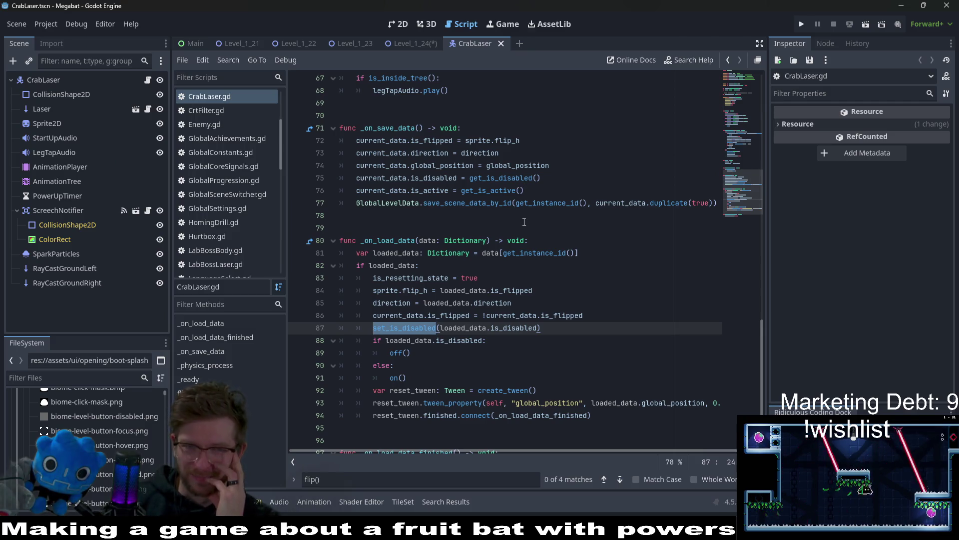
# Inspect lines 73–76 of _on_save_data, then switch to the Obsidian task board.
pyautogui.moveTo(524, 190); pyautogui.dragTo(340, 140)
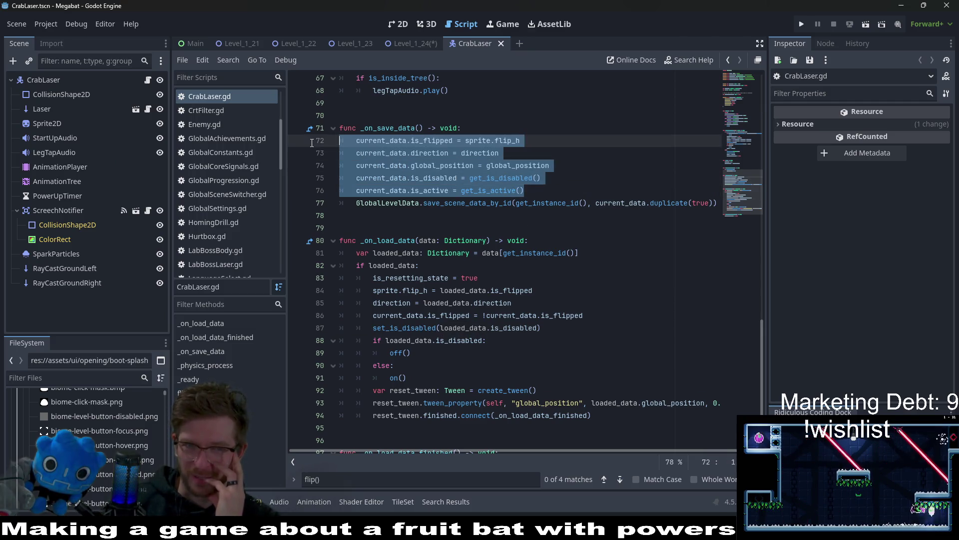
pyautogui.click(519, 182)
pyautogui.moveTo(541, 195); pyautogui.dragTo(349, 150)
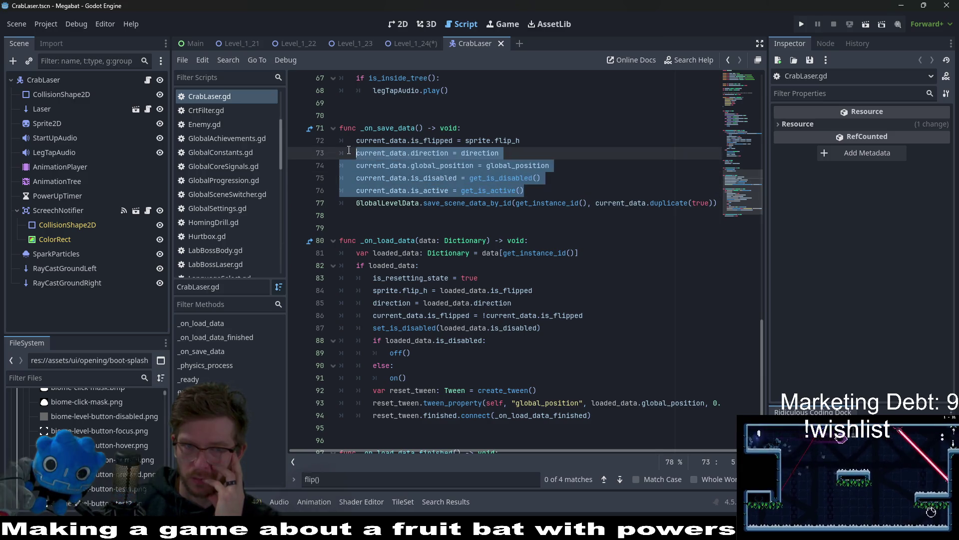
pyautogui.click(565, 167)
pyautogui.scroll(-2, 570, 244)
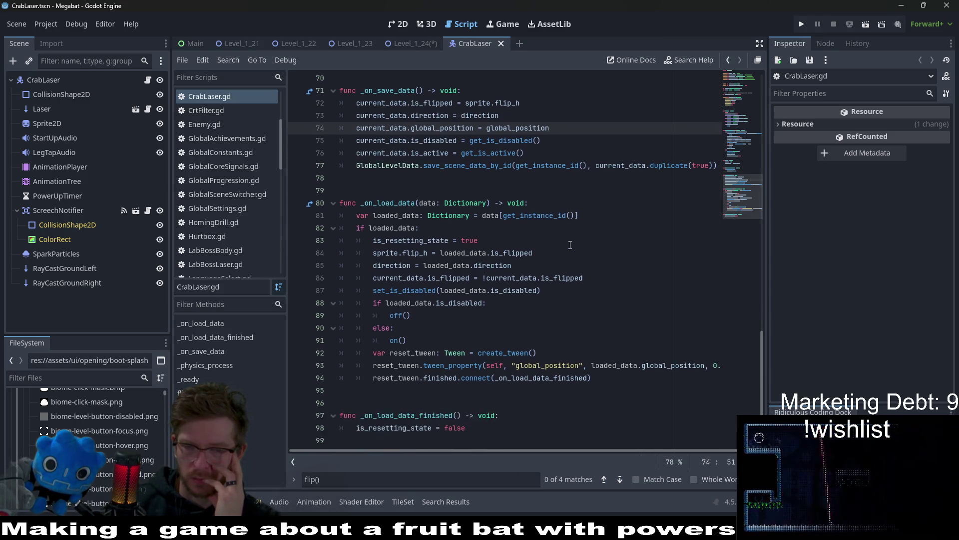
pyautogui.hotkey('alt', 'Tab')
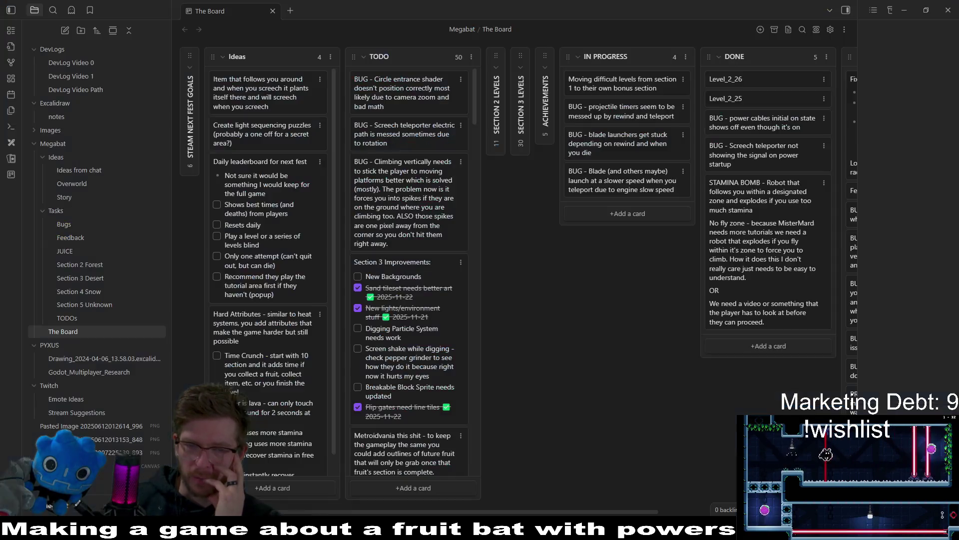
# Add an IN PROGRESS card 'BUG - crab lasers not going correct direction after checkpoint load'.
pyautogui.click(592, 216)
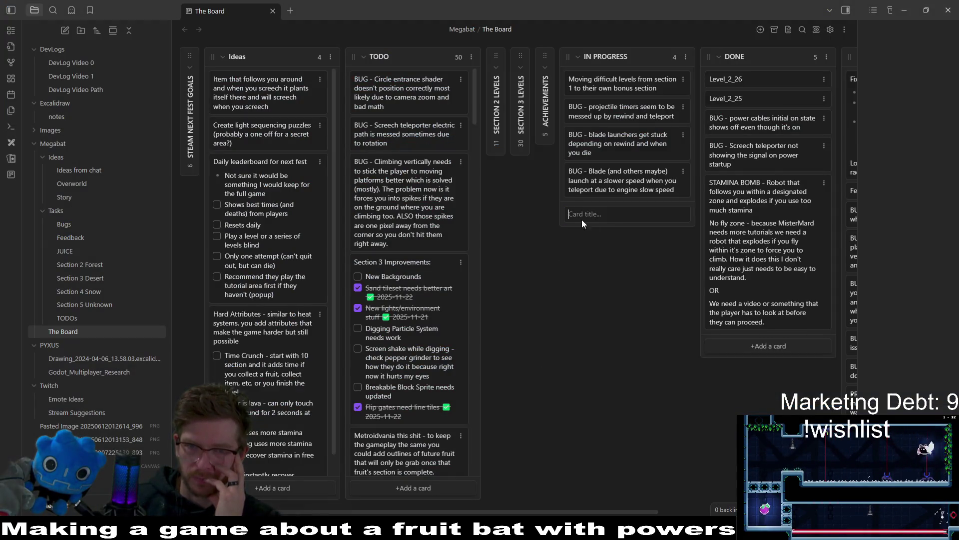
pyautogui.write('BUG - ')
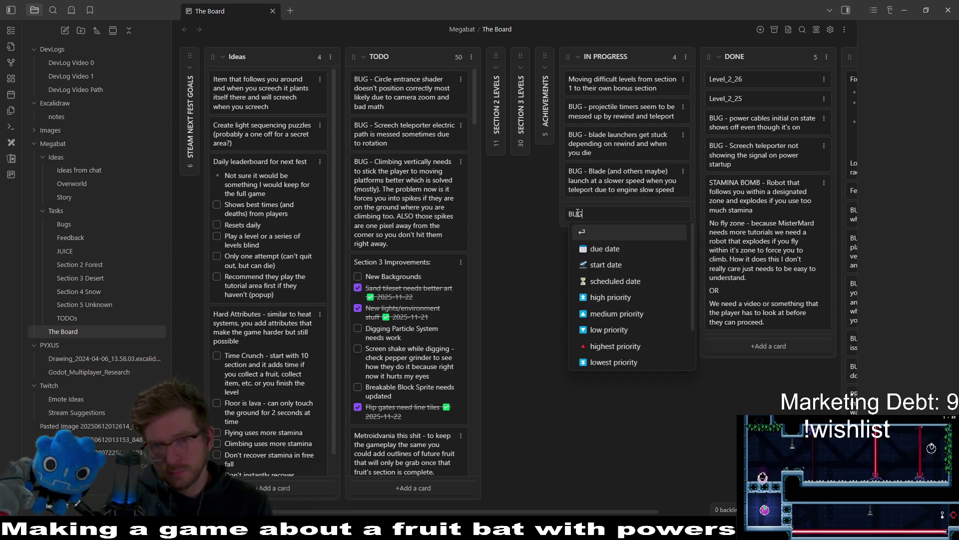
pyautogui.write("crab lasers aren't going the")
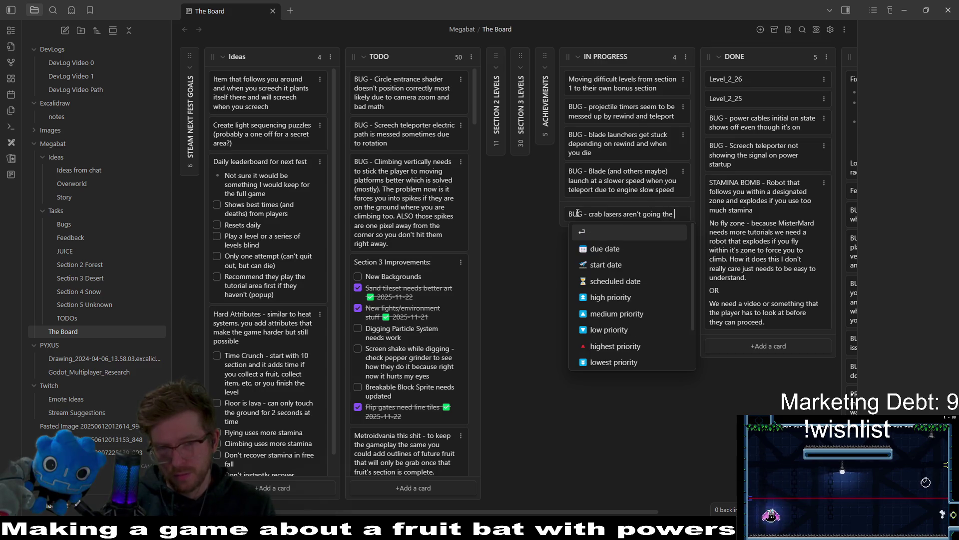
pyautogui.write('correct direct')
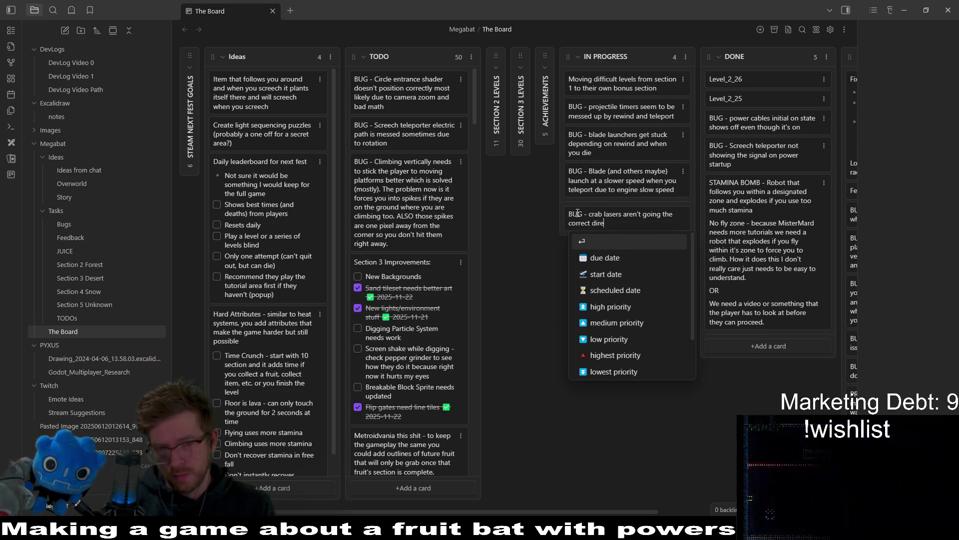
pyautogui.write('ion after')
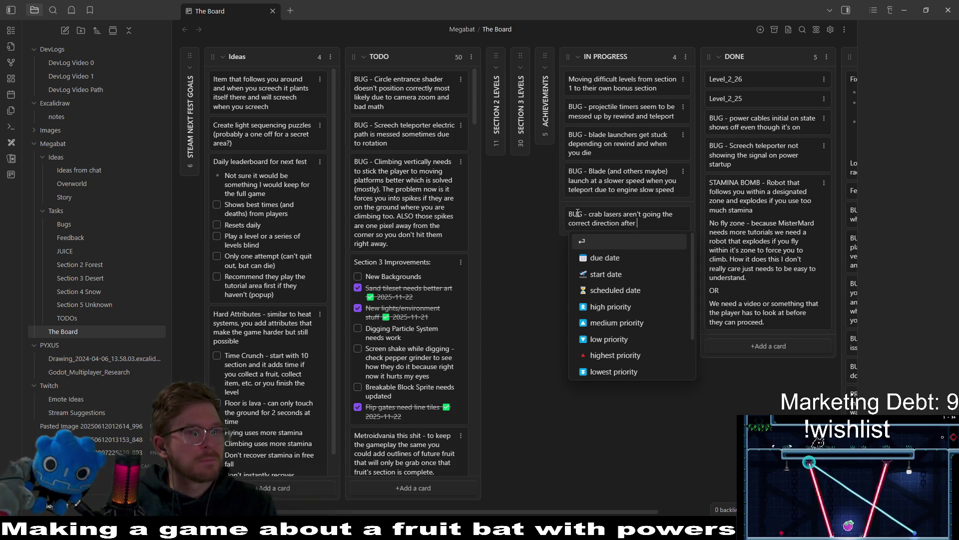
pyautogui.write(' checkpoint')
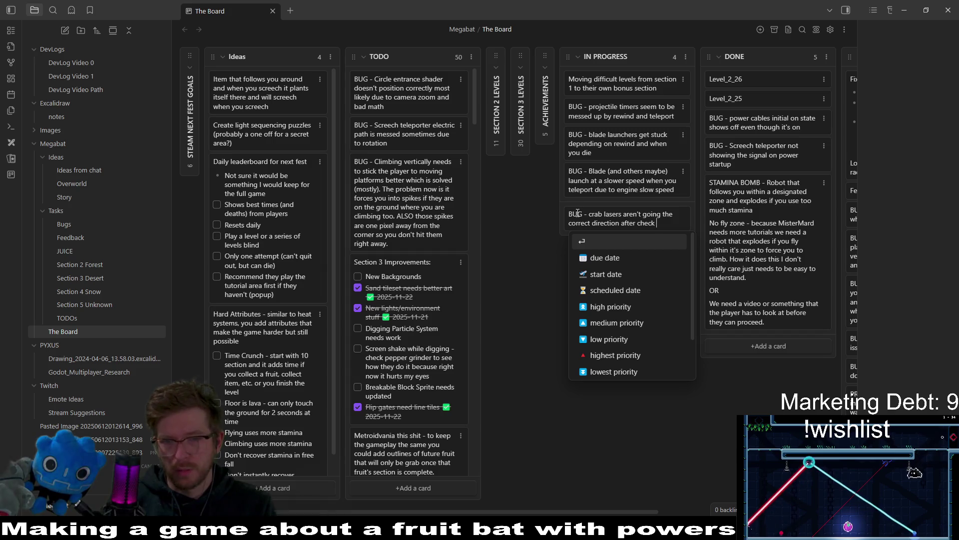
pyautogui.write(' load')
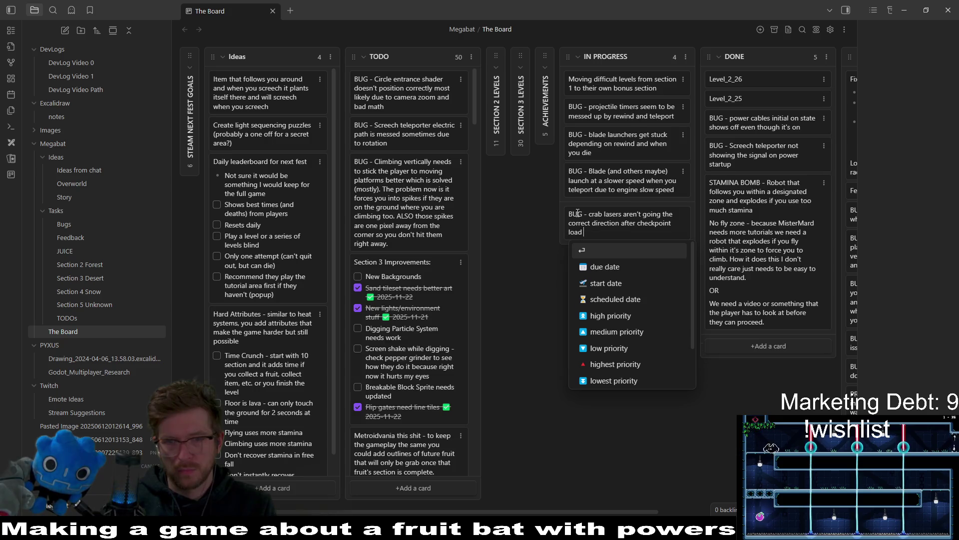
pyautogui.press('Return')
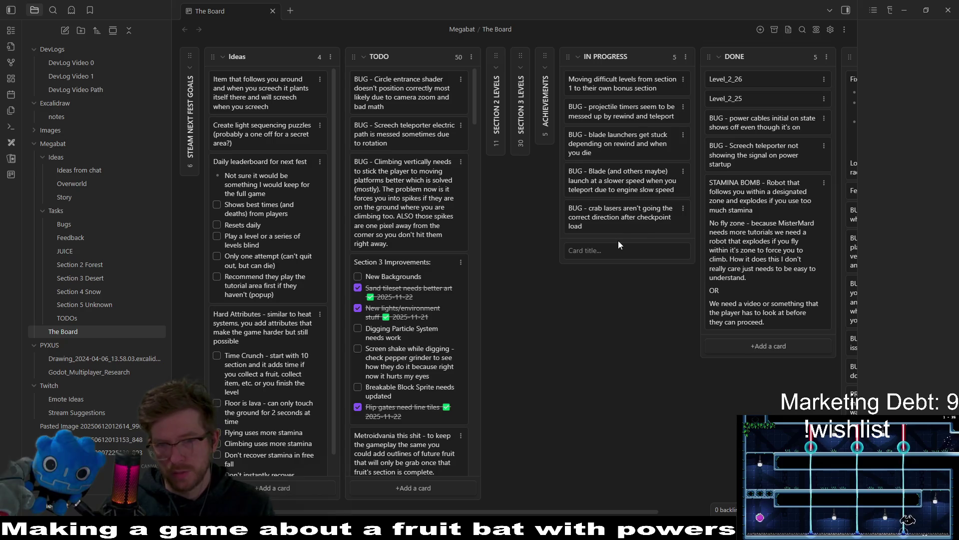
# Add the YouTube timestamp link to the card, then hide Obsidian and return to CrabLaser.gd.
pyautogui.click(622, 224)
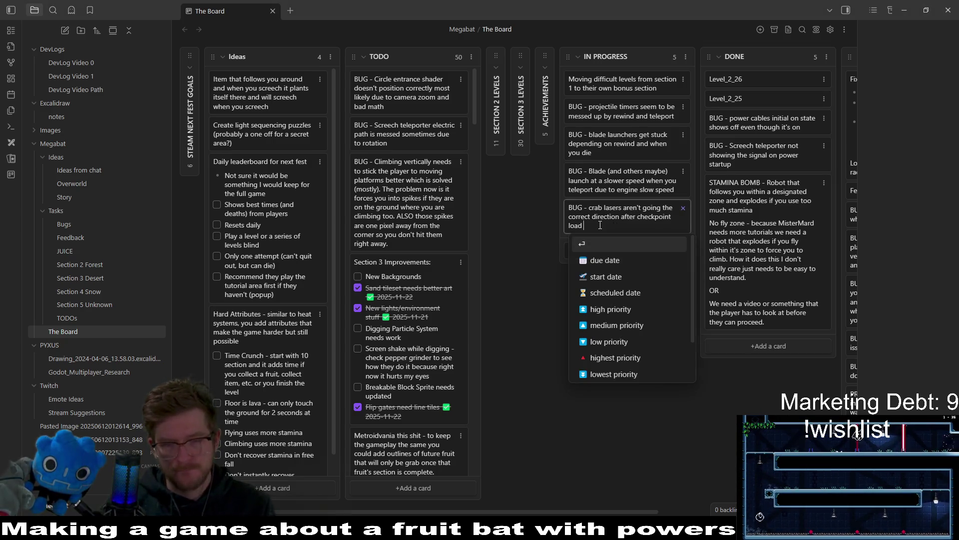
pyautogui.press('Return')
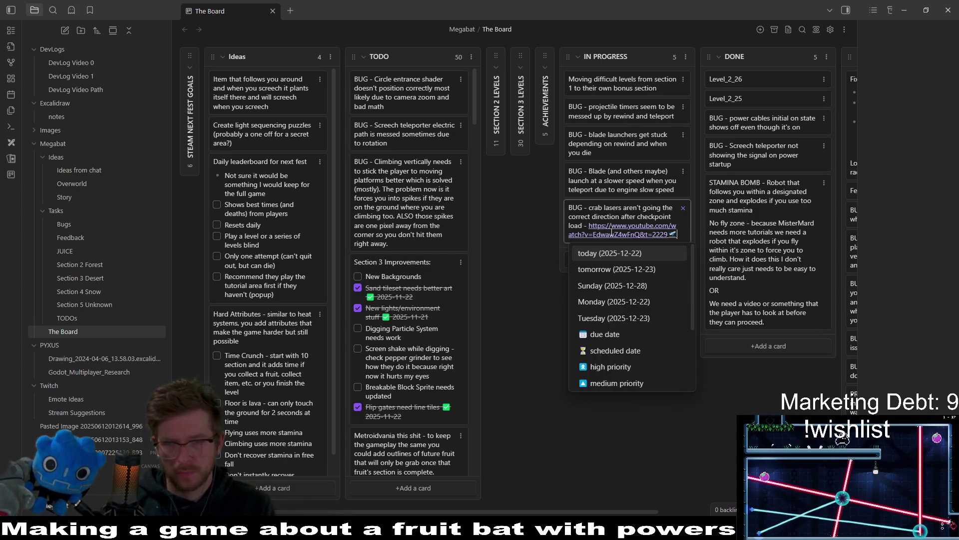
pyautogui.press('BackSpace')
pyautogui.press('BackSpace')
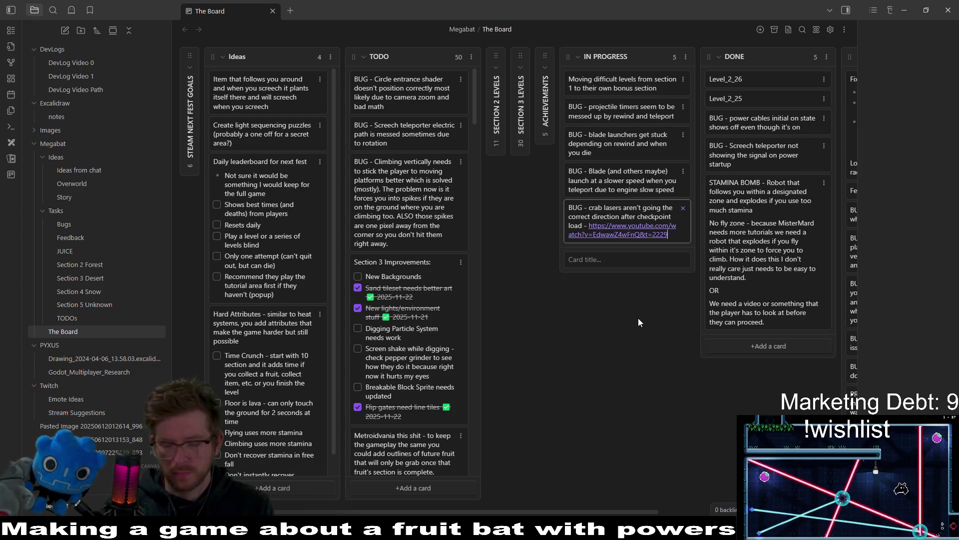
pyautogui.click(638, 318)
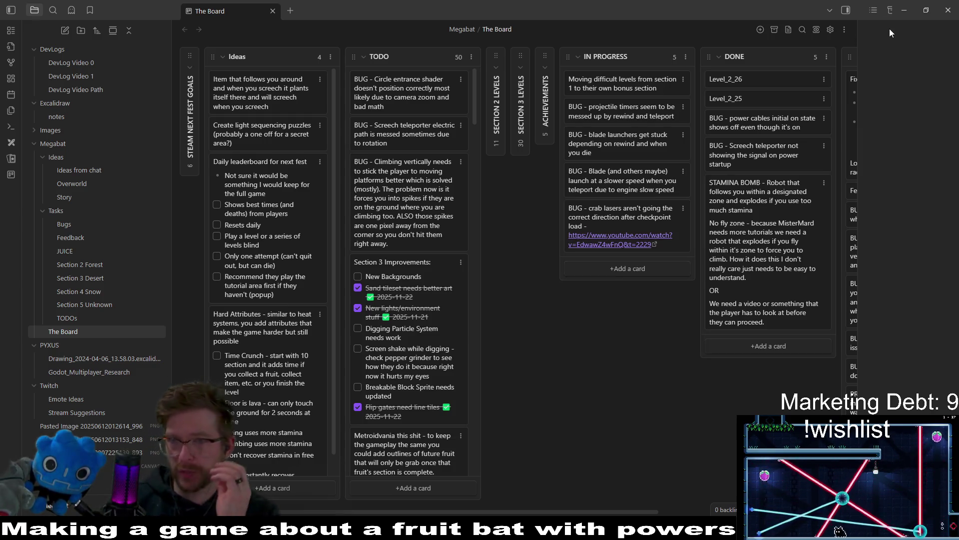
pyautogui.click(904, 10)
pyautogui.click(566, 265)
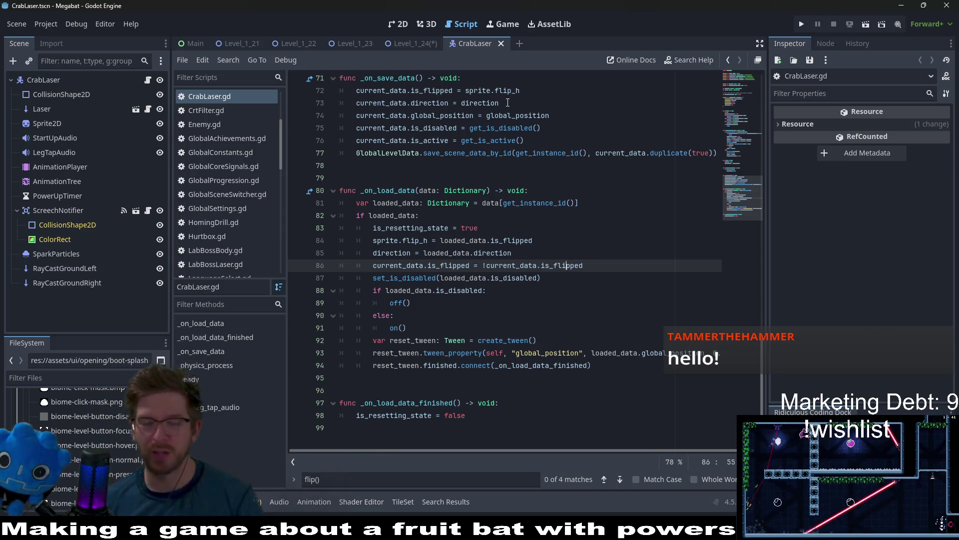
# Place the caret at the end of line 88 of CrabLaser.gd, then switch to the Level_1_24 scene.
pyautogui.click(690, 290)
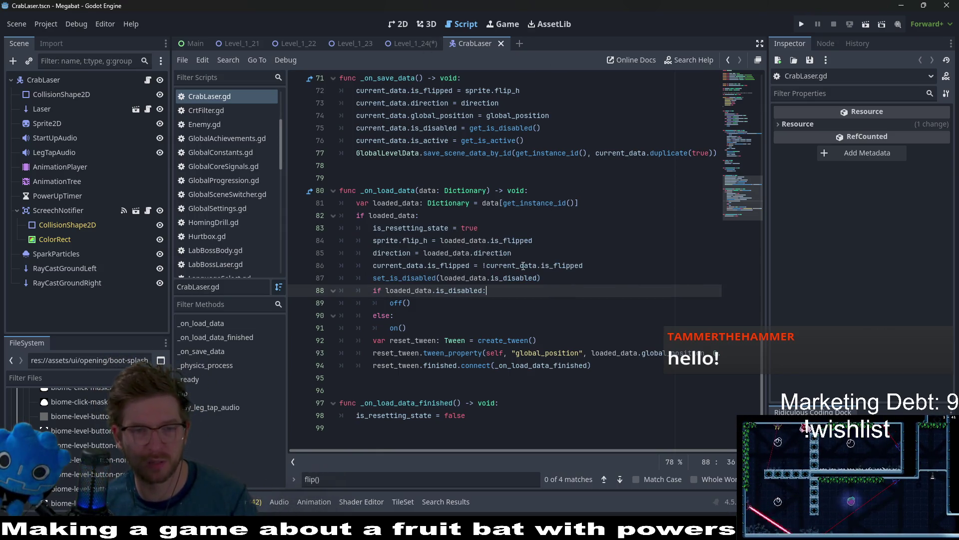
pyautogui.click(403, 29)
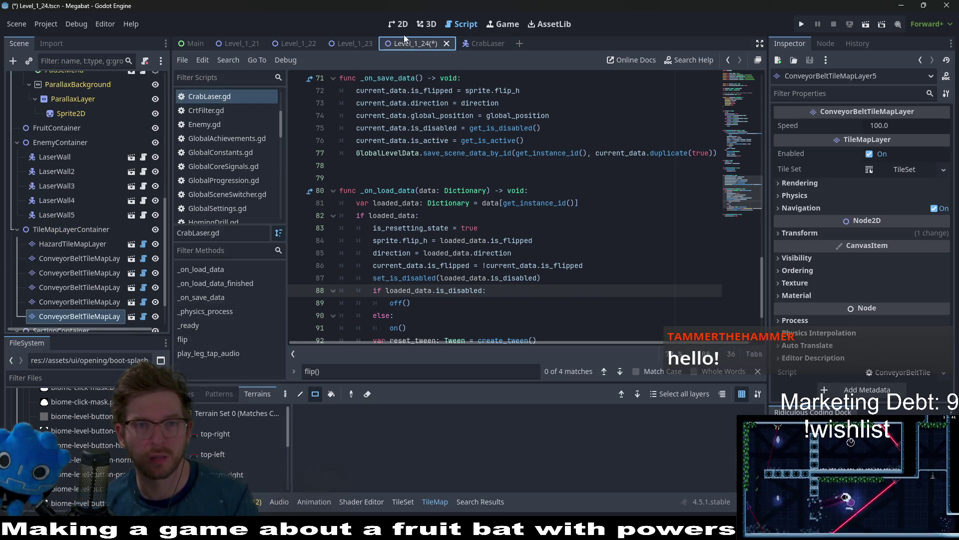
# Save Level_1_24 and nudge the conveyor tile layer slightly left and down.
pyautogui.hotkey('ctrl', 's')
pyautogui.scroll(-3, 602, 271)
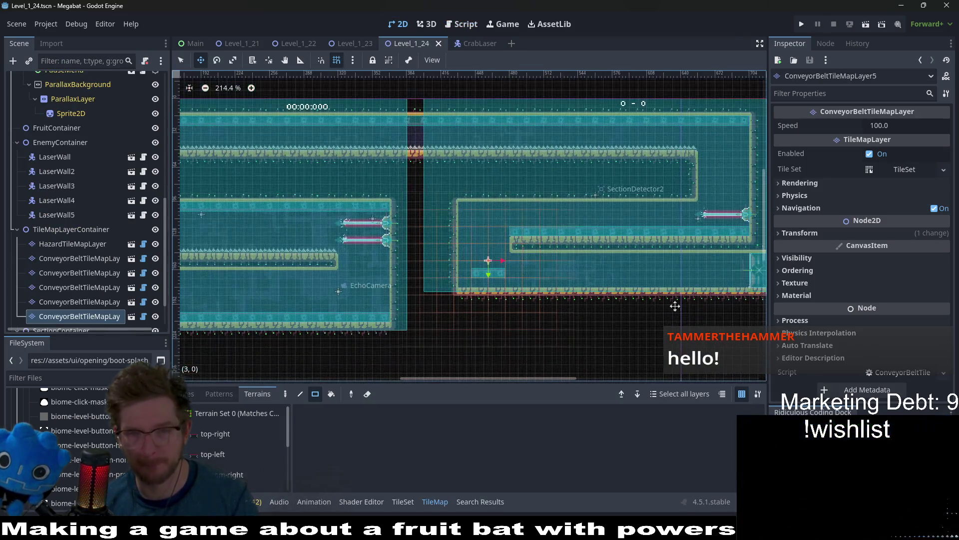
pyautogui.scroll(7, 420, 238)
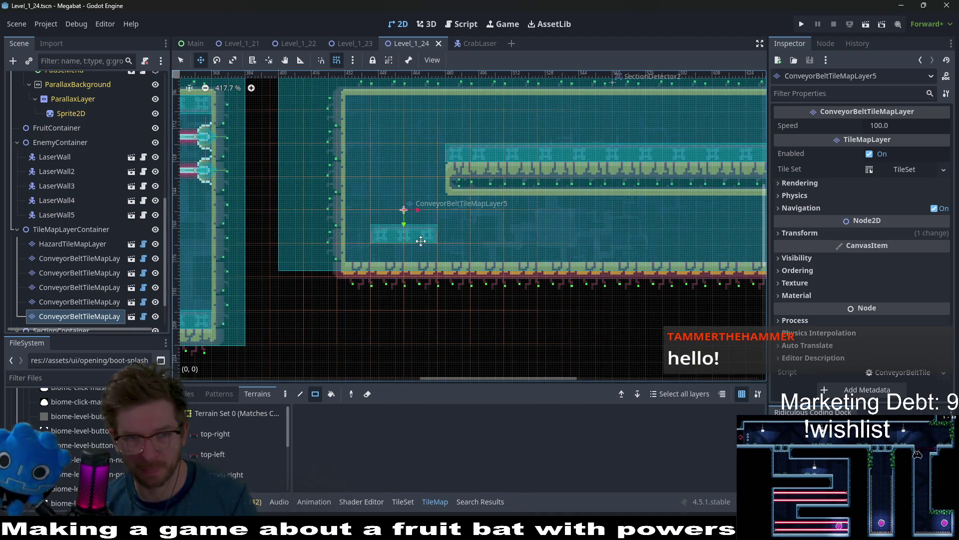
pyautogui.press('Left')
pyautogui.press('Left')
pyautogui.press('Left')
pyautogui.press('Down')
pyautogui.press('Down')
pyautogui.press('Down')
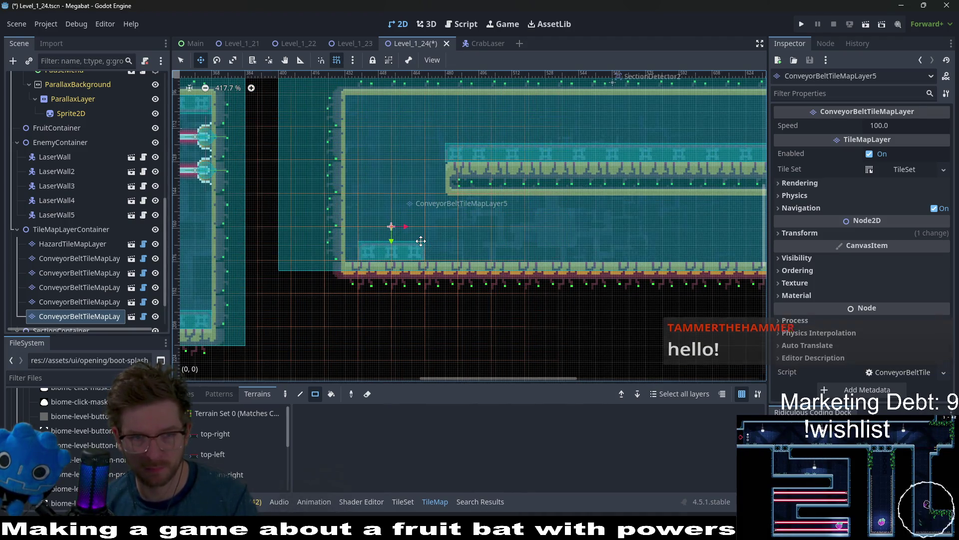
pyautogui.press('Left')
pyautogui.press('Left')
pyautogui.press('Left')
pyautogui.press('Down')
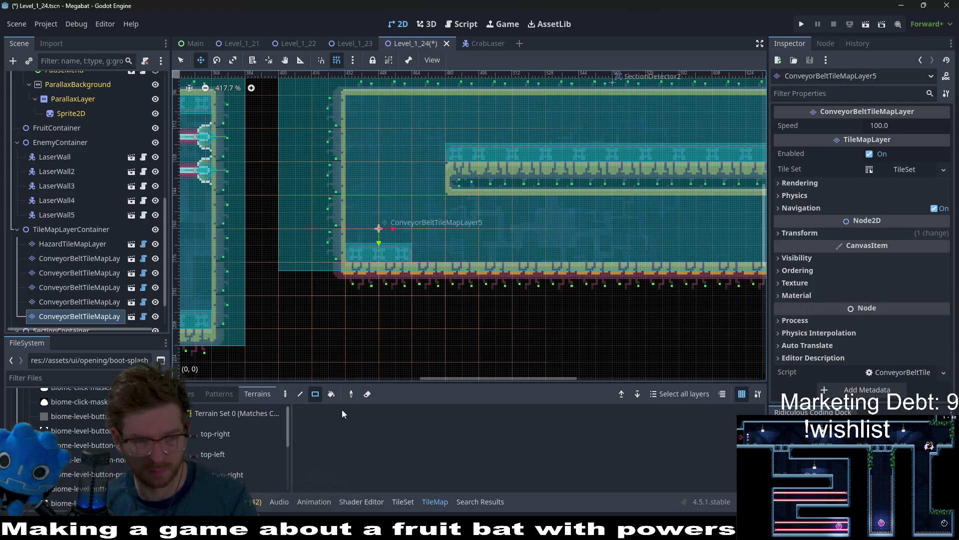
# Paint a 13-tile row of top-right terrain along the conveyor.
pyautogui.click(251, 431)
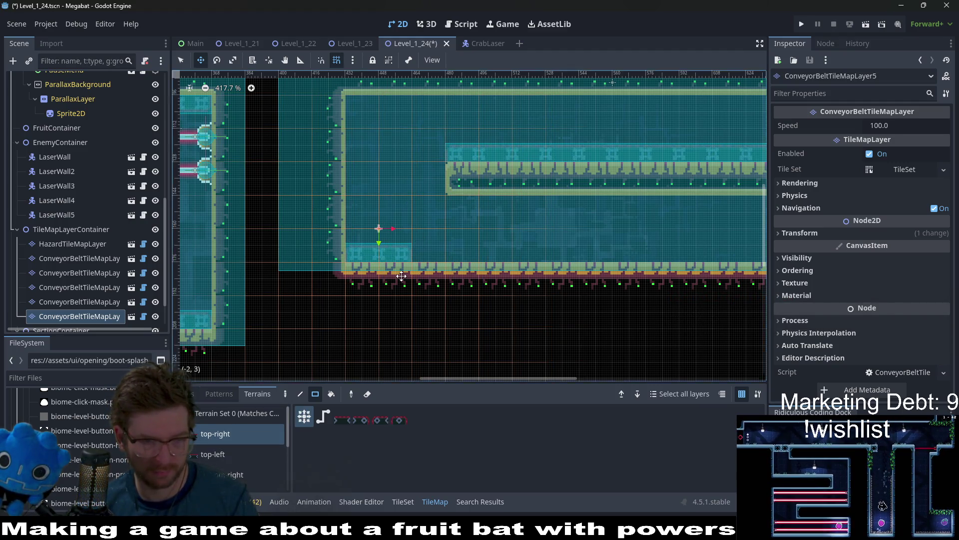
pyautogui.scroll(-6, 409, 264)
pyautogui.moveTo(432, 262); pyautogui.dragTo(655, 254)
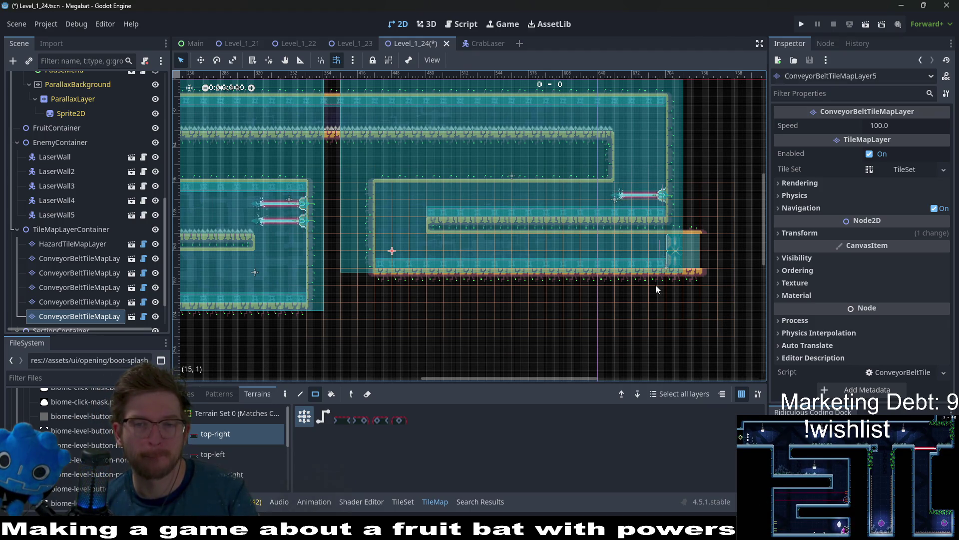
pyautogui.scroll(1, 405, 255)
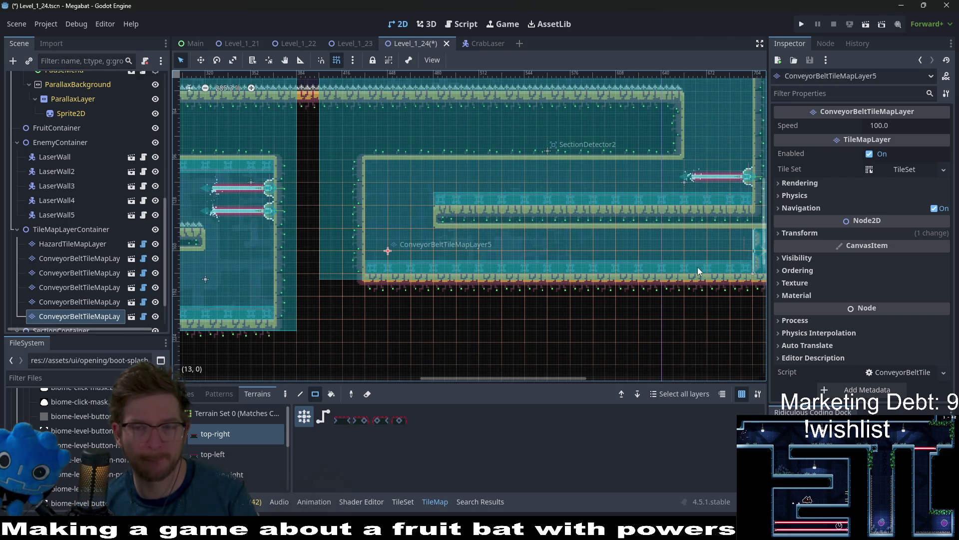
pyautogui.scroll(1, 697, 267)
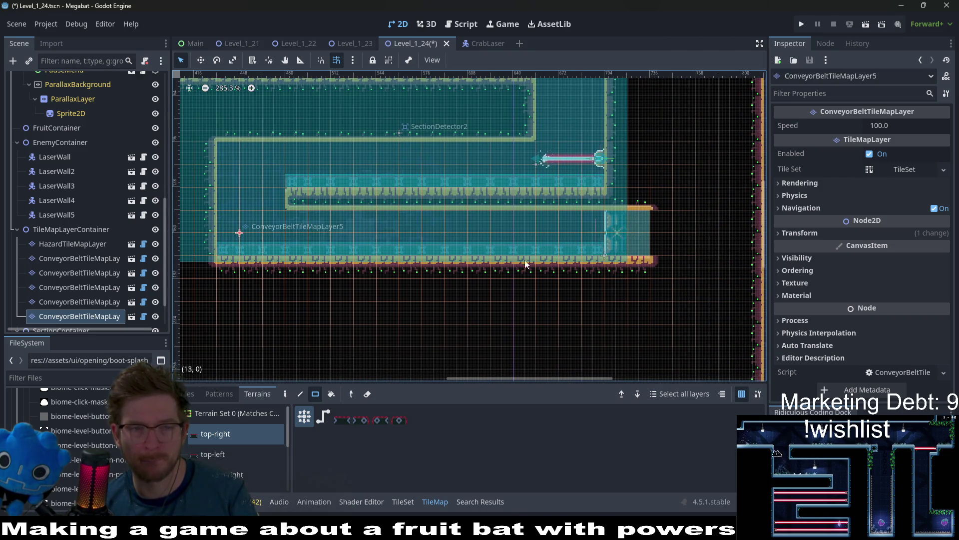
# Duplicate LaserWall5 as LaserWall6 at (459, 154), rotate it 90°, and run the scene.
pyautogui.click(58, 214)
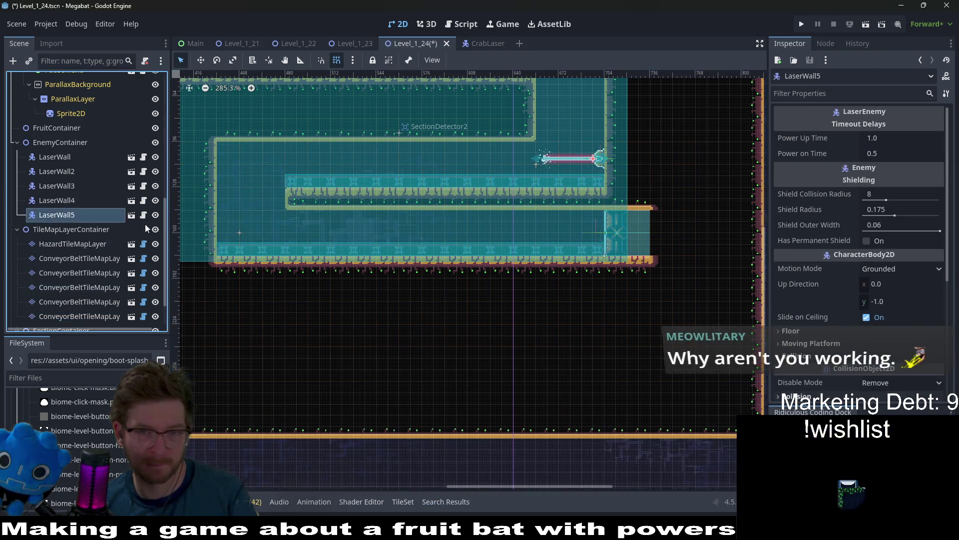
pyautogui.hotkey('ctrl', 'd')
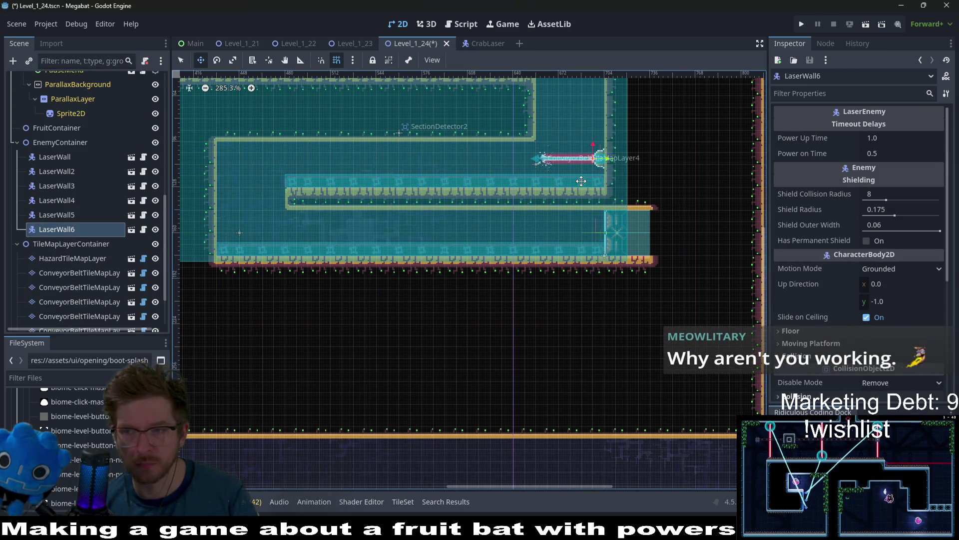
pyautogui.moveTo(581, 181)
pyautogui.mouseDown()
pyautogui.moveTo(321, 225)
pyautogui.moveTo(270, 245)
pyautogui.moveTo(247, 234)
pyautogui.moveTo(245, 245)
pyautogui.mouseUp()
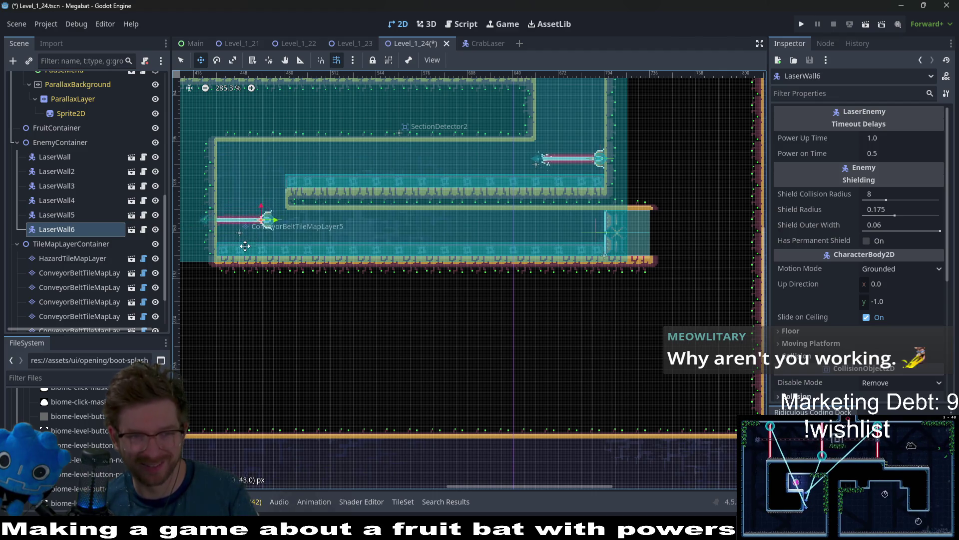
pyautogui.scroll(-3, 845, 306)
pyautogui.click(822, 251)
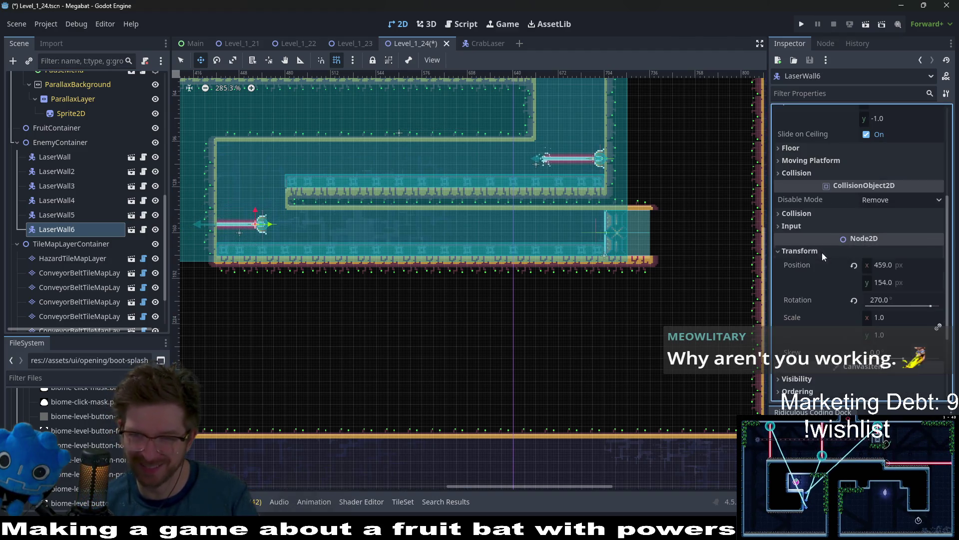
pyautogui.click(882, 300)
pyautogui.write('90')
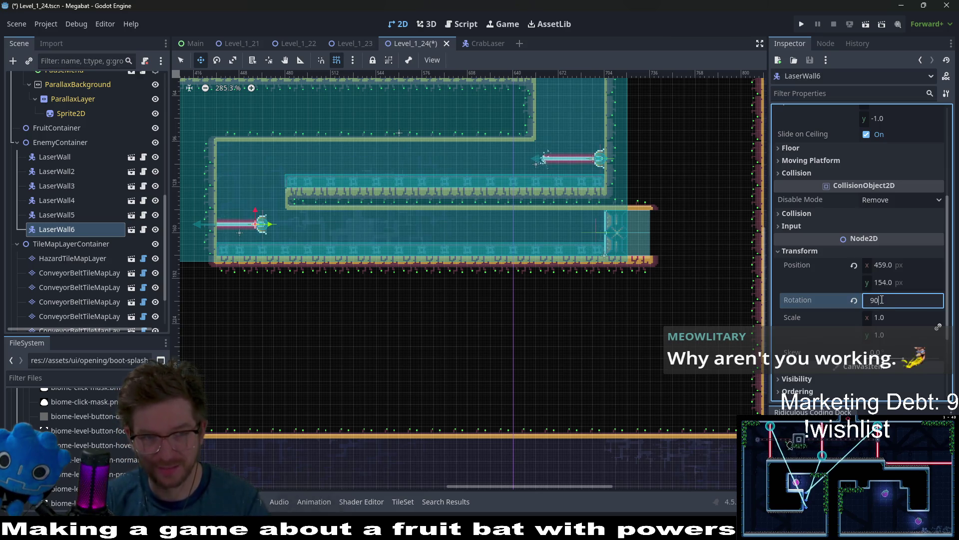
pyautogui.press('Return')
pyautogui.scroll(8, 247, 220)
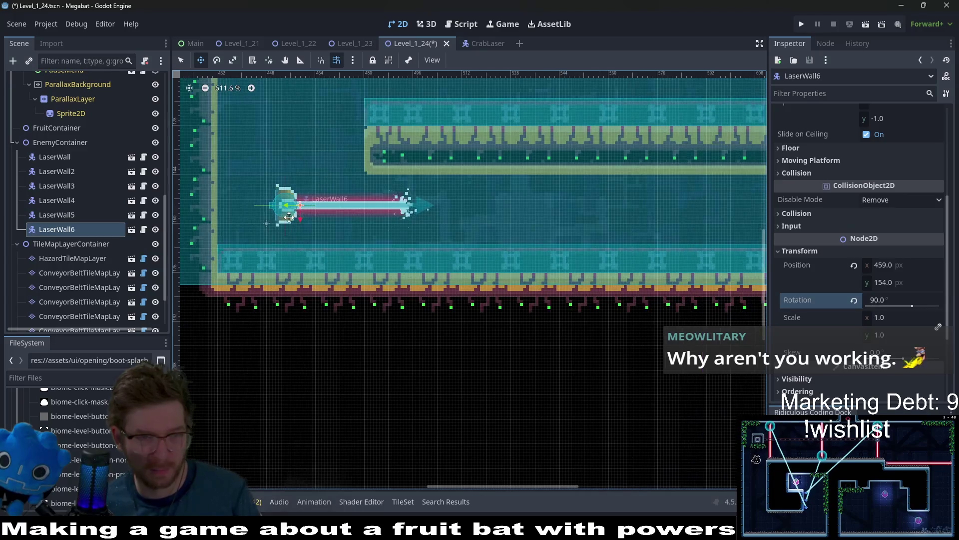
pyautogui.press('F6')
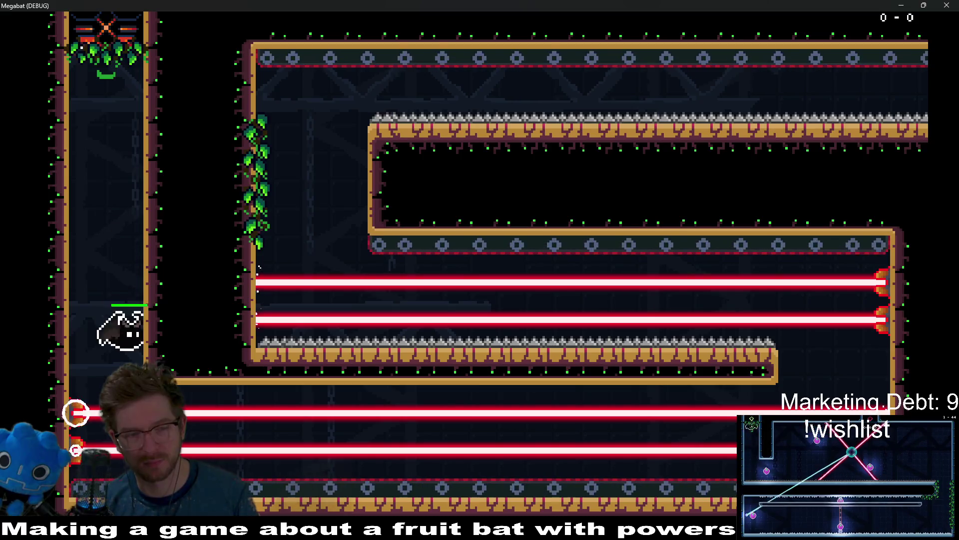
# Fly the bat from the bottom corridor up through the middle and top corridors into the next room.
pyautogui.press('Right')
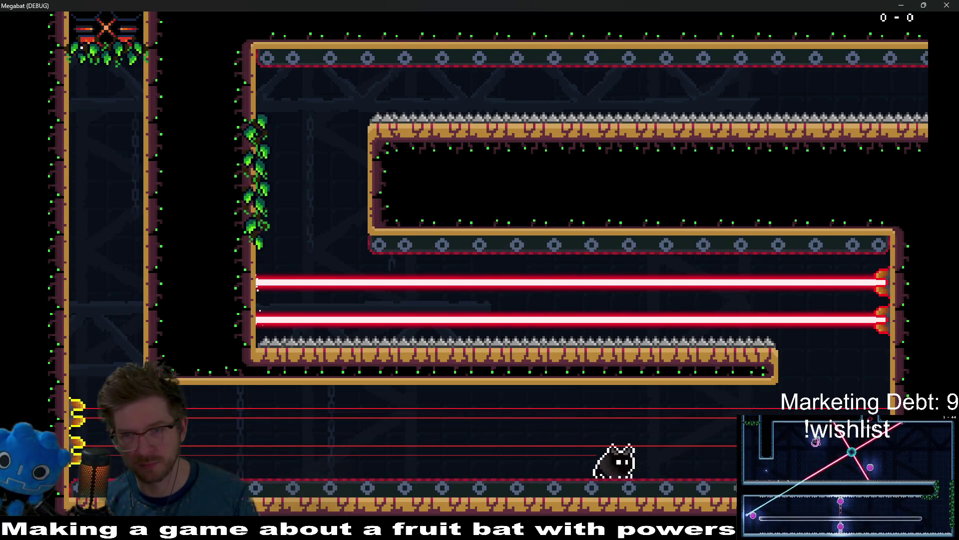
pyautogui.press('Up')
pyautogui.press('Left')
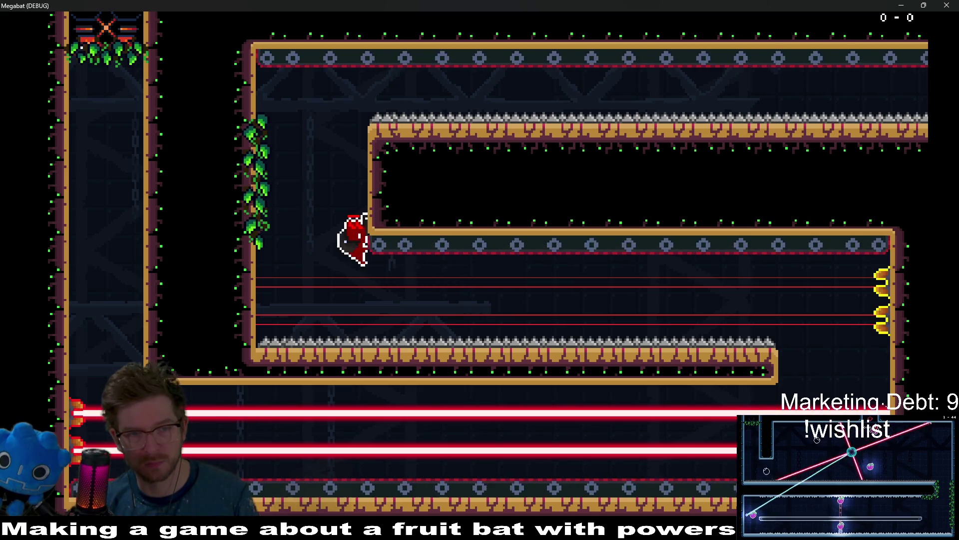
pyautogui.press('Up')
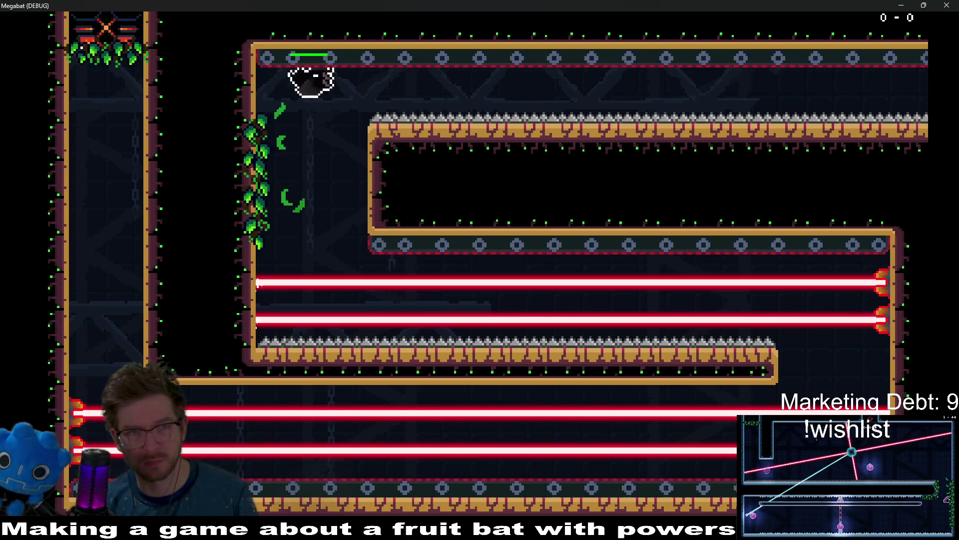
pyautogui.press('Right')
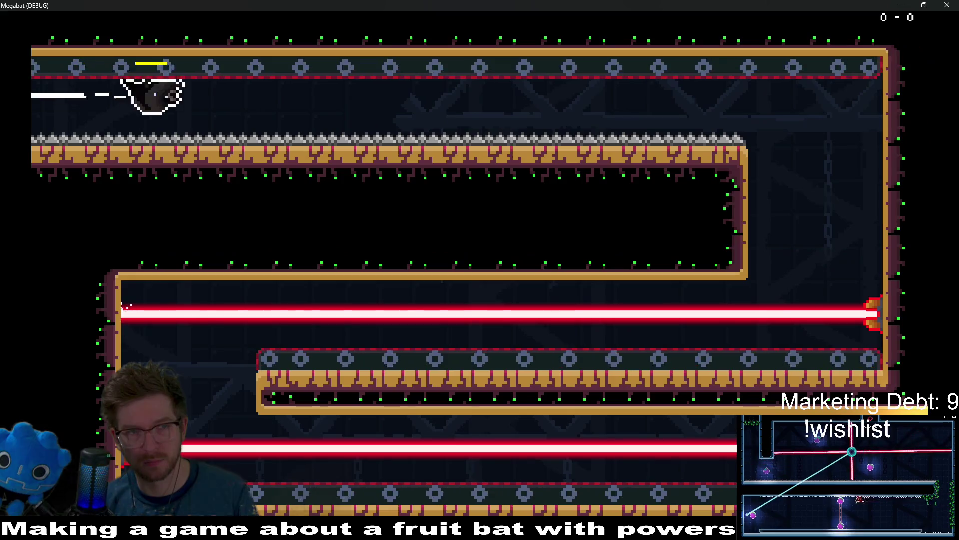
# Guide the bat back along the middle corridor into the laser, then pause and close the game.
pyautogui.press('Down')
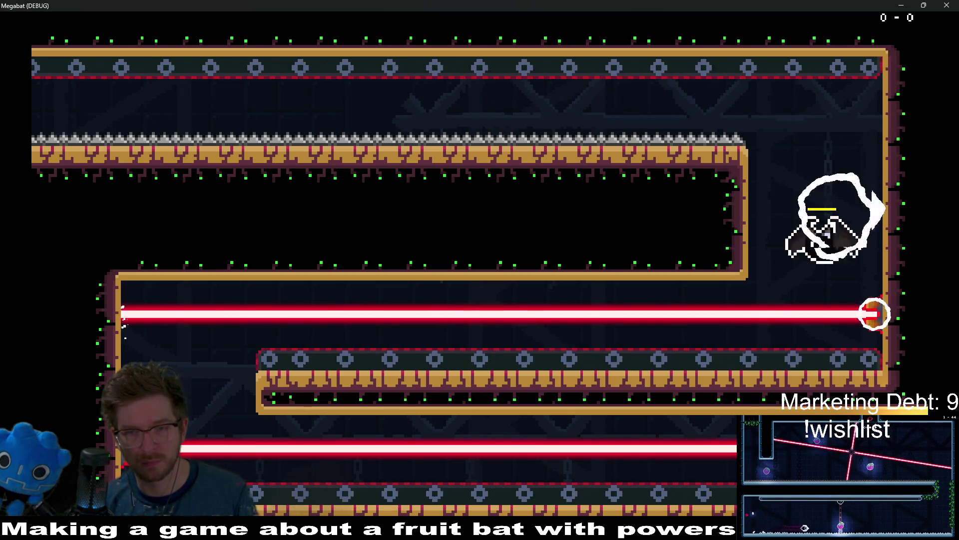
pyautogui.press('Left')
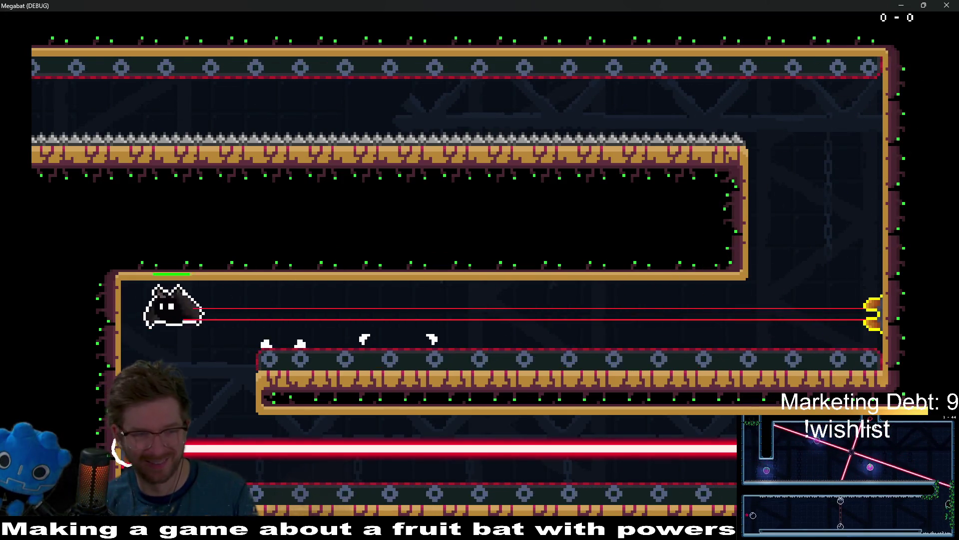
pyautogui.press('Right')
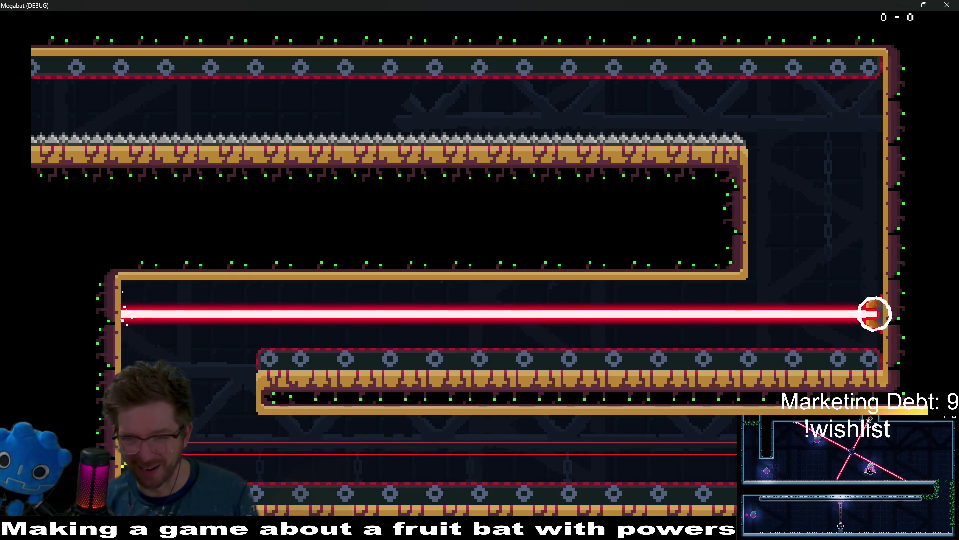
pyautogui.press('Escape')
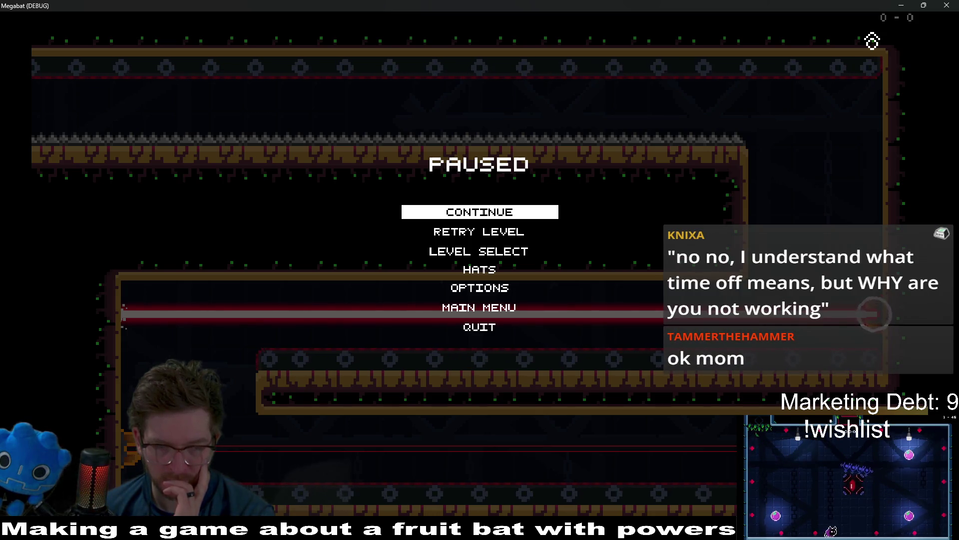
pyautogui.click(952, 6)
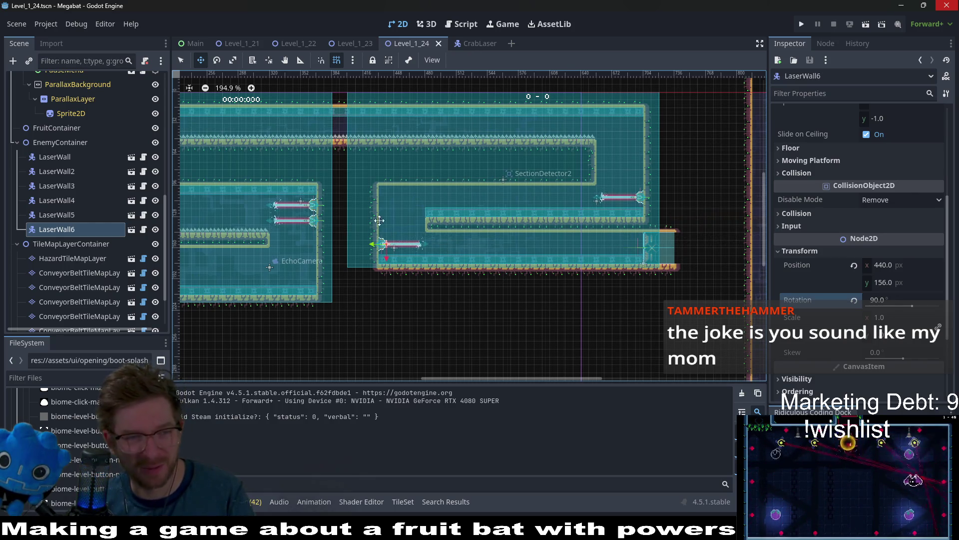
# Save the Level_1_24 scene.
pyautogui.hscroll(-2, 379, 221)
pyautogui.hotkey('ctrl', 's')
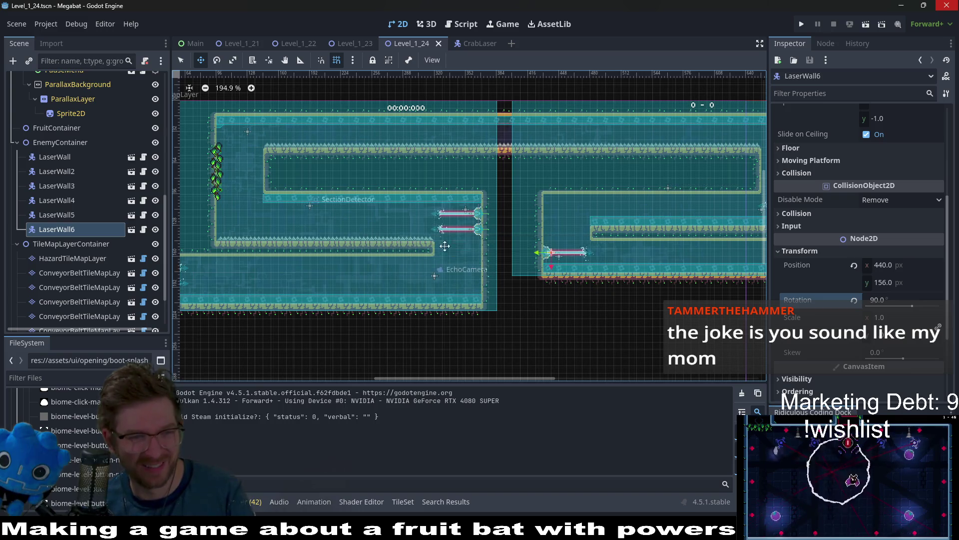
pyautogui.hscroll(-4, 444, 246)
# Look over the whole level, then bring up the Select Resource quick-open search.
pyautogui.hscroll(2, 560, 265)
pyautogui.scroll(2, 559, 265)
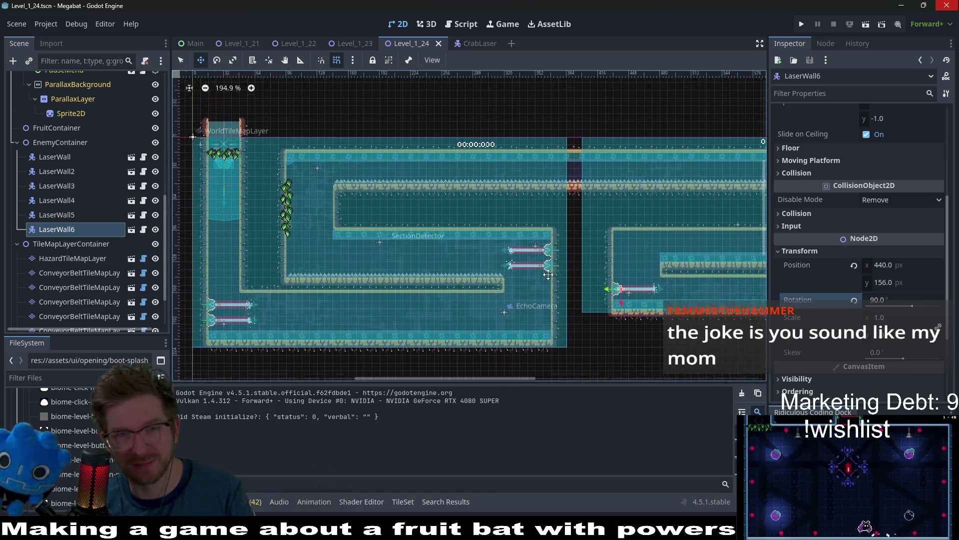
pyautogui.scroll(-2, 579, 257)
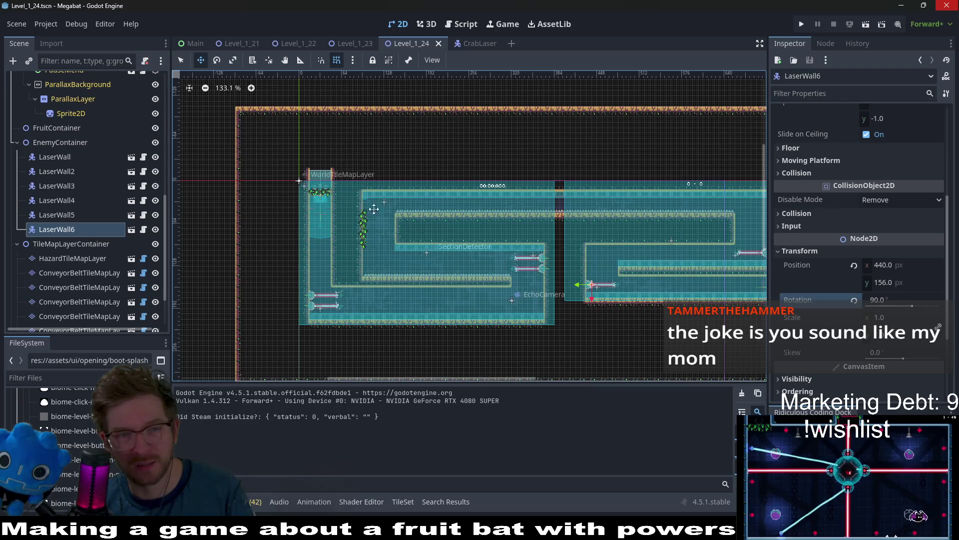
pyautogui.hscroll(3, 646, 256)
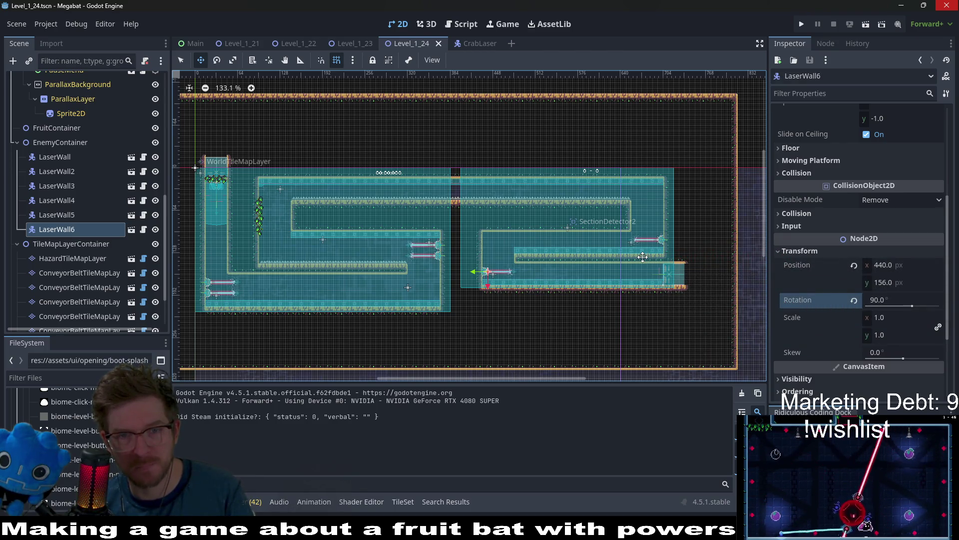
pyautogui.hotkey('shift', 'alt', 'o')
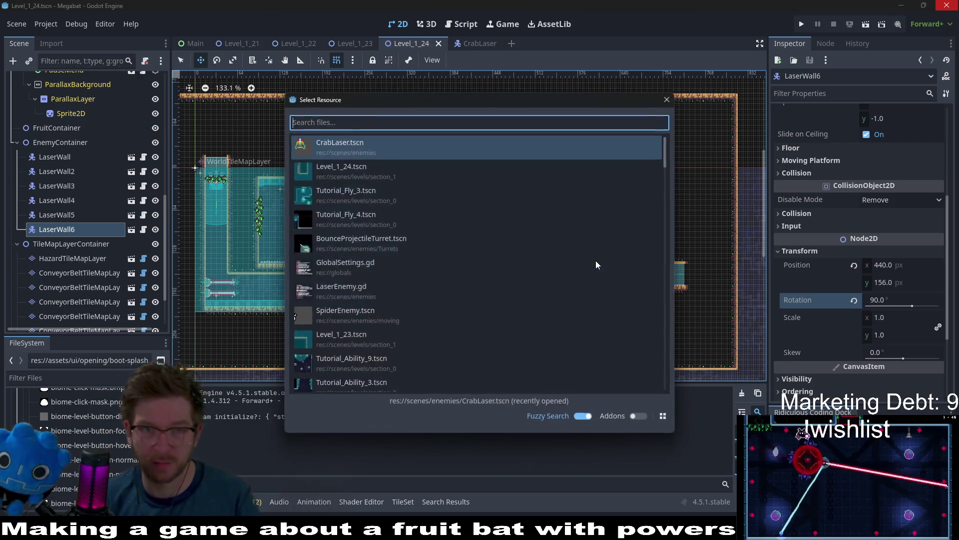
# Open Level_1_25.tscn by searching 'level_1_25' in quick open.
pyautogui.write('level_1')
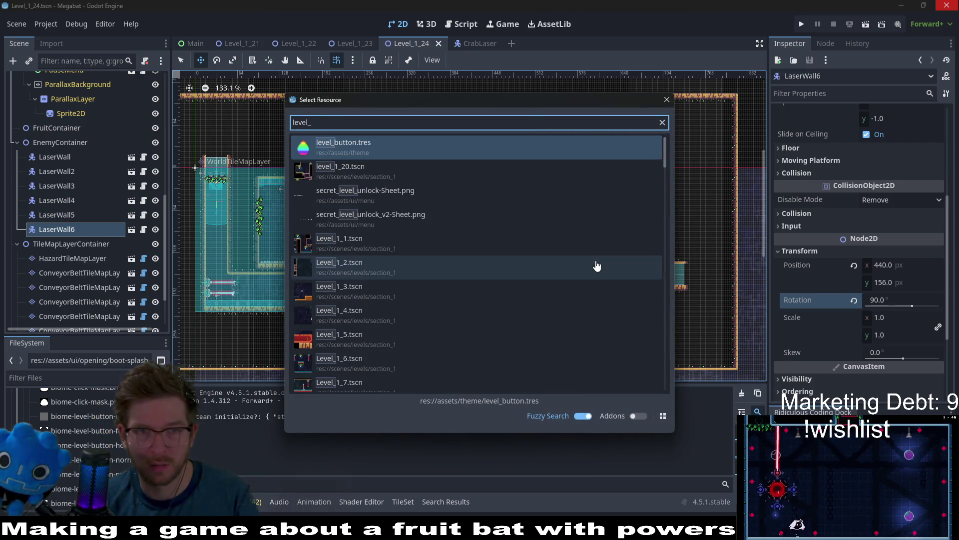
pyautogui.write('_25')
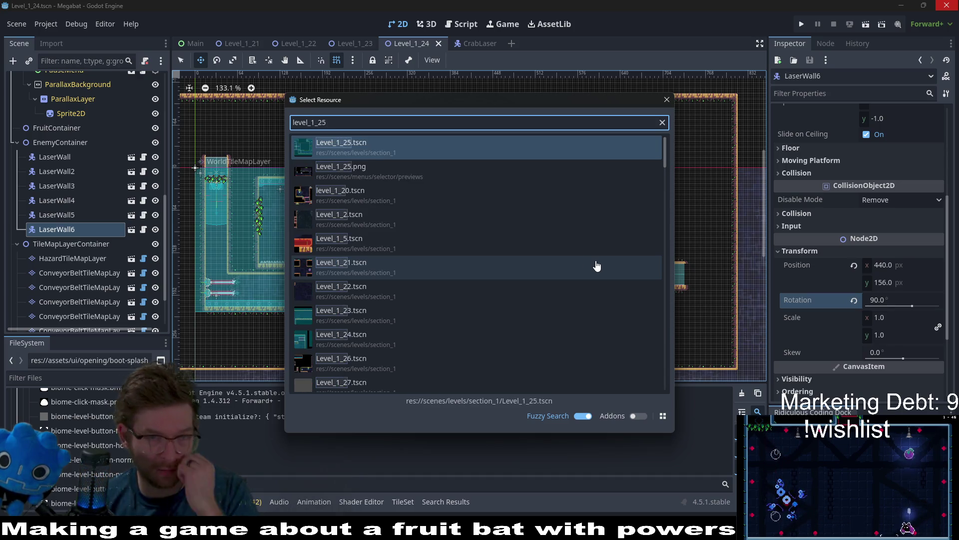
pyautogui.press('Return')
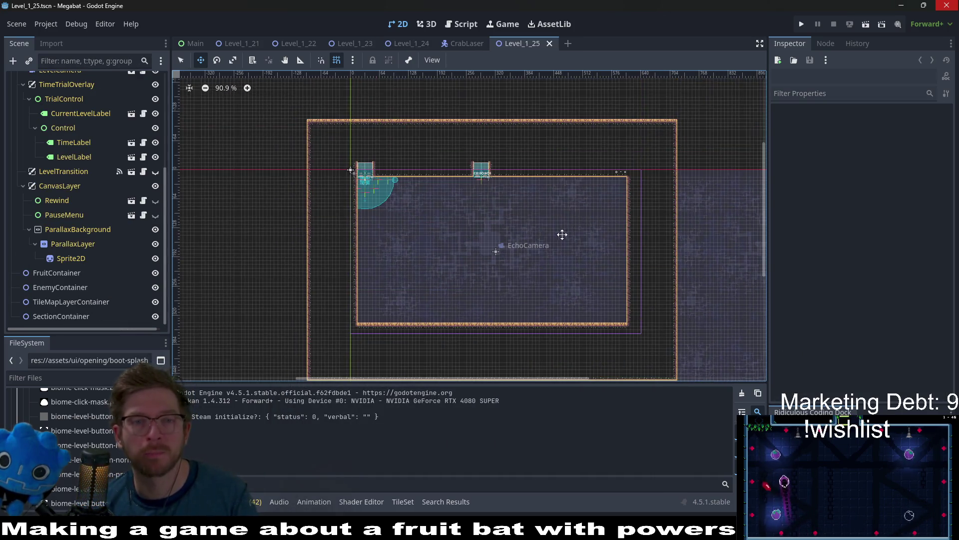
pyautogui.rightClick(53, 314)
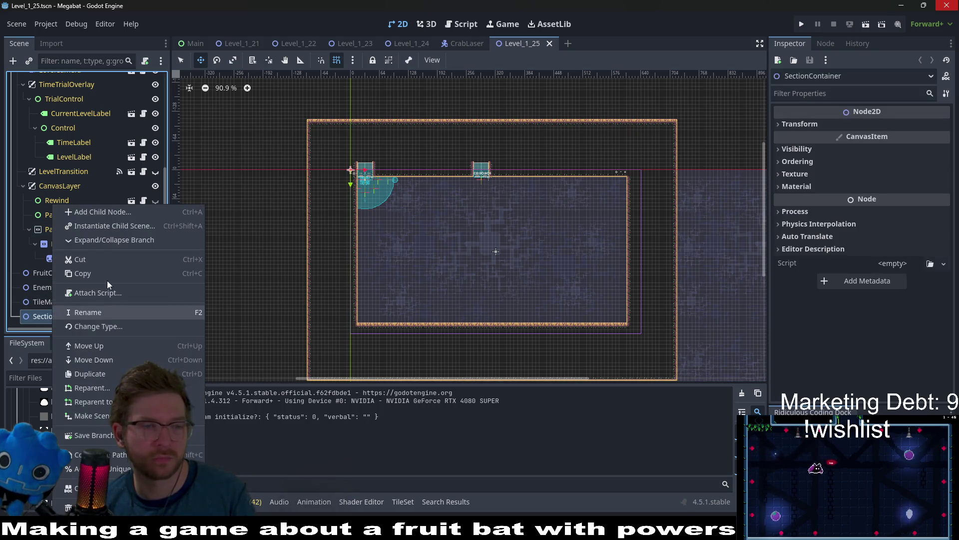
# Instance SectionDetector.tscn under SectionContainer and drag it over the first room at top-left.
pyautogui.click(109, 226)
pyautogui.write('sect')
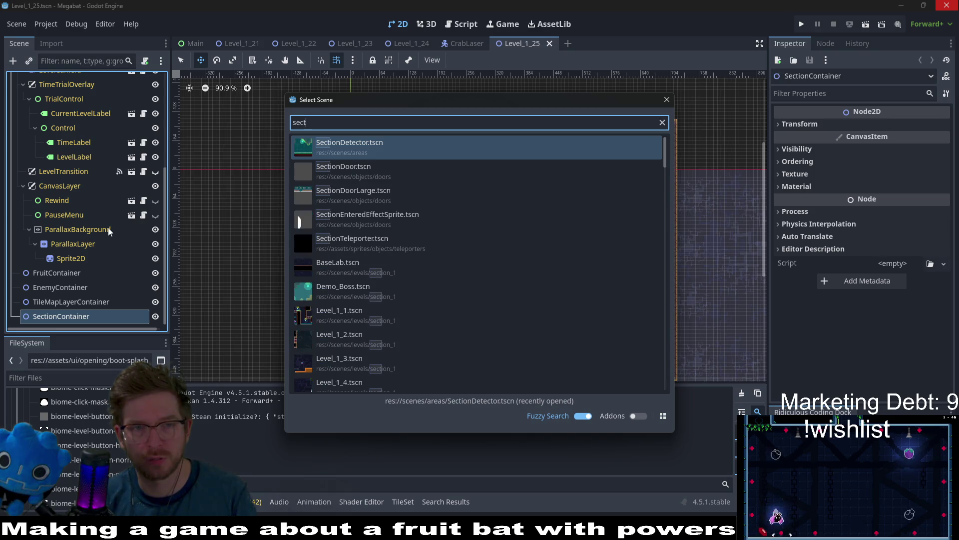
pyautogui.press('Return')
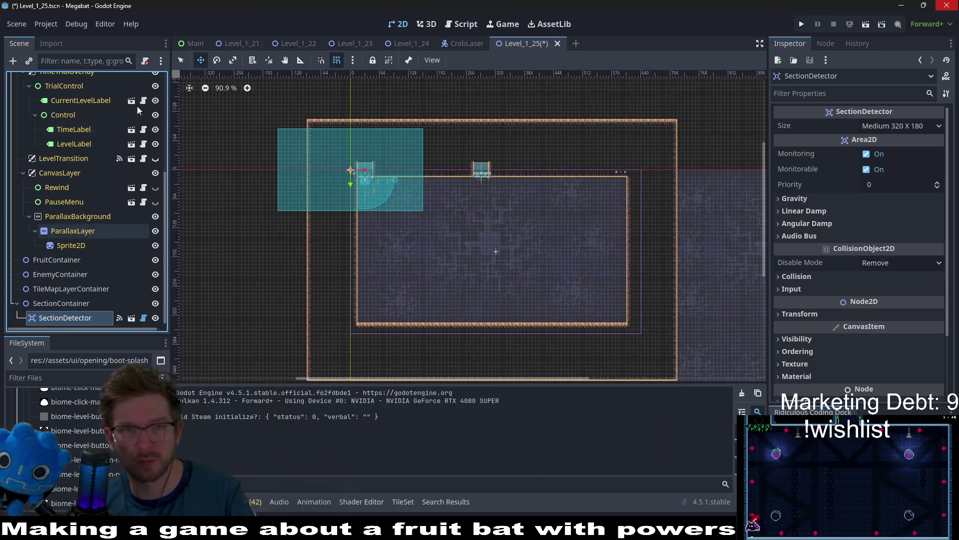
pyautogui.moveTo(378, 191)
pyautogui.mouseDown()
pyautogui.moveTo(465, 233)
pyautogui.moveTo(422, 228)
pyautogui.mouseUp()
pyautogui.scroll(10, 464, 232)
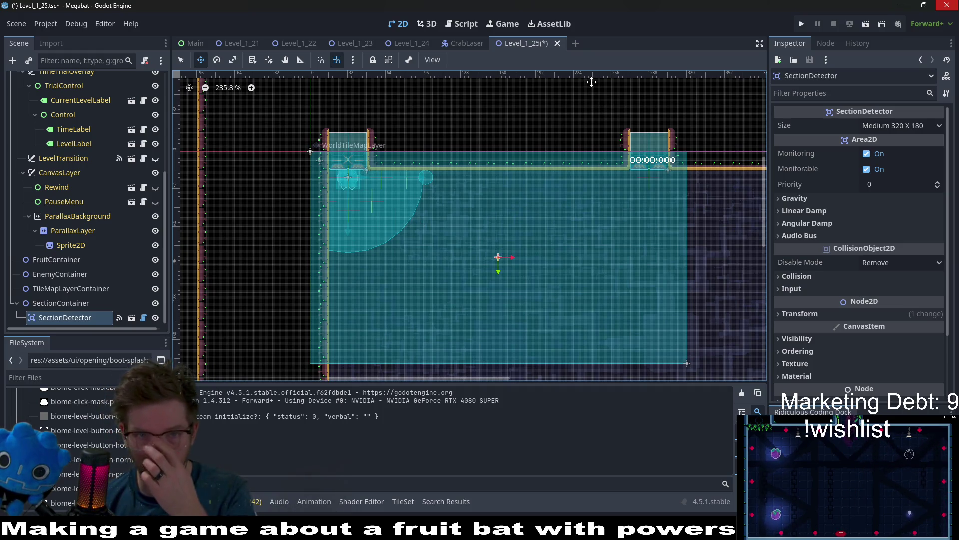
pyautogui.scroll(-5, 578, 231)
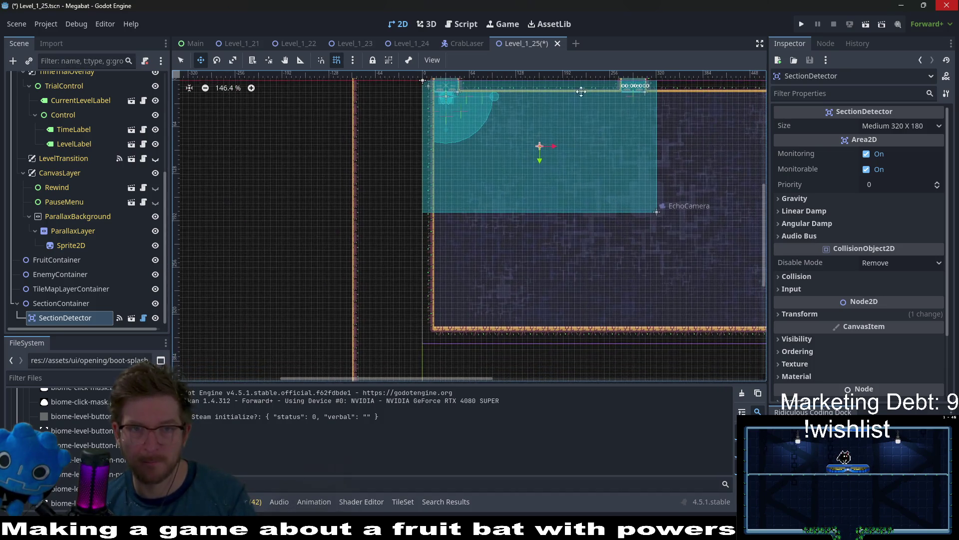
# Close the CrabLaser tab, save Level_1_25, and return to Level_1_24.
pyautogui.click(464, 44)
pyautogui.click(532, 45)
pyautogui.middleClick(453, 46)
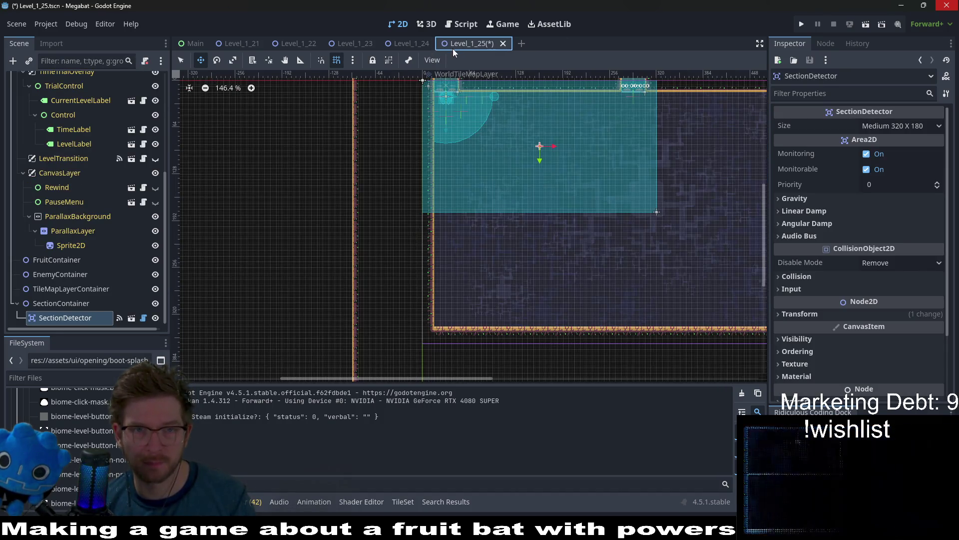
pyautogui.press('F6')
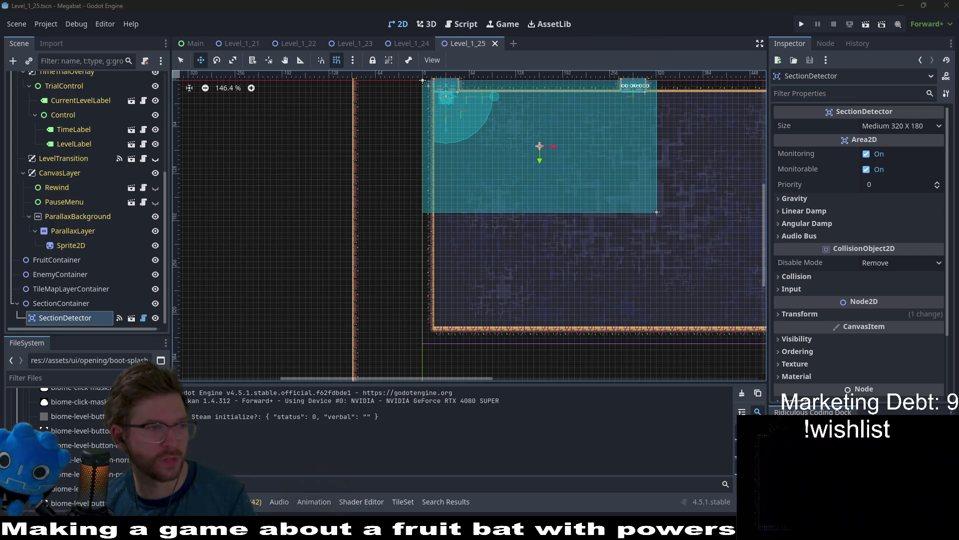
pyautogui.click(406, 44)
pyautogui.scroll(1, 571, 247)
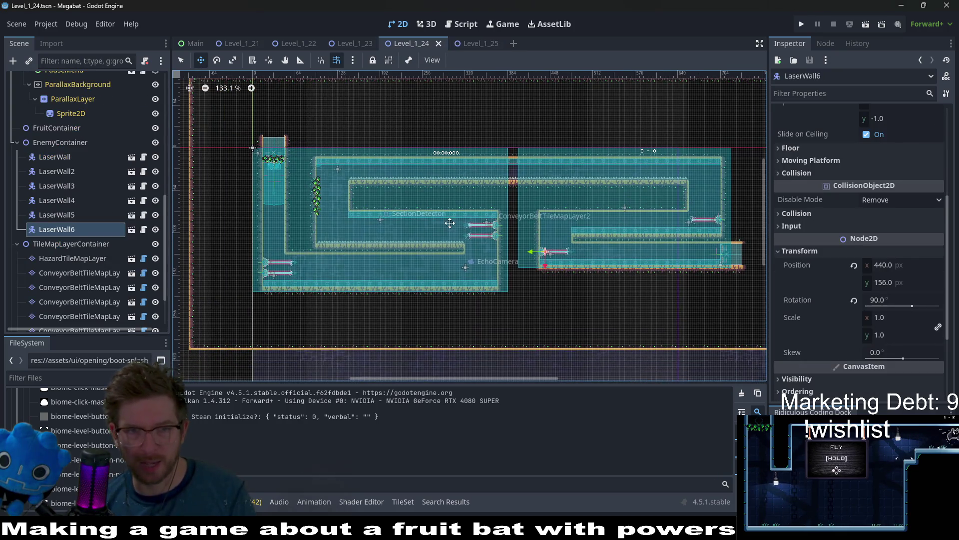
# Pan to Level_1_24's left rooms and select EnvironmentTileMapLayer to show forest terrains like ceiling-forest.
pyautogui.scroll(2, 567, 227)
pyautogui.moveTo(430, 257); pyautogui.dragTo(569, 237)
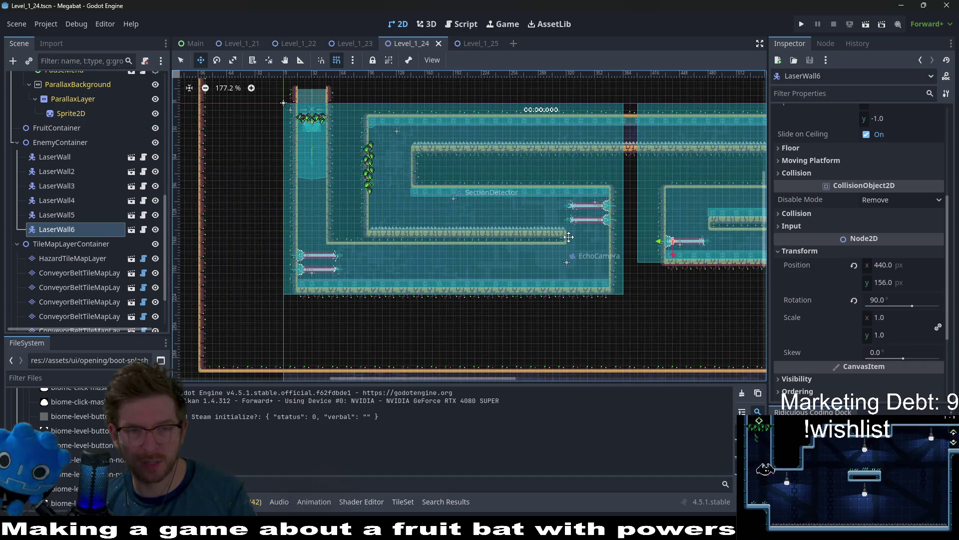
pyautogui.hscroll(5, 560, 235)
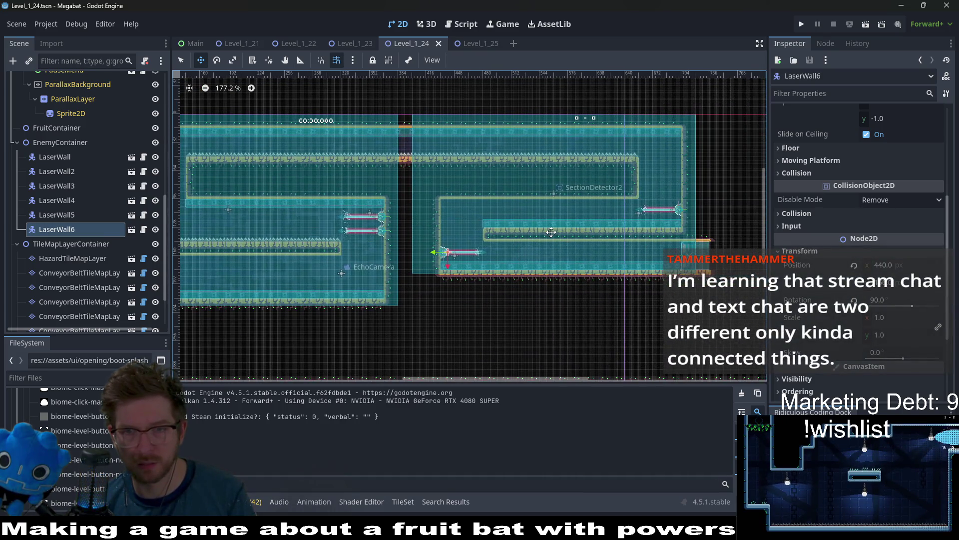
pyautogui.hscroll(-2, 570, 230)
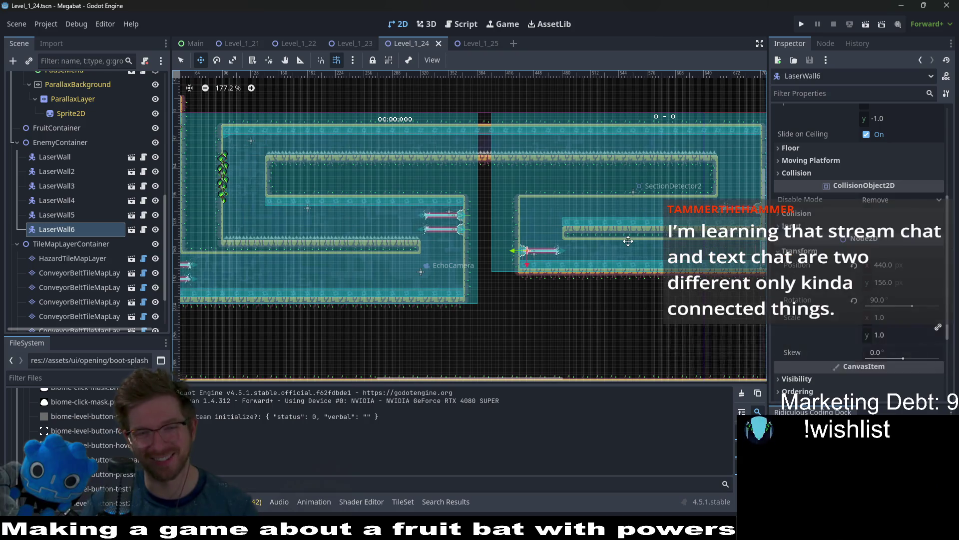
pyautogui.scroll(3, 469, 280)
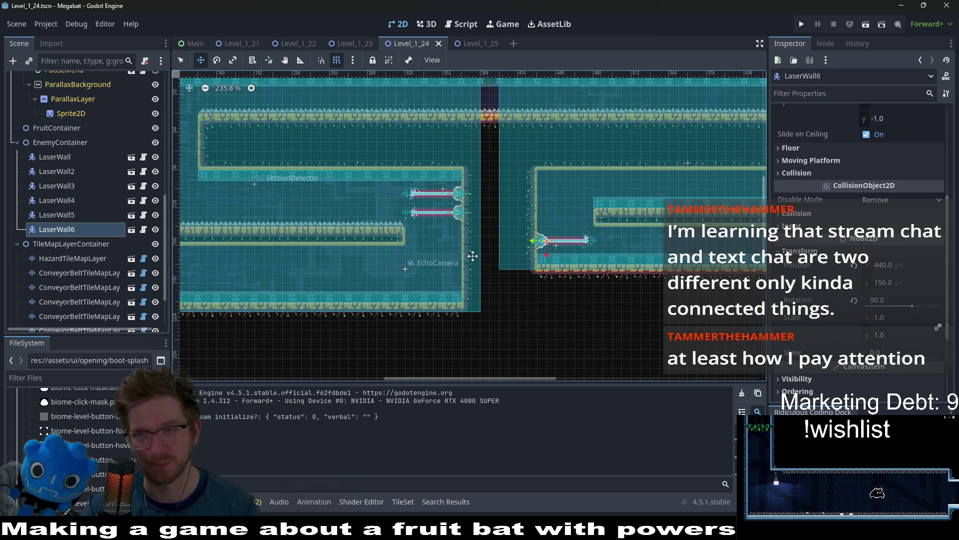
pyautogui.hscroll(-5, 473, 256)
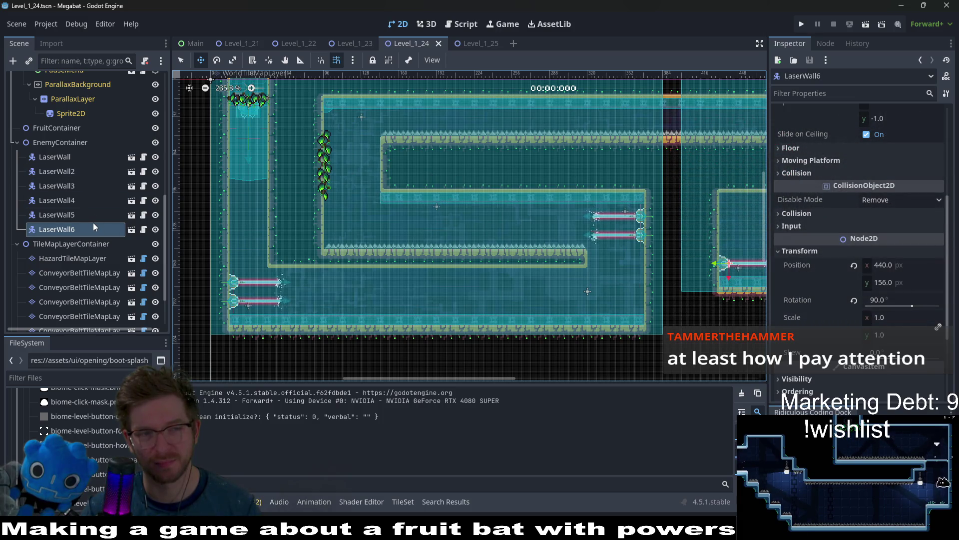
pyautogui.scroll(10, 93, 223)
pyautogui.click(74, 109)
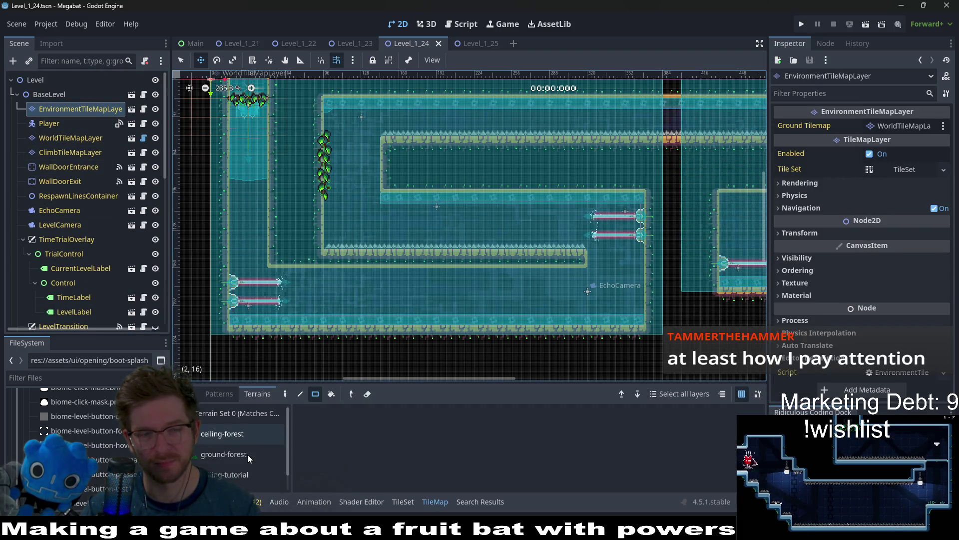
# In Level_1_23, select EnvironmentTileMapLayer and paint ceiling-lab terrain along the ceiling row.
pyautogui.scroll(-2, 242, 472)
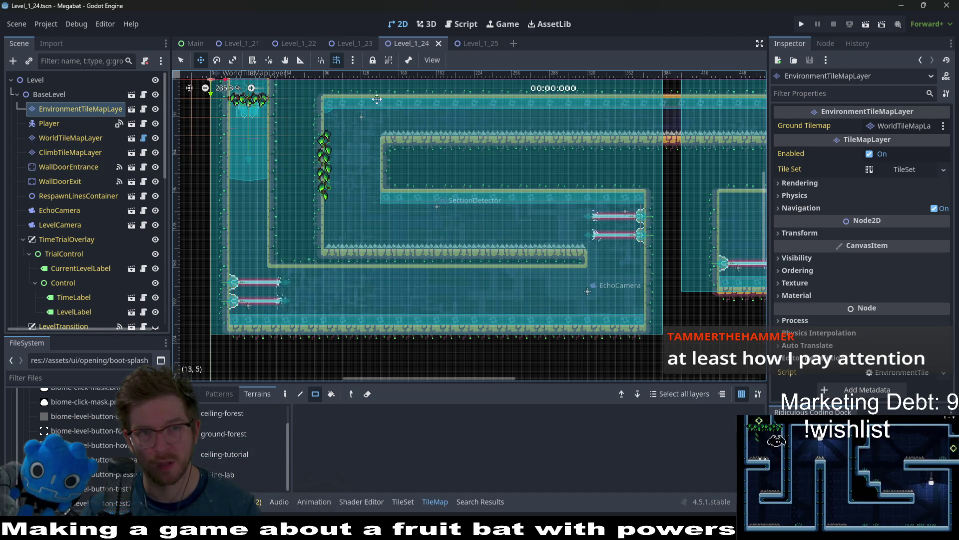
pyautogui.click(356, 44)
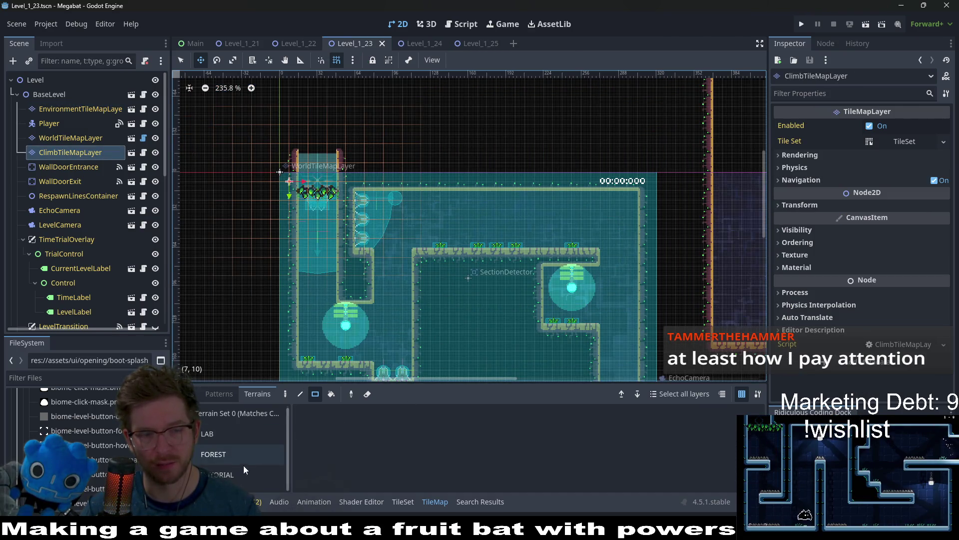
pyautogui.click(79, 107)
pyautogui.scroll(-2, 234, 462)
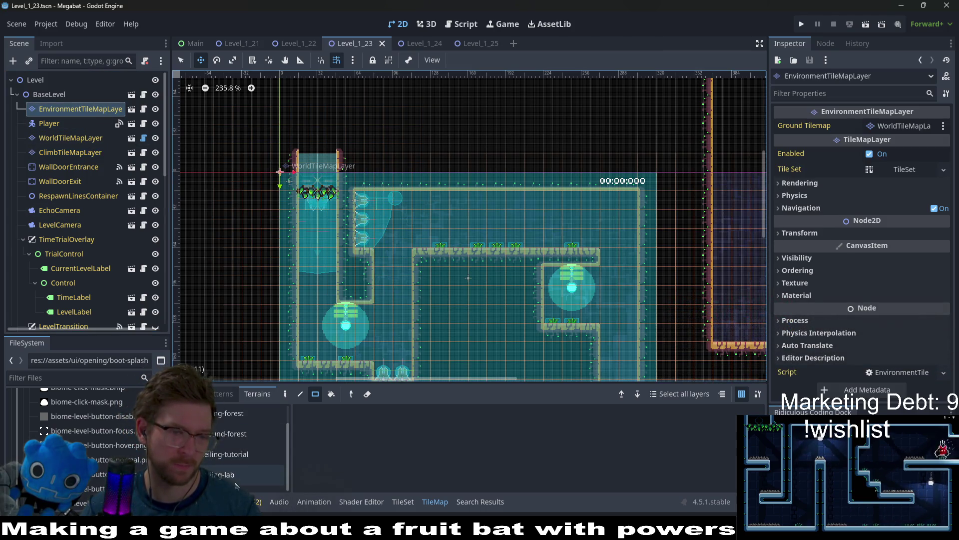
pyautogui.click(235, 474)
pyautogui.moveTo(429, 204); pyautogui.dragTo(576, 200)
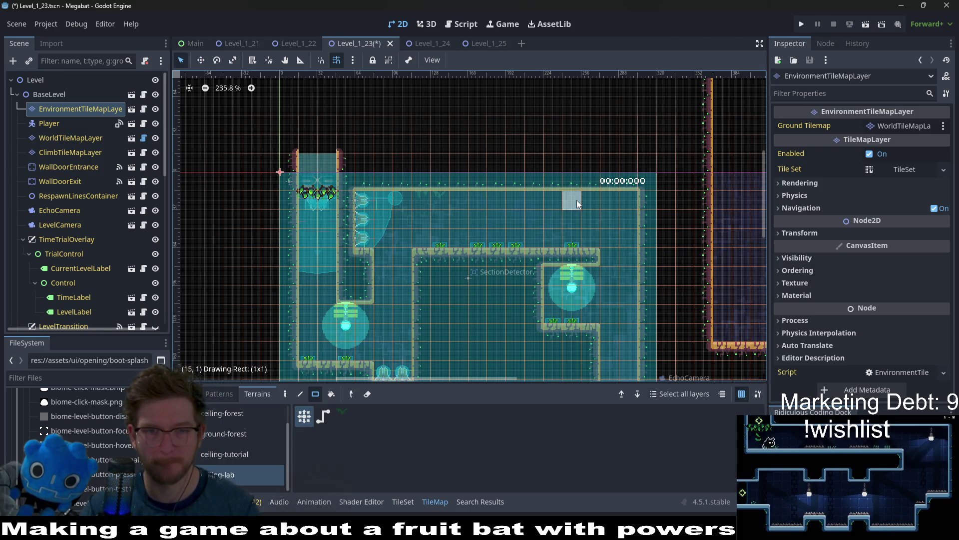
# Save Level_1_23 and switch back to the Level_1_24 scene.
pyautogui.scroll(-5, 600, 237)
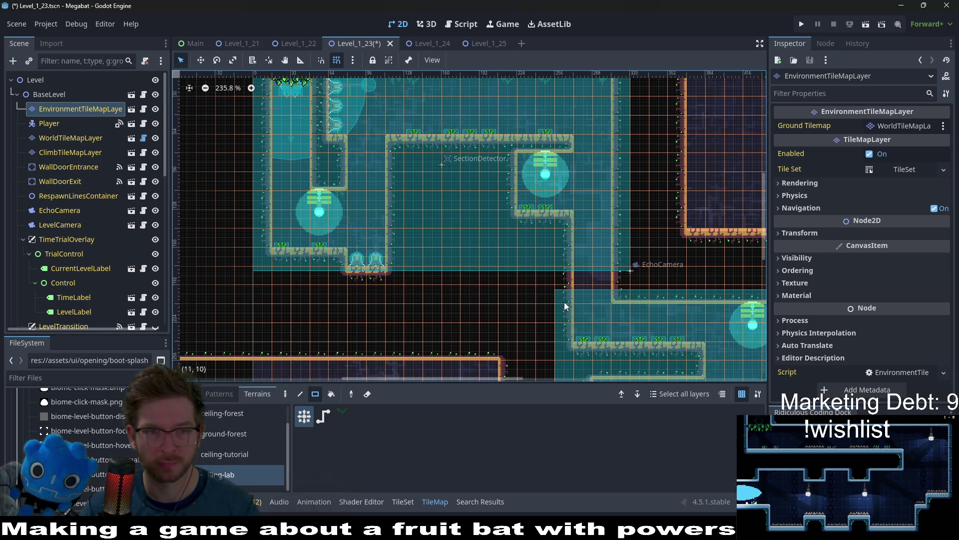
pyautogui.scroll(-4, 587, 267)
pyautogui.hscroll(2, 588, 267)
pyautogui.hscroll(8, 579, 220)
pyautogui.scroll(-1, 580, 219)
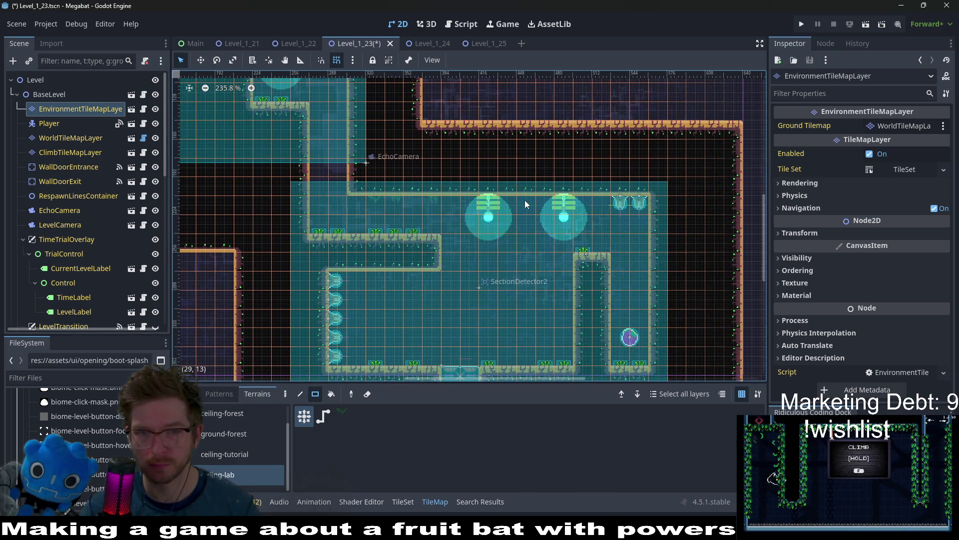
pyautogui.scroll(-2, 586, 243)
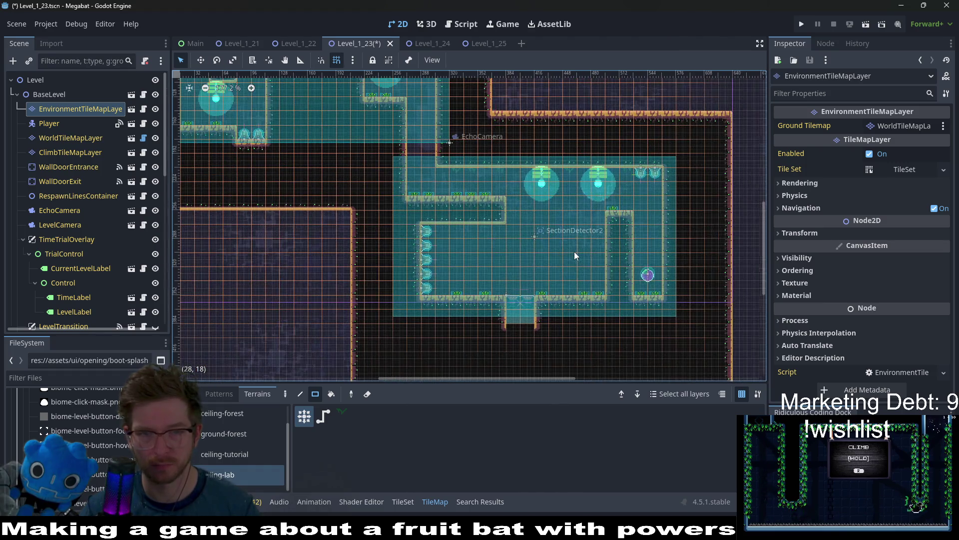
pyautogui.hotkey('ctrl', 's')
pyautogui.click(415, 43)
pyautogui.scroll(2, 390, 197)
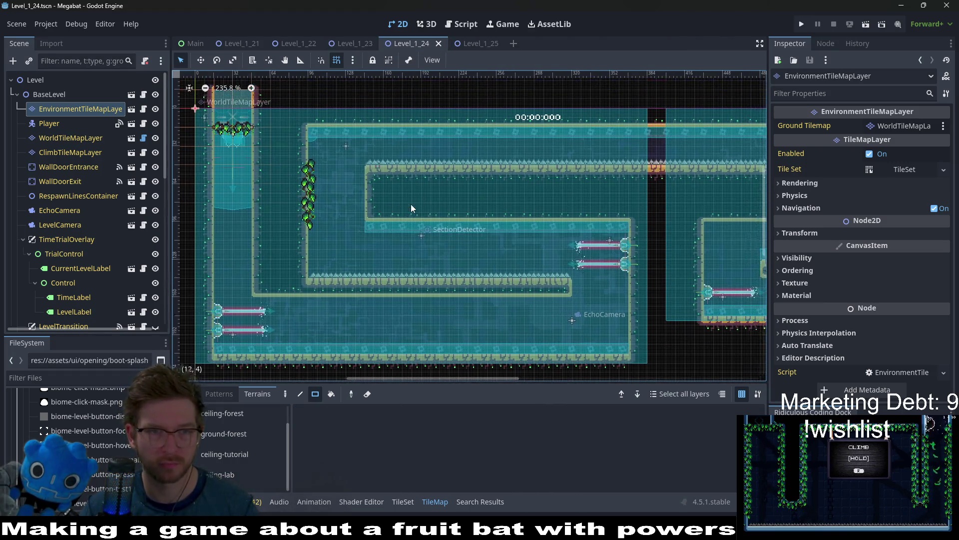
# Apply ceiling-lab terrain at the lower corridor's right end in Level_1_24, then select WorldTileMapLayer.
pyautogui.moveTo(514, 280); pyautogui.dragTo(451, 245)
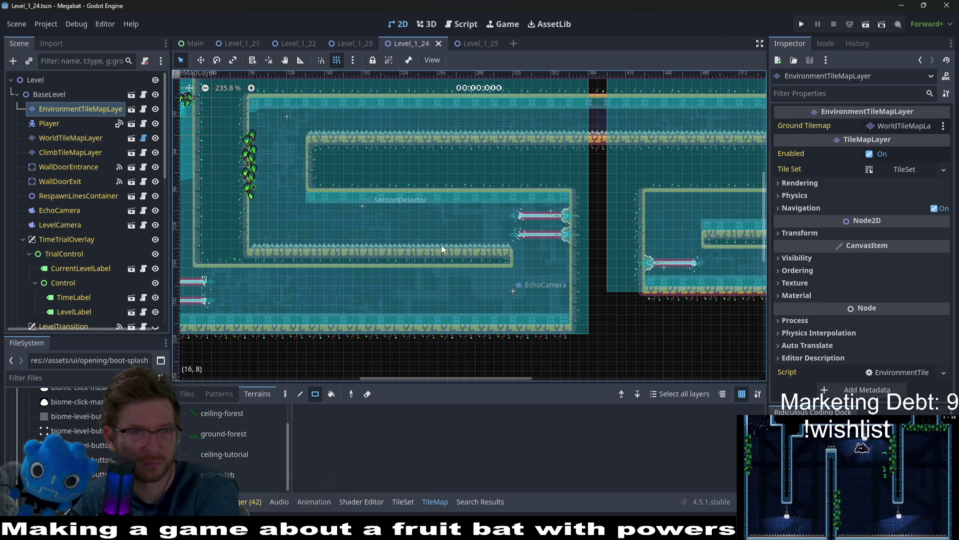
pyautogui.hscroll(-3, 319, 260)
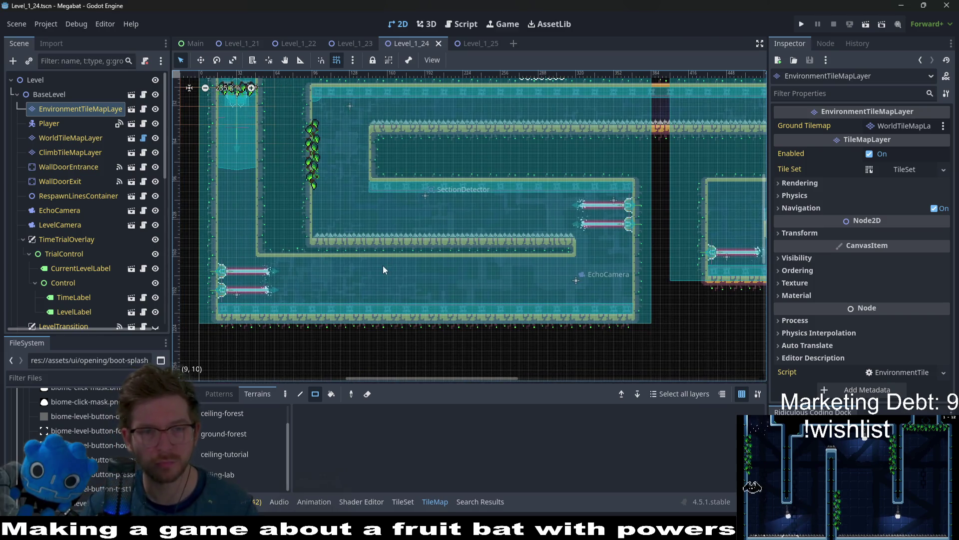
pyautogui.click(220, 475)
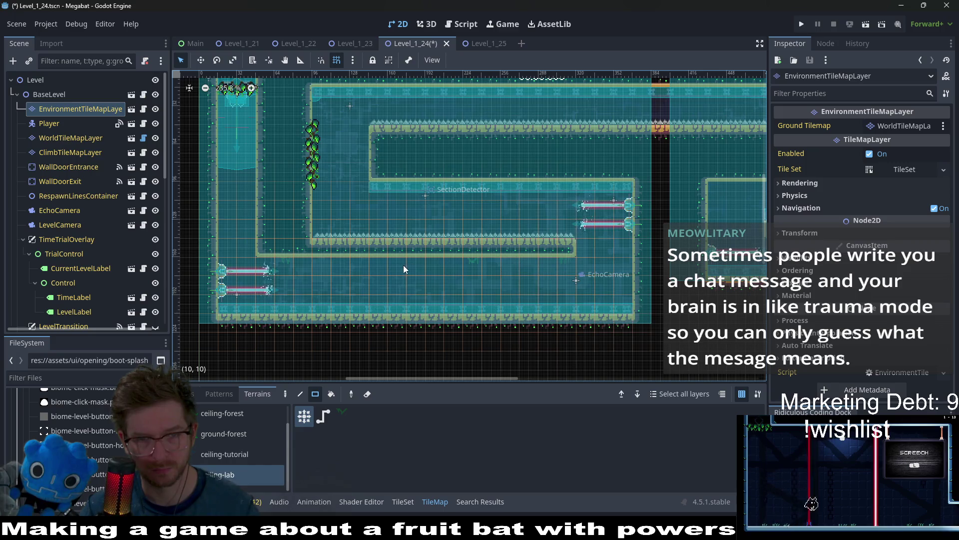
pyautogui.scroll(-1, 550, 270)
pyautogui.hscroll(5, 554, 240)
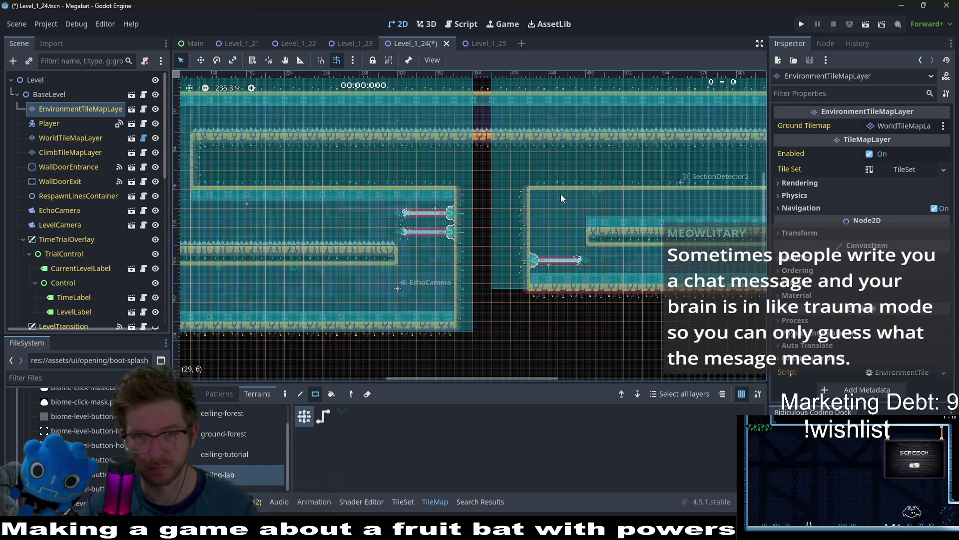
pyautogui.hscroll(4, 715, 204)
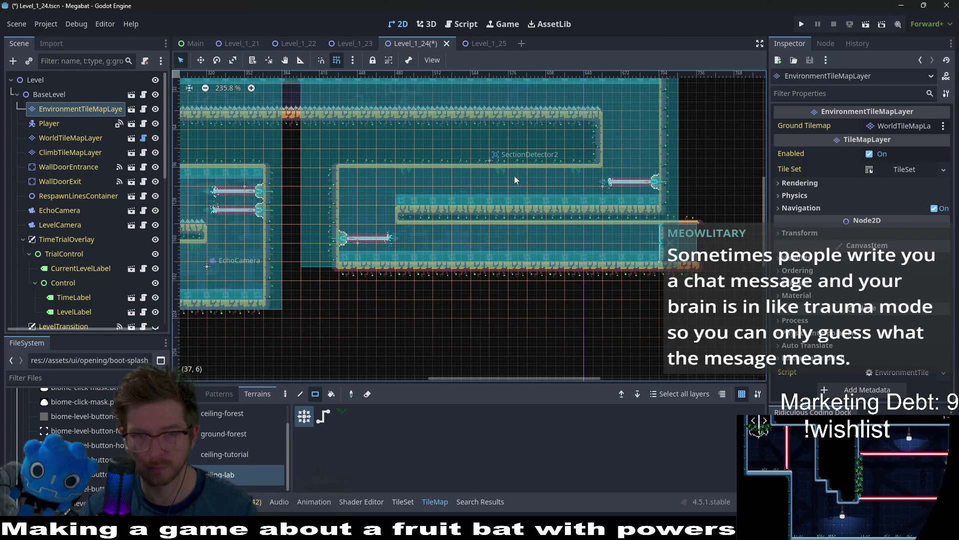
pyautogui.hscroll(-2, 625, 223)
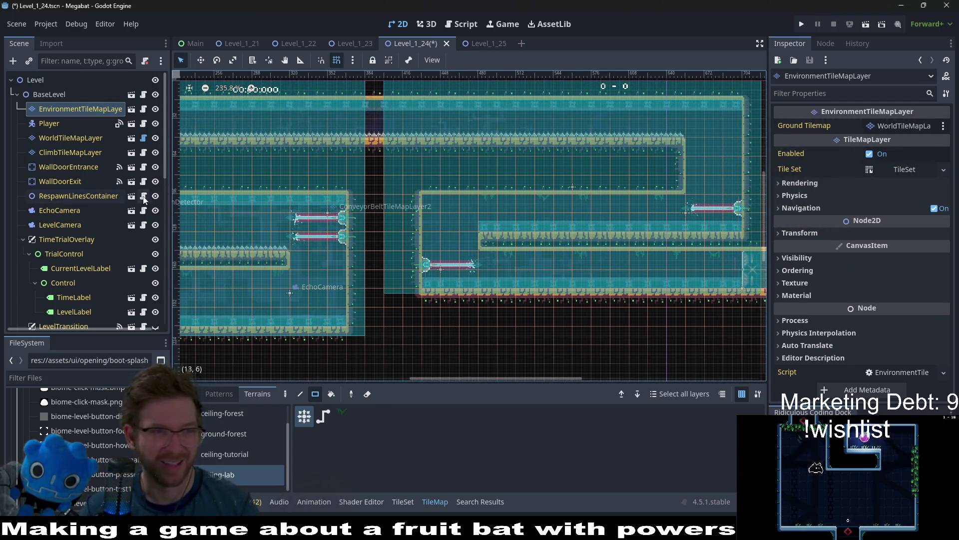
pyautogui.click(64, 138)
# Browse the world layer's LAB_V2 and FOREST terrain tiles.
pyautogui.scroll(-1, 253, 454)
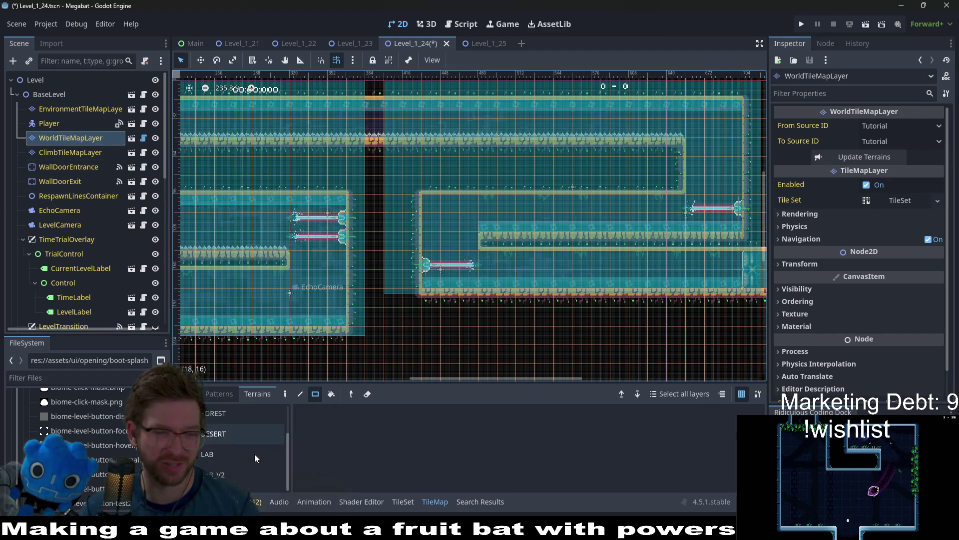
pyautogui.click(248, 476)
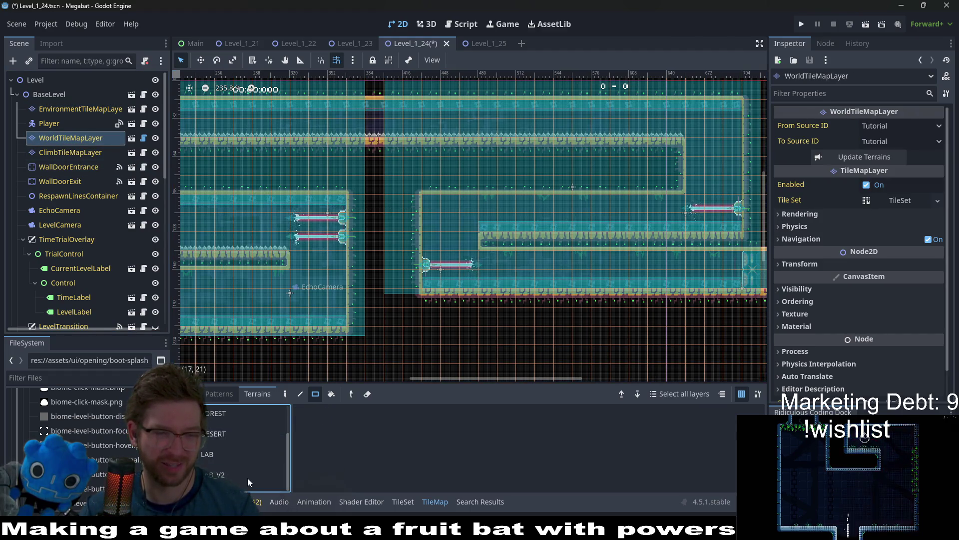
pyautogui.scroll(2, 233, 455)
pyautogui.click(233, 454)
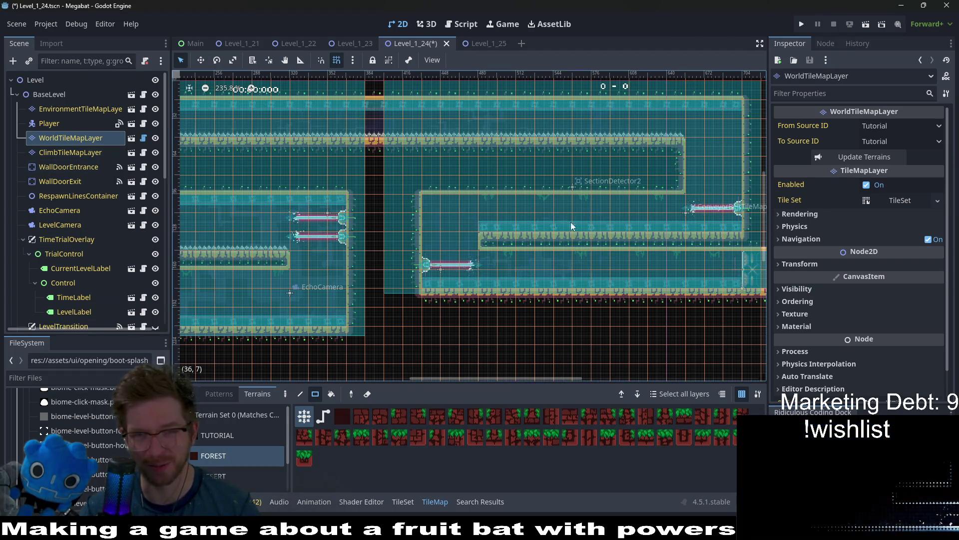
# Reselect EnvironmentTileMapLayer and show the Lights scene collection with LightBulb, Lantern and Brazier.
pyautogui.click(77, 108)
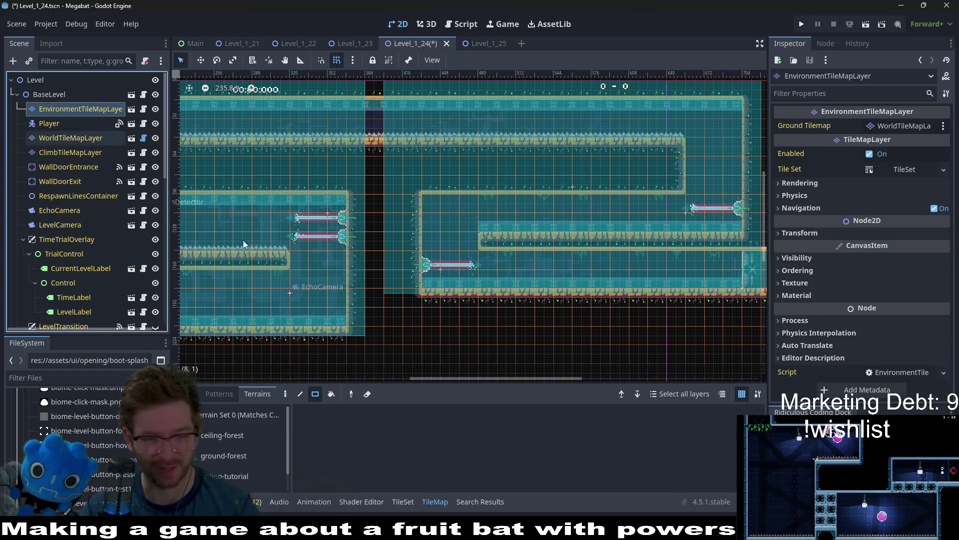
pyautogui.click(212, 398)
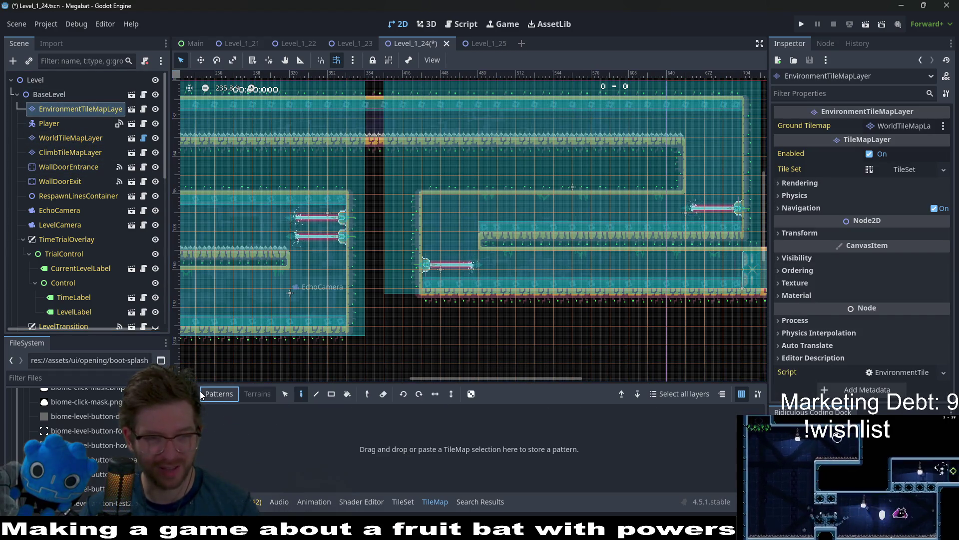
pyautogui.click(199, 392)
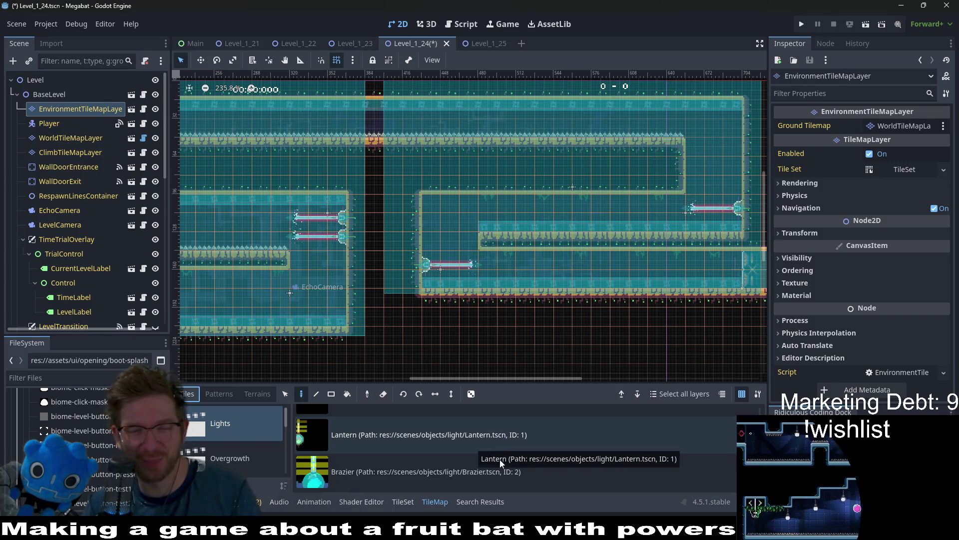
pyautogui.scroll(2, 500, 459)
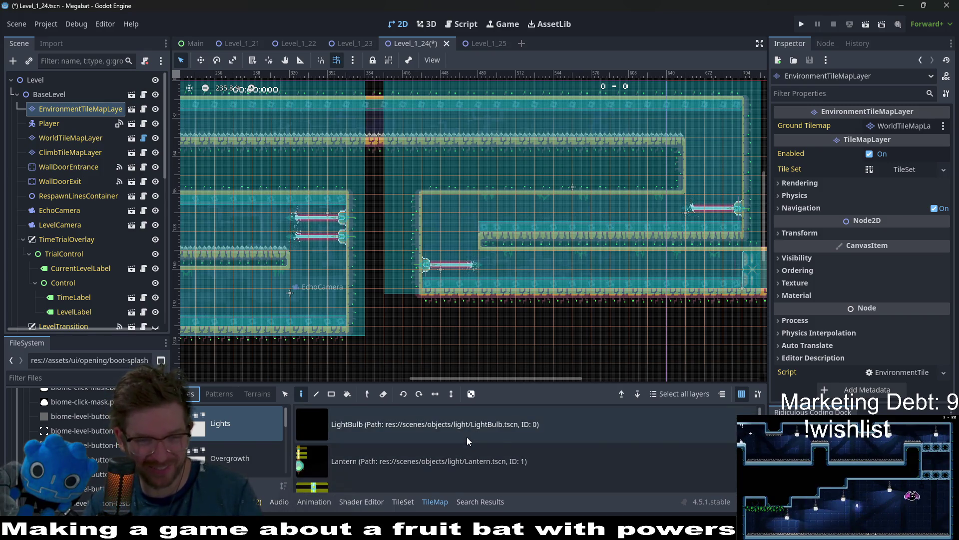
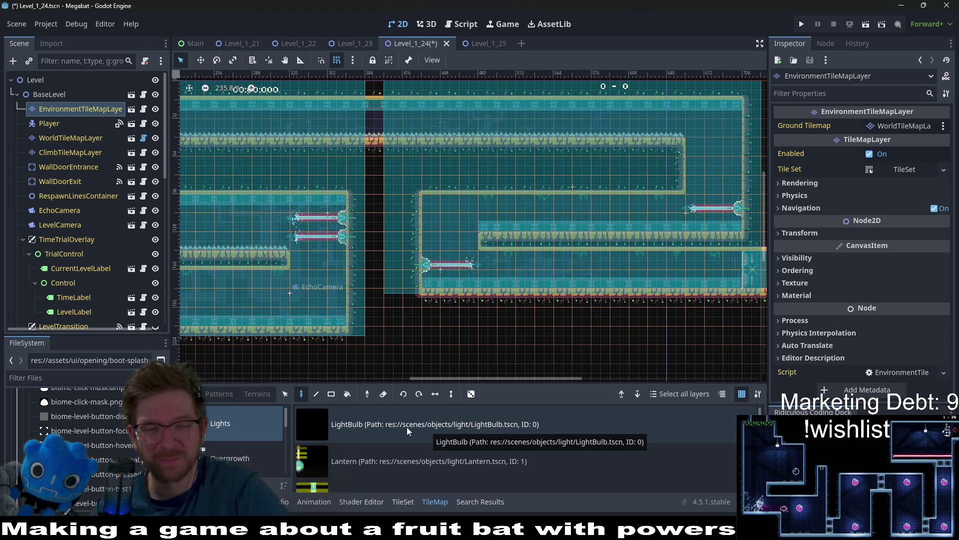
# Place a LightBulb pattern in the right-hand room of Level_1_24.
pyautogui.scroll(-1, 375, 449)
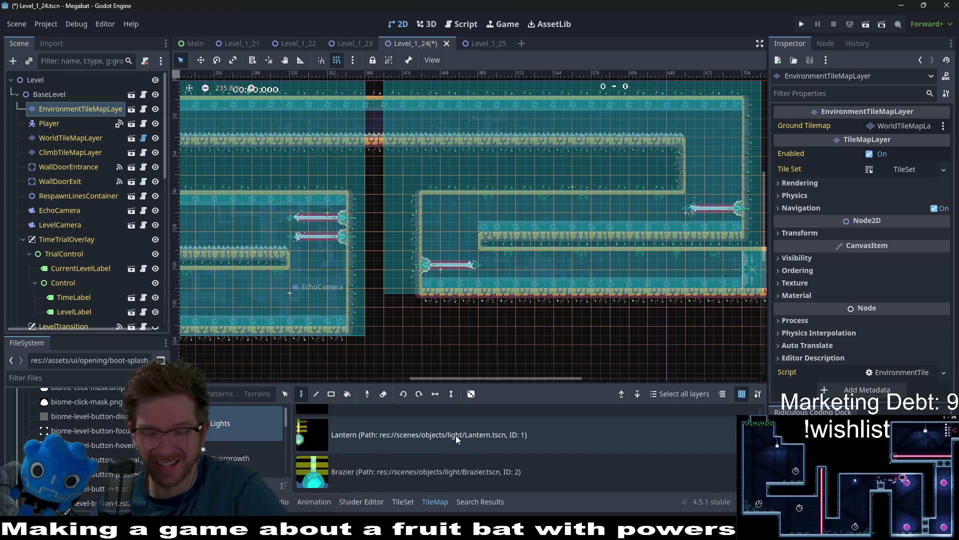
pyautogui.scroll(1, 355, 457)
pyautogui.click(386, 431)
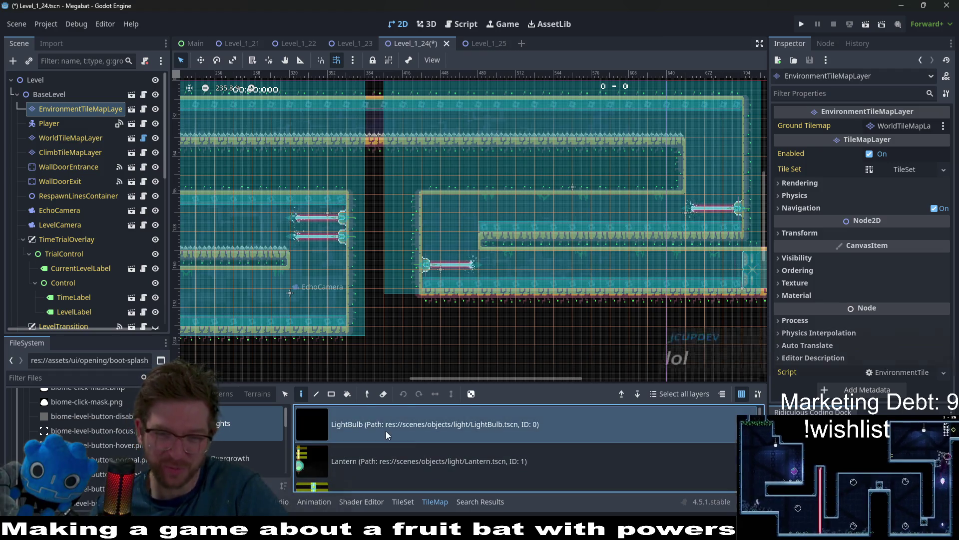
pyautogui.scroll(-1, 424, 444)
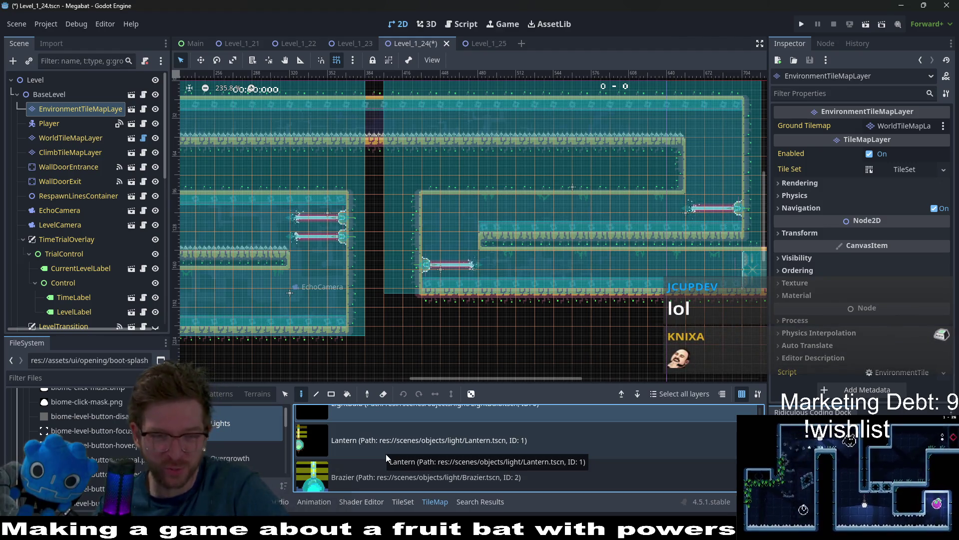
pyautogui.scroll(1, 388, 453)
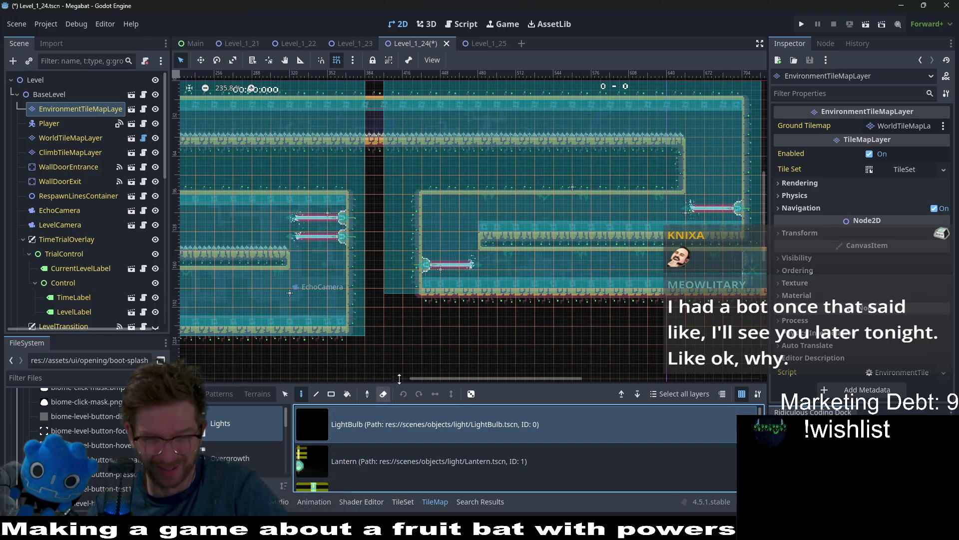
pyautogui.click(451, 206)
# Save the scene and select WorldTileMapLayer for editing.
pyautogui.scroll(-4, 530, 253)
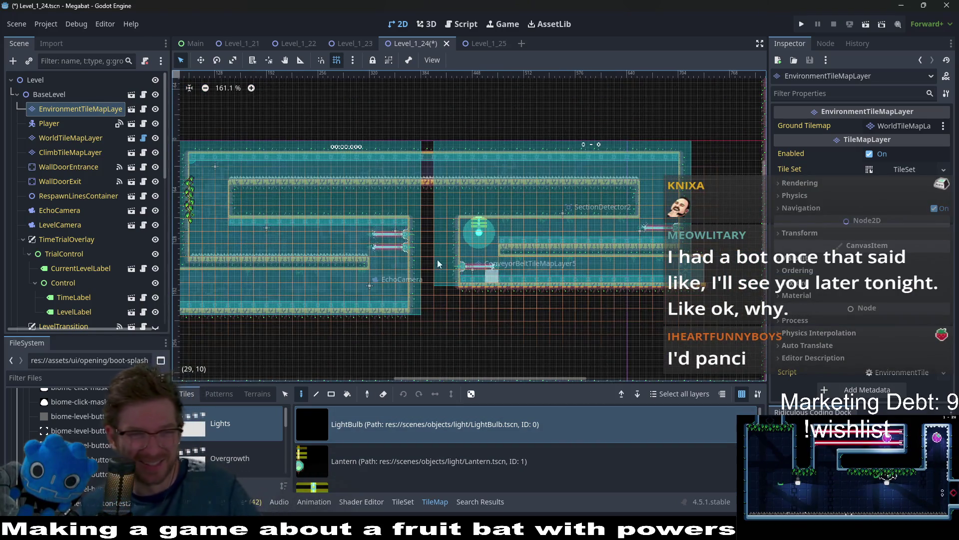
pyautogui.hotkey('ctrl', 's')
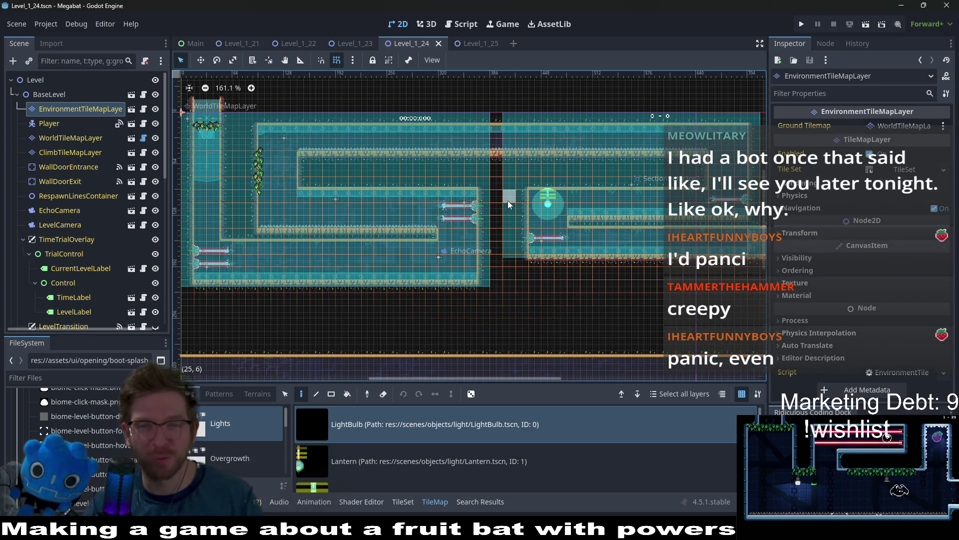
pyautogui.scroll(-2, 683, 172)
pyautogui.hscroll(1, 683, 172)
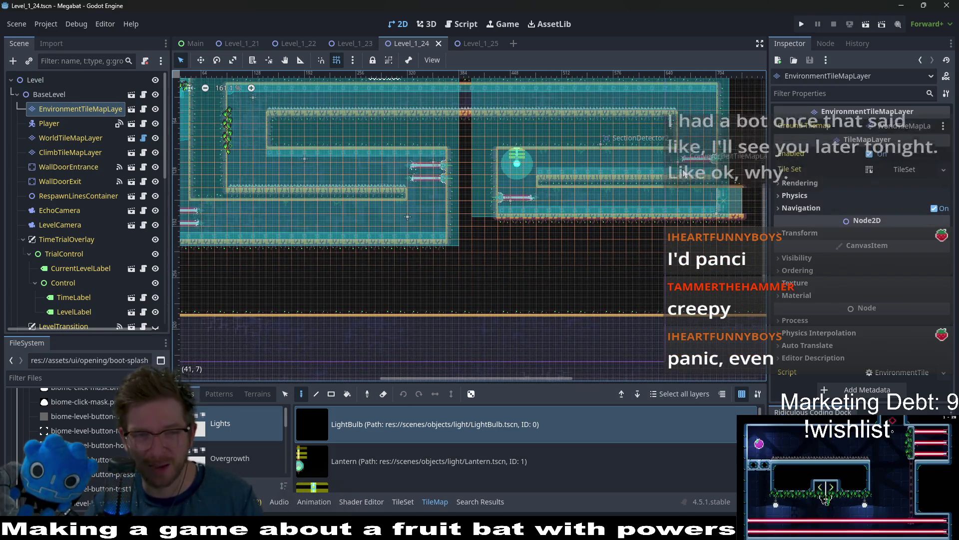
pyautogui.scroll(-2, 500, 250)
pyautogui.hscroll(-3, 500, 250)
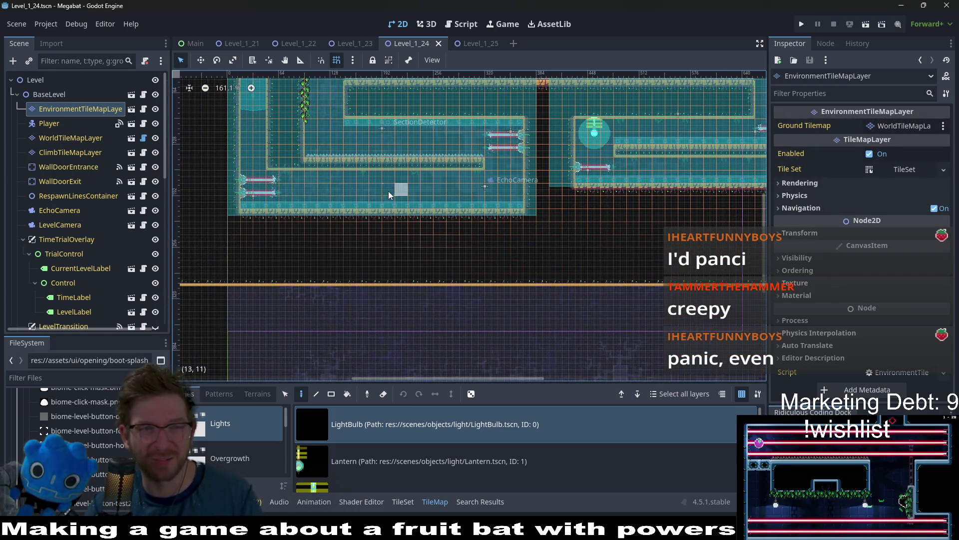
pyautogui.click(55, 138)
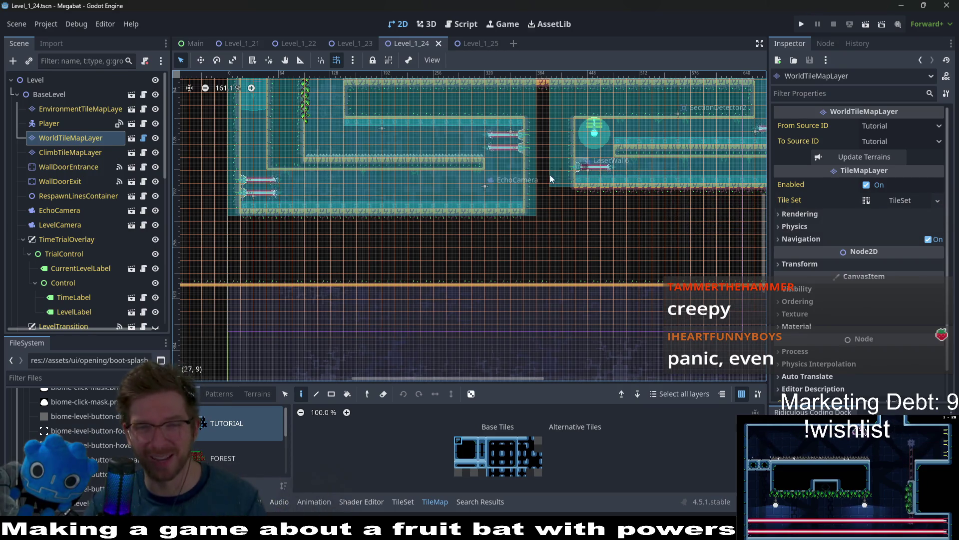
# Choose the LAB terrain set in the TileMap Terrains panel.
pyautogui.scroll(-3, 550, 174)
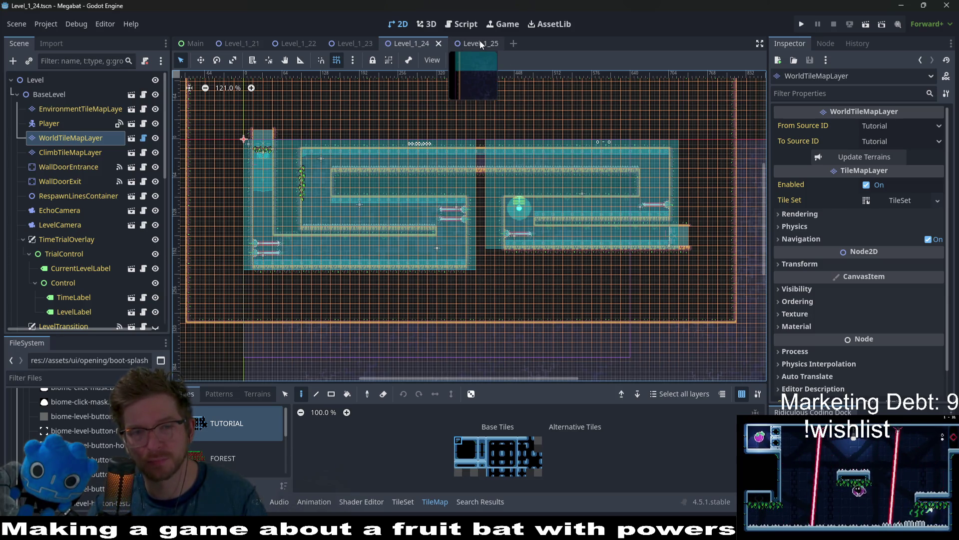
pyautogui.scroll(2, 541, 195)
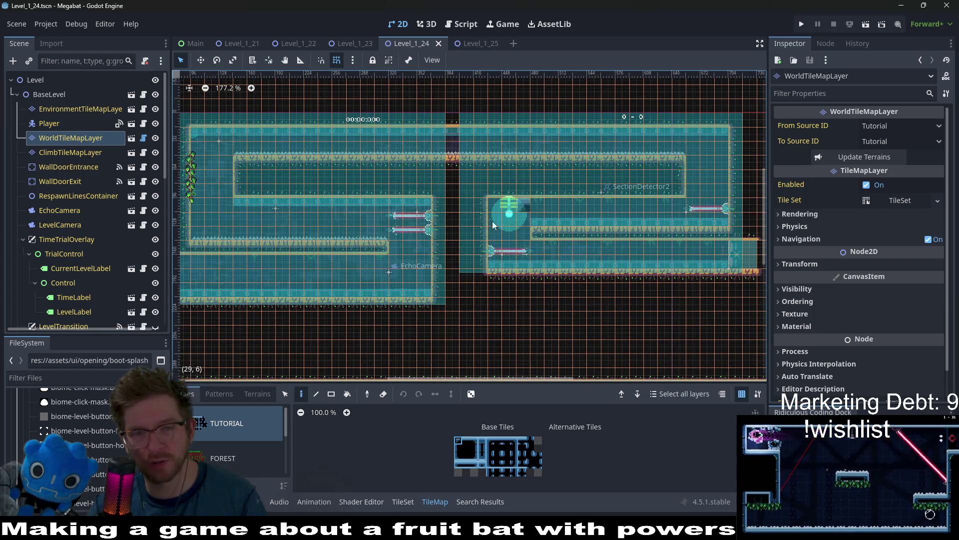
pyautogui.click(247, 394)
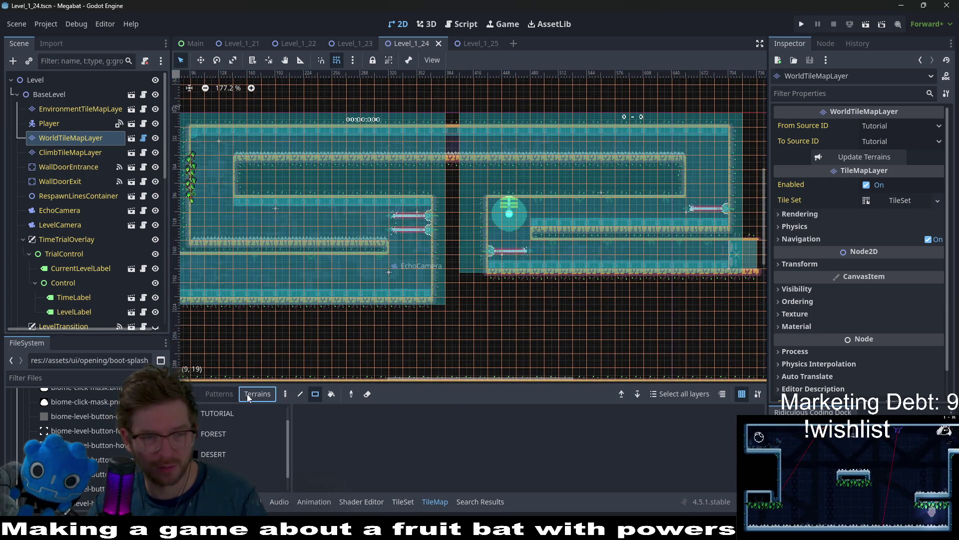
pyautogui.click(253, 473)
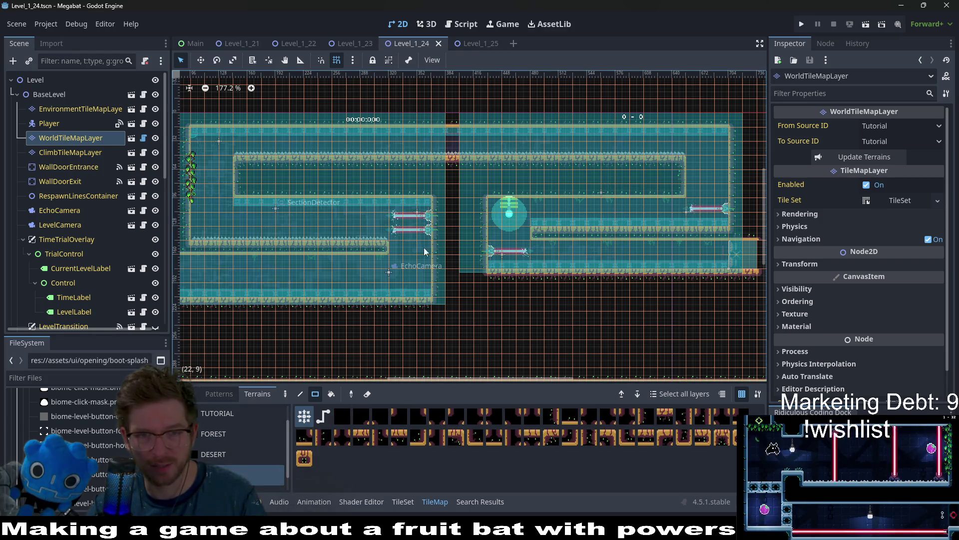
# Pan the level view, then switch to the Level_1_25 scene.
pyautogui.moveTo(444, 271); pyautogui.dragTo(502, 249)
pyautogui.hscroll(3, 575, 262)
pyautogui.scroll(1, 575, 263)
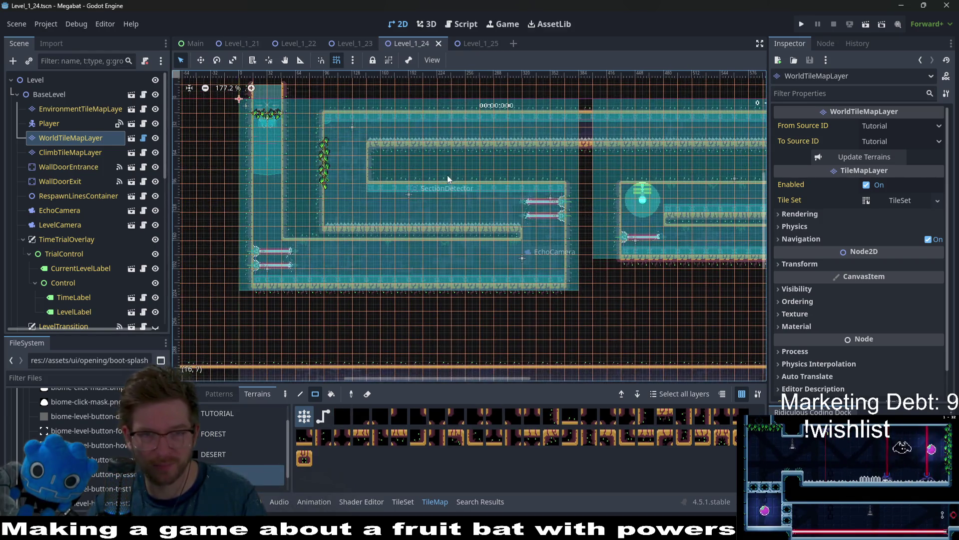
pyautogui.click(499, 44)
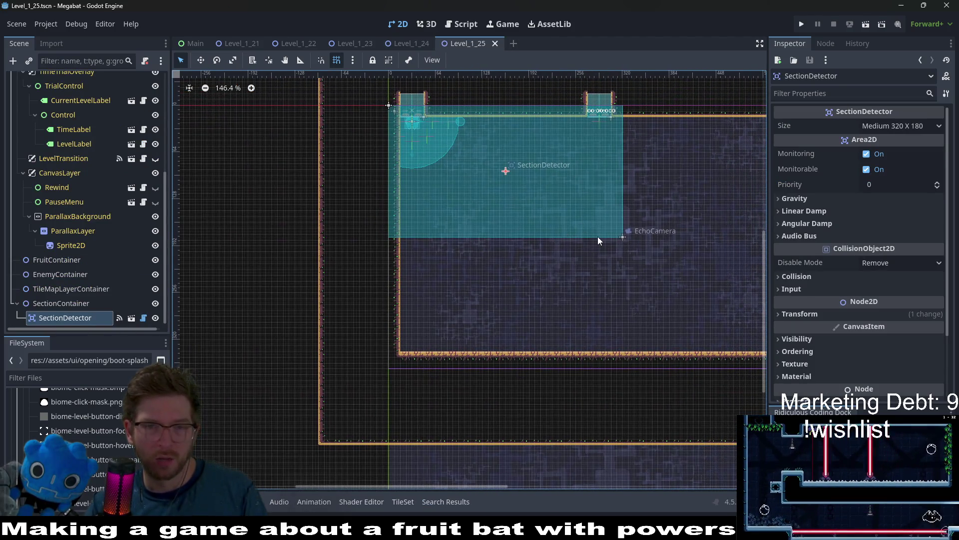
# Instantiate SectionDetector.tscn as a child of SectionContainer.
pyautogui.click(82, 303)
pyautogui.rightClick(82, 303)
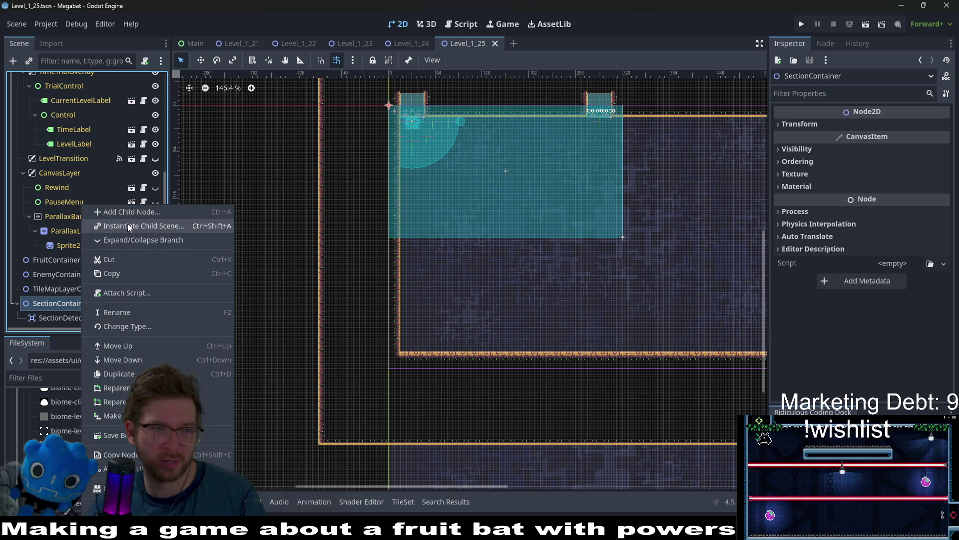
pyautogui.click(128, 224)
pyautogui.write('section')
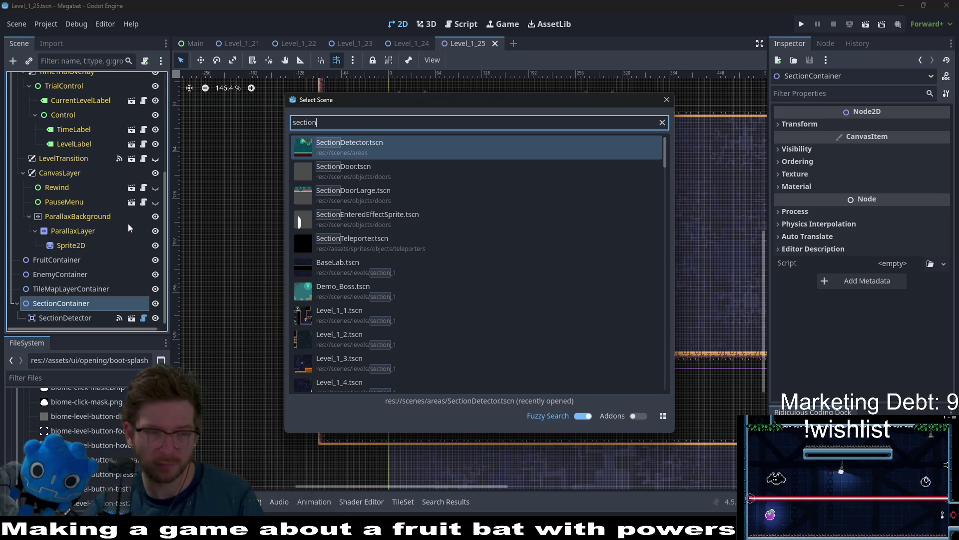
pyautogui.write('dec')
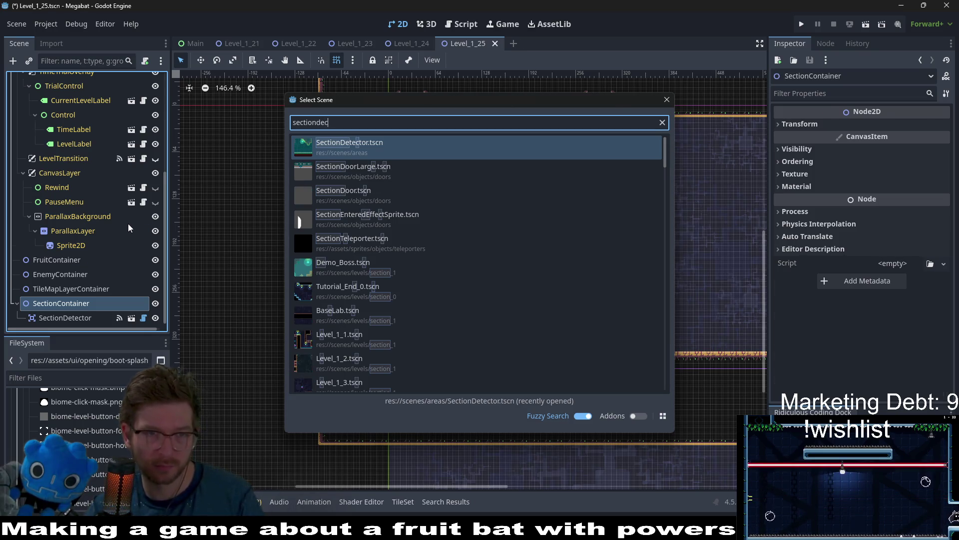
pyautogui.press('Return')
# Move SectionDetector2 below the first detector, then select WorldTileMapLayer.
pyautogui.press('w')
pyautogui.moveTo(466, 171)
pyautogui.mouseDown()
pyautogui.moveTo(582, 321)
pyautogui.moveTo(574, 272)
pyautogui.moveTo(506, 289)
pyautogui.mouseUp()
pyautogui.scroll(5, 574, 272)
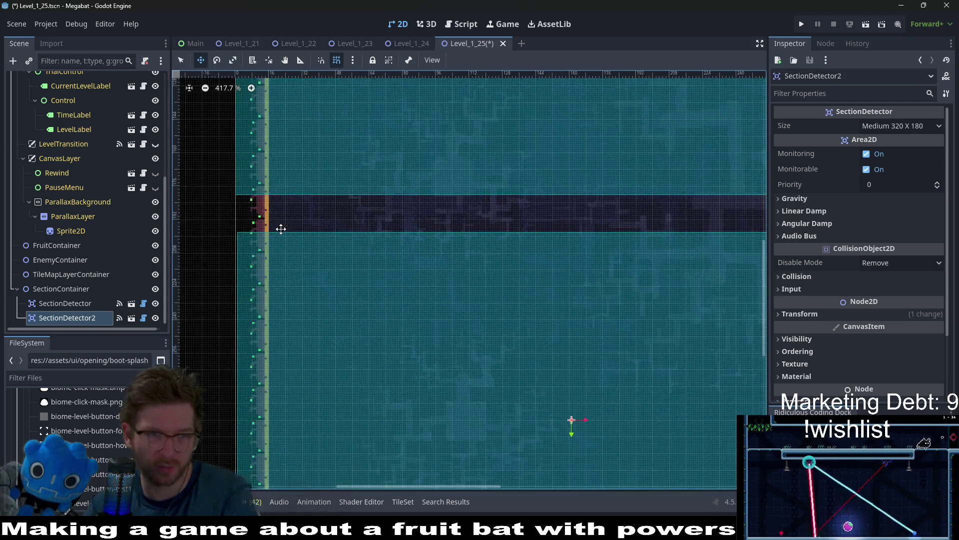
pyautogui.scroll(8, 279, 230)
pyautogui.hscroll(5, 443, 208)
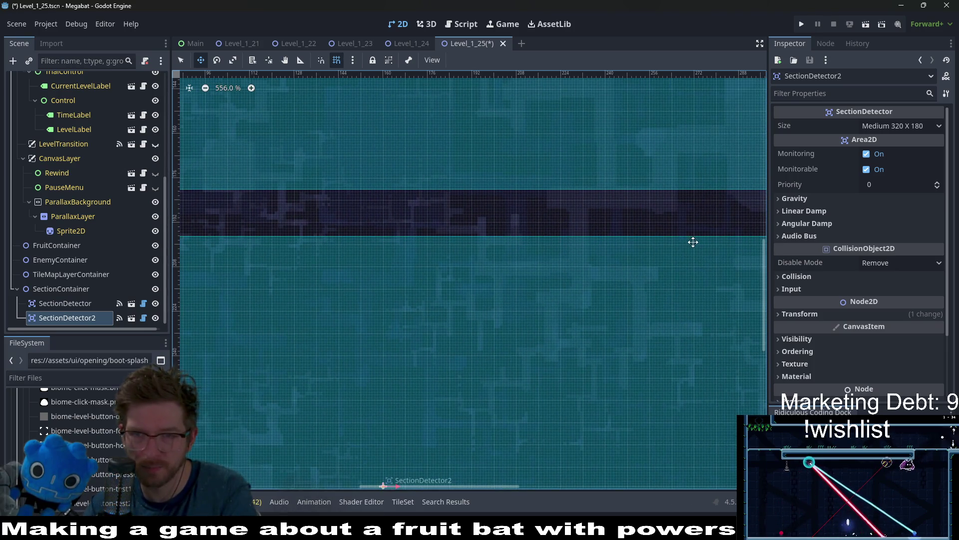
pyautogui.hscroll(4, 691, 241)
pyautogui.scroll(4, 613, 255)
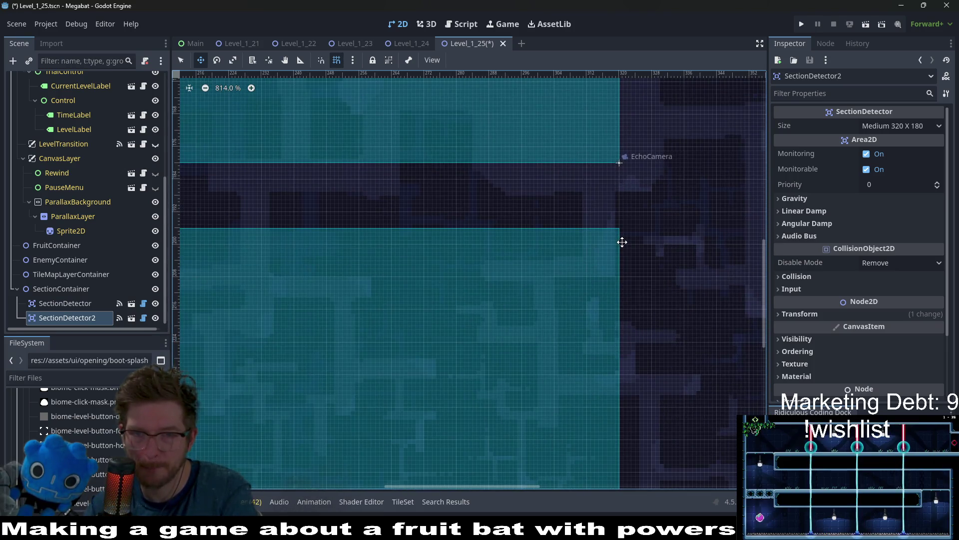
pyautogui.scroll(-16, 510, 283)
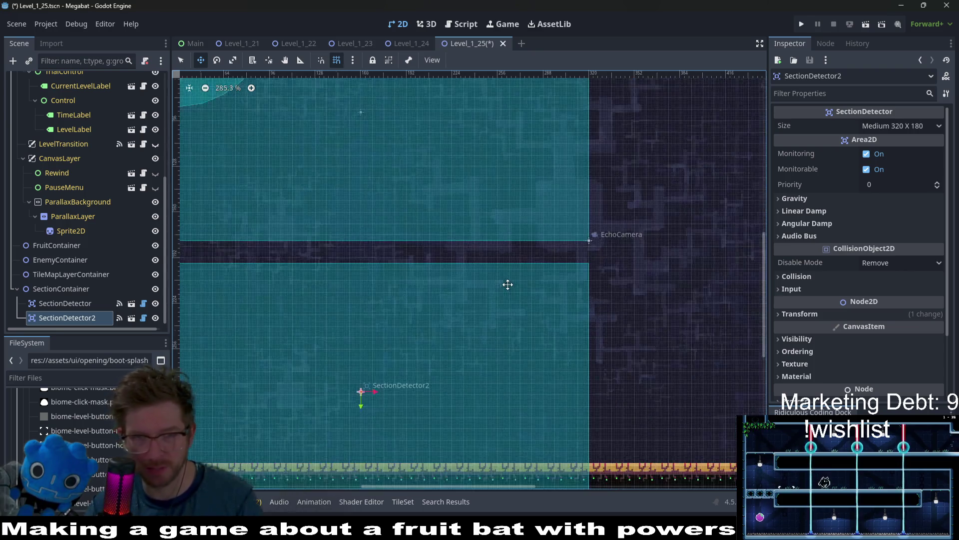
pyautogui.scroll(-3, 563, 235)
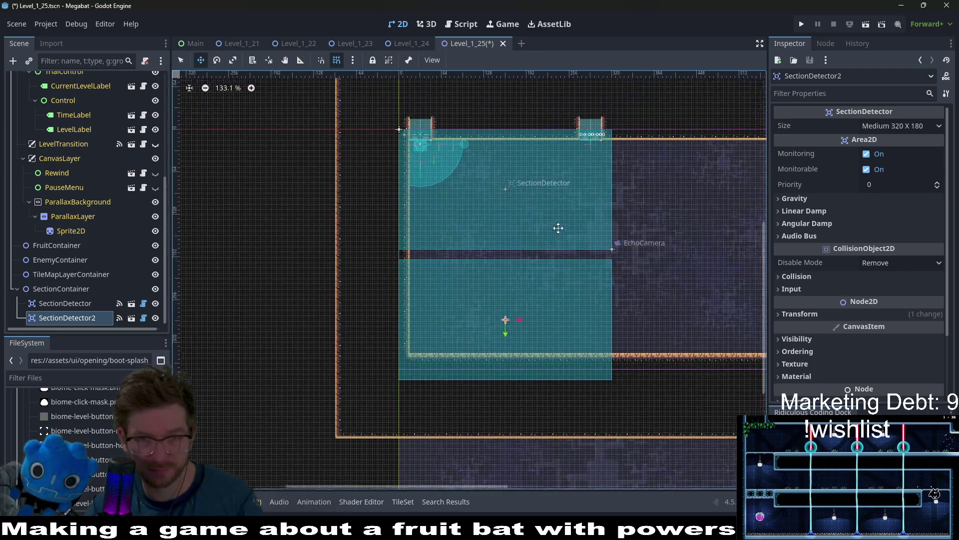
pyautogui.scroll(5, 134, 170)
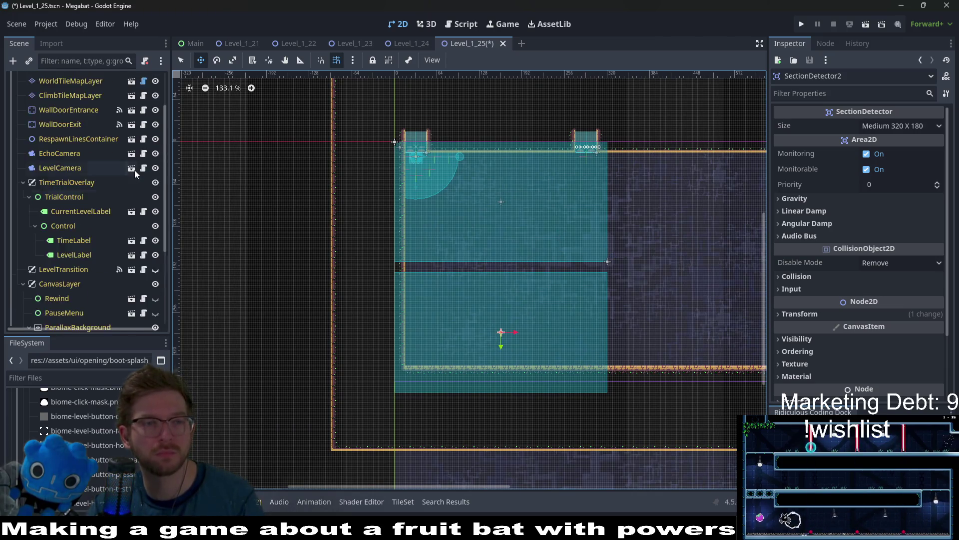
pyautogui.click(60, 137)
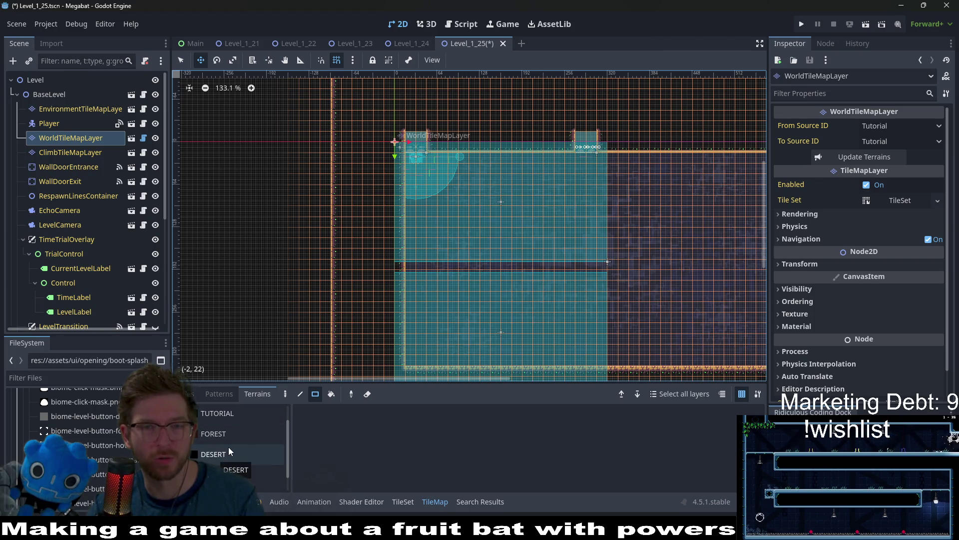
# Set Level_1_23's BaseLevel section to lab and save the scene.
pyautogui.scroll(-1, 224, 460)
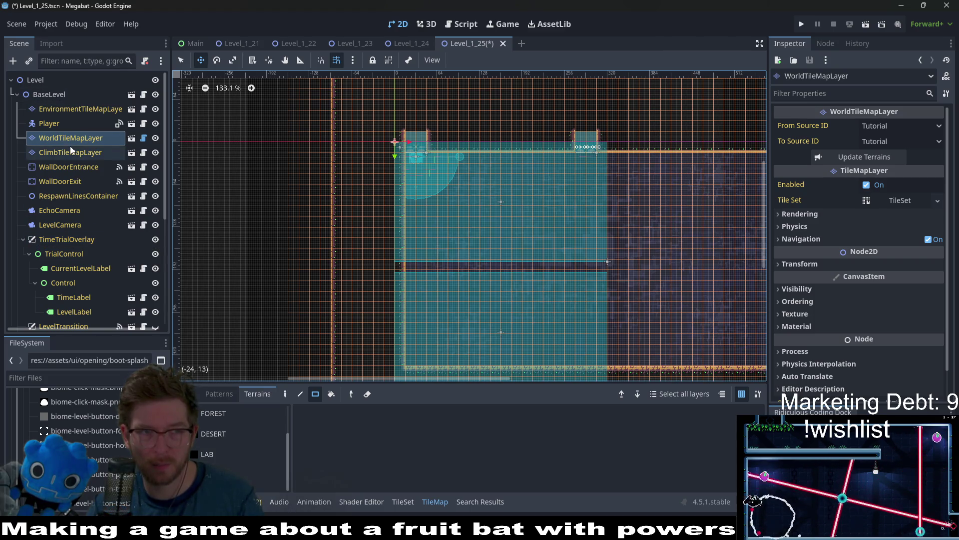
pyautogui.click(58, 94)
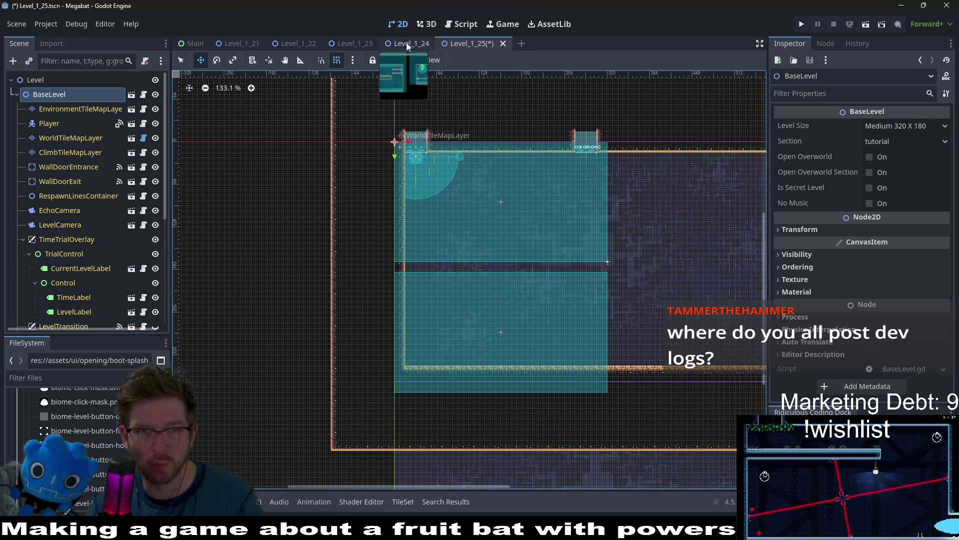
pyautogui.click(358, 44)
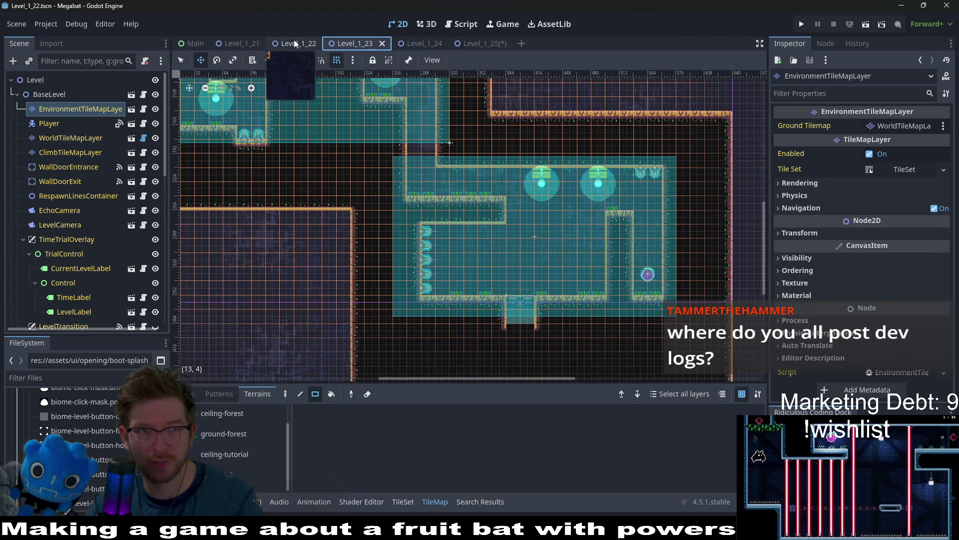
pyautogui.click(295, 43)
pyautogui.click(355, 44)
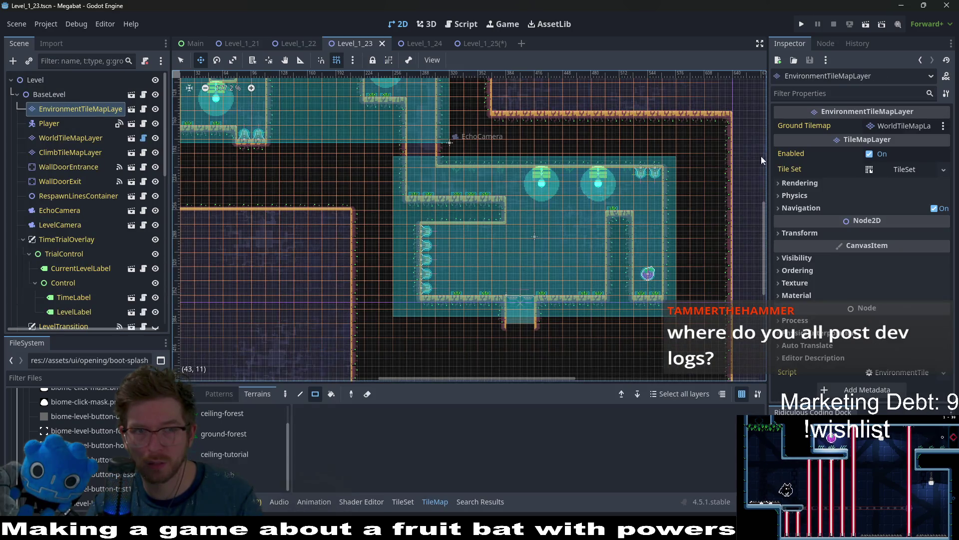
pyautogui.click(66, 94)
pyautogui.click(880, 142)
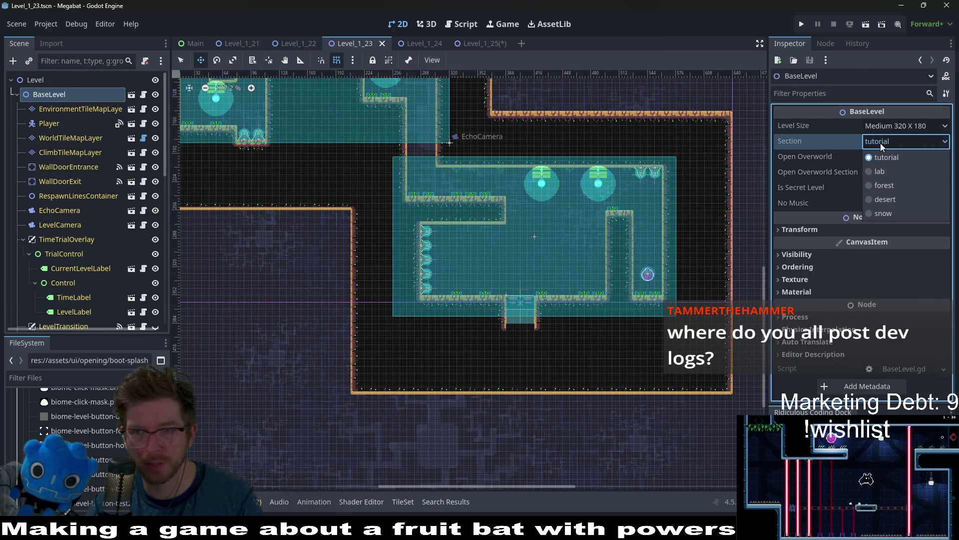
pyautogui.click(879, 171)
pyautogui.hotkey('ctrl', 's')
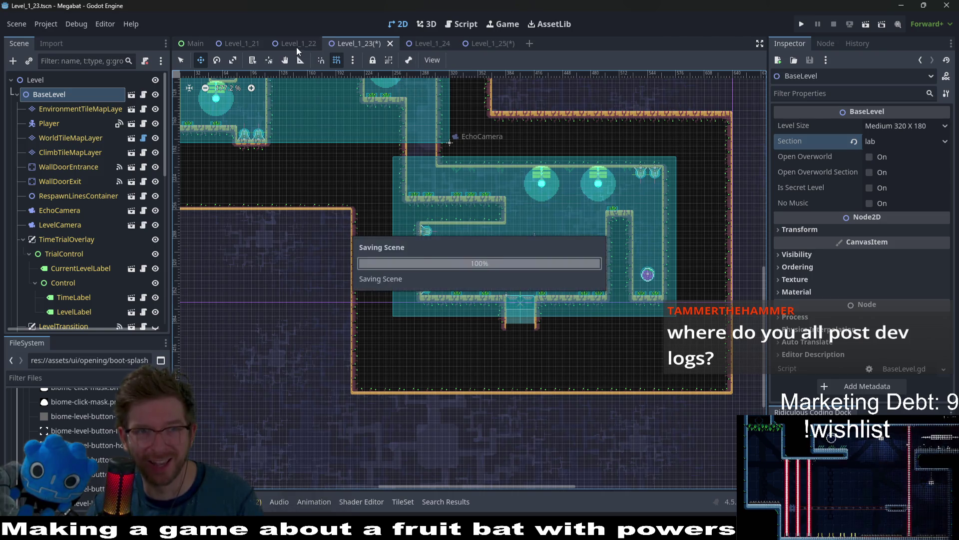
# In Level_1_22, enable grid snapping and set BaseLevel's section to lab.
pyautogui.click(296, 44)
pyautogui.click(335, 63)
pyautogui.scroll(5, 49, 134)
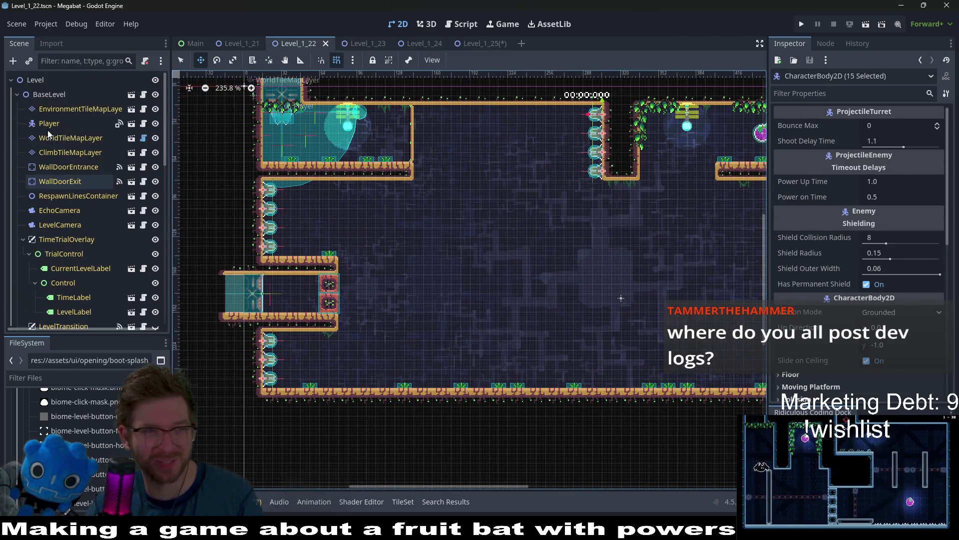
pyautogui.click(46, 95)
pyautogui.click(890, 145)
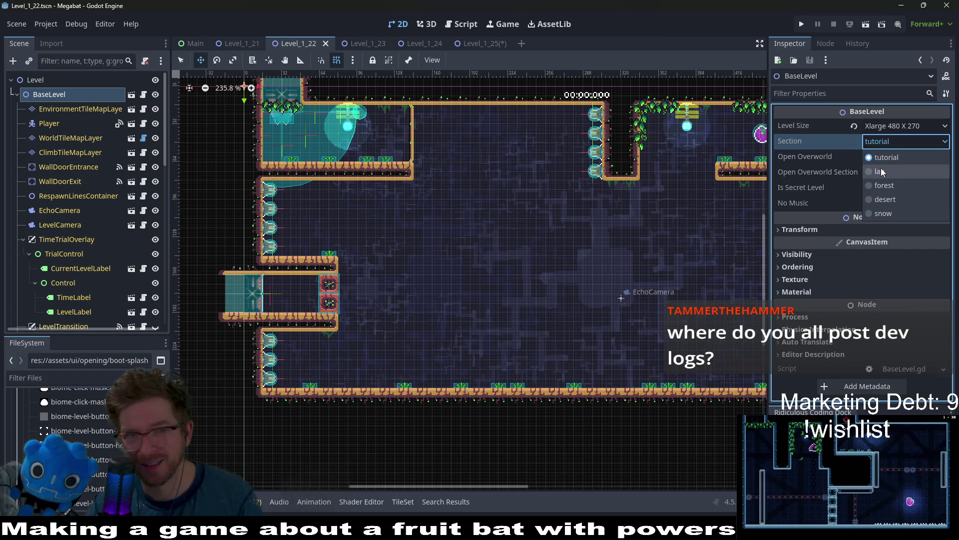
pyautogui.click(880, 172)
# Set Level_1_21's HazardTileMapLayer section to lab and save it.
pyautogui.click(238, 43)
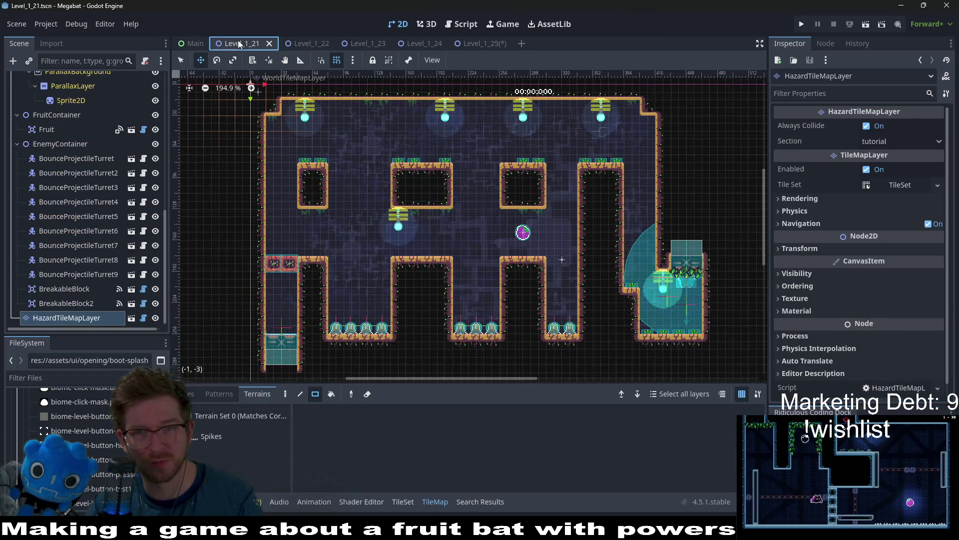
pyautogui.click(907, 142)
pyautogui.click(891, 171)
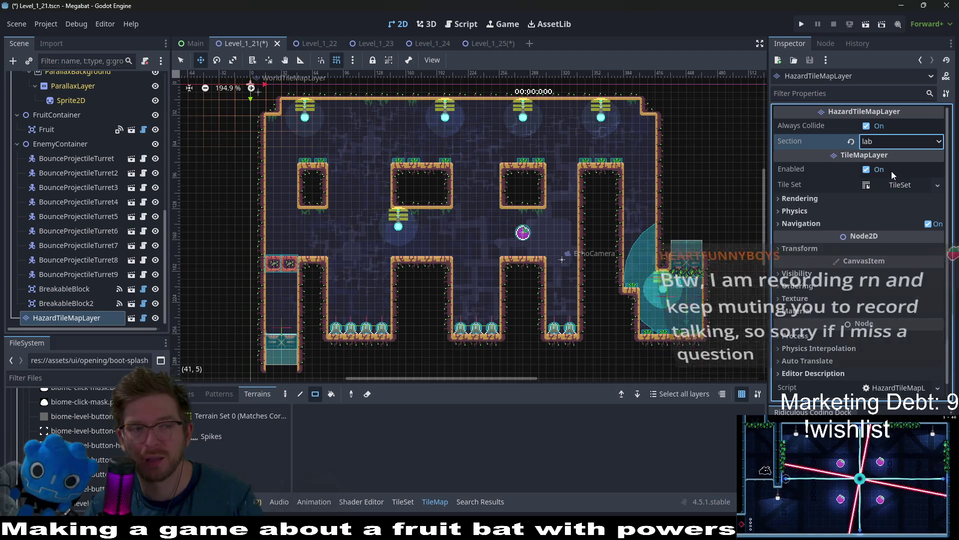
pyautogui.scroll(10, 47, 204)
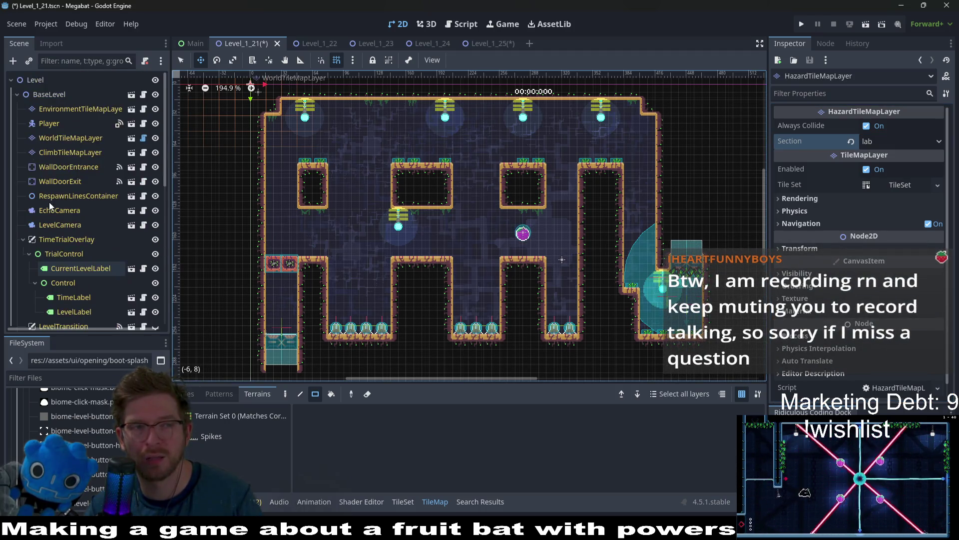
pyautogui.click(56, 93)
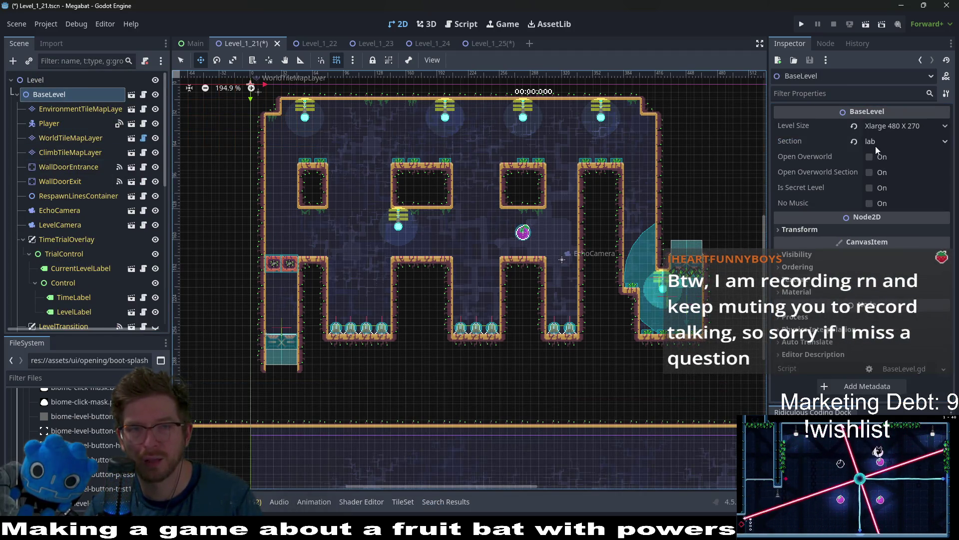
pyautogui.hotkey('ctrl', 's')
pyautogui.click(319, 44)
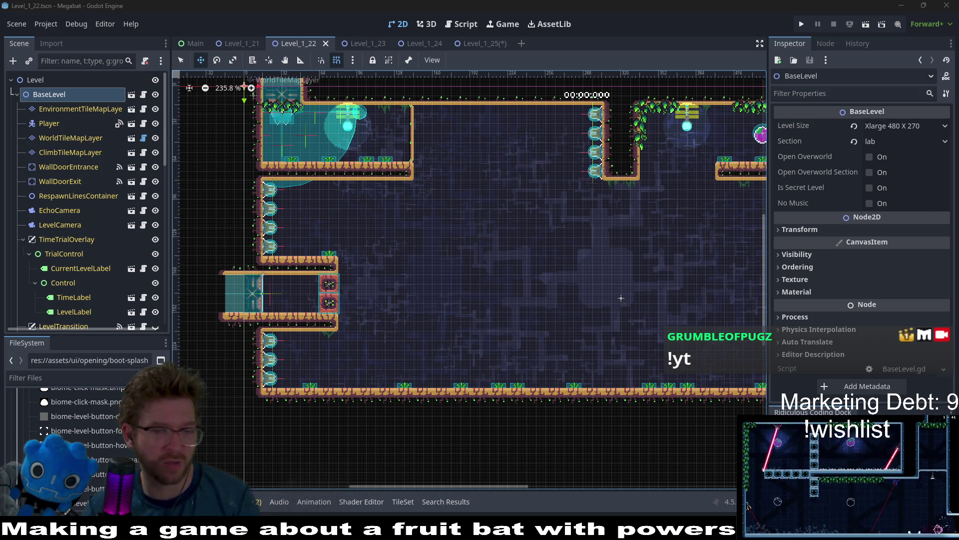
pyautogui.moveTo(591, 529)
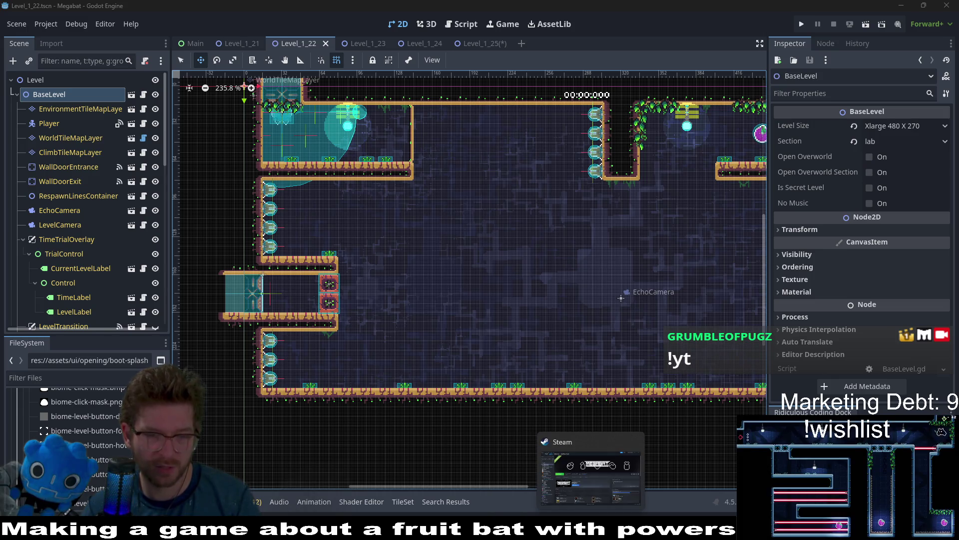
pyautogui.moveTo(438, 529)
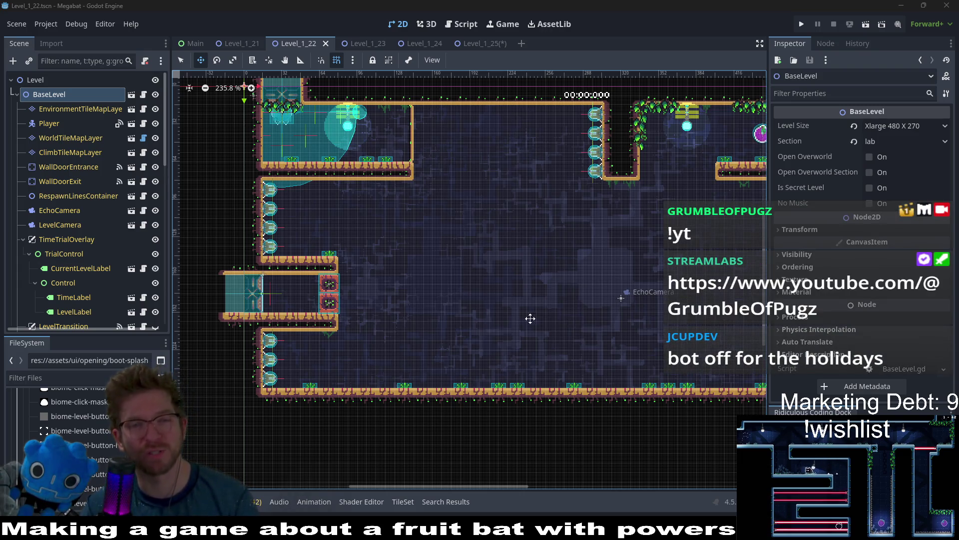
pyautogui.scroll(-2, 574, 186)
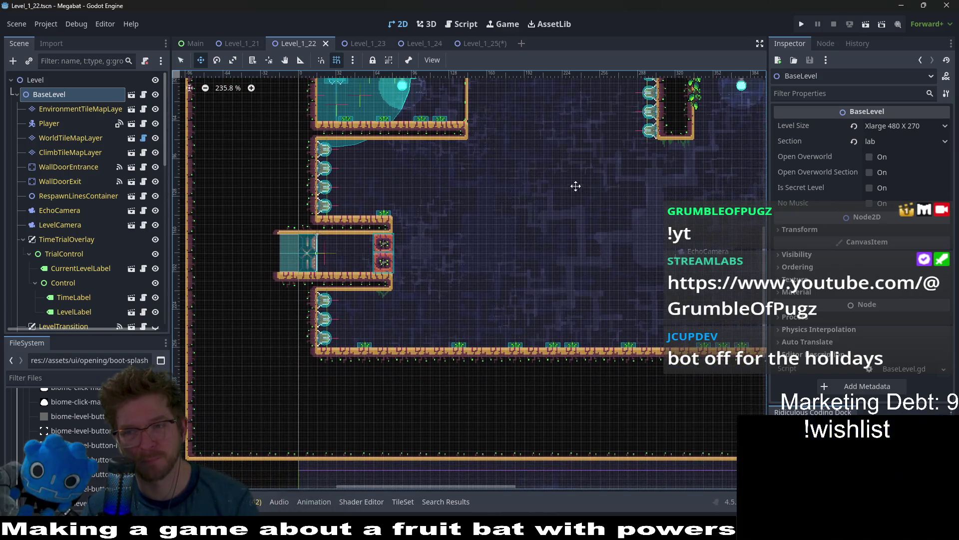
pyautogui.scroll(2, 548, 208)
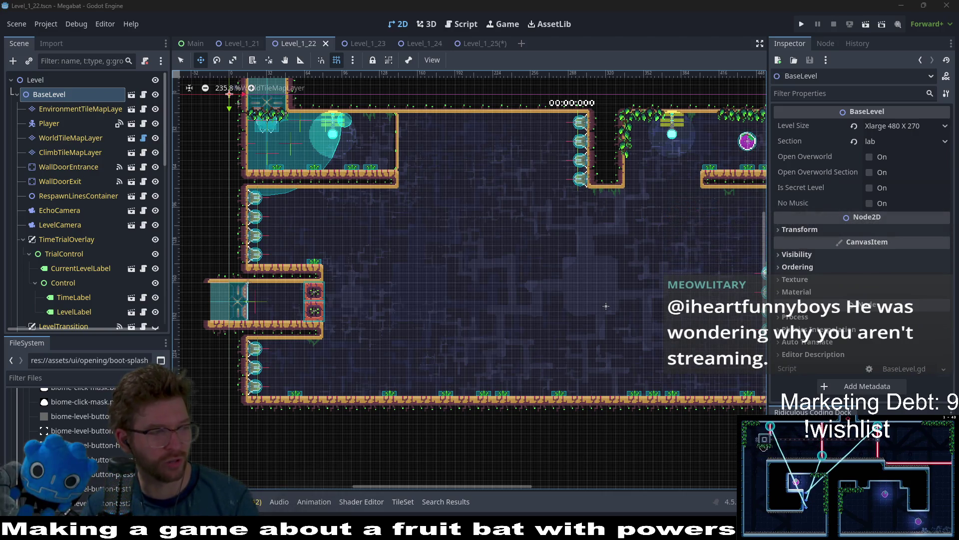
pyautogui.click(357, 43)
pyautogui.click(291, 45)
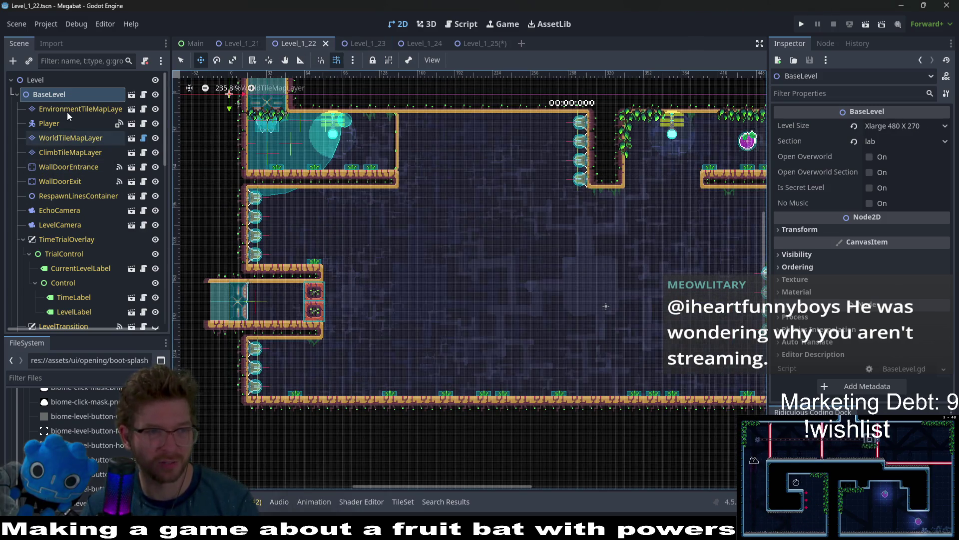
# Paint a LabOvergrowth tile from Overgrowth onto EnvironmentTileMapLayer.
pyautogui.click(68, 110)
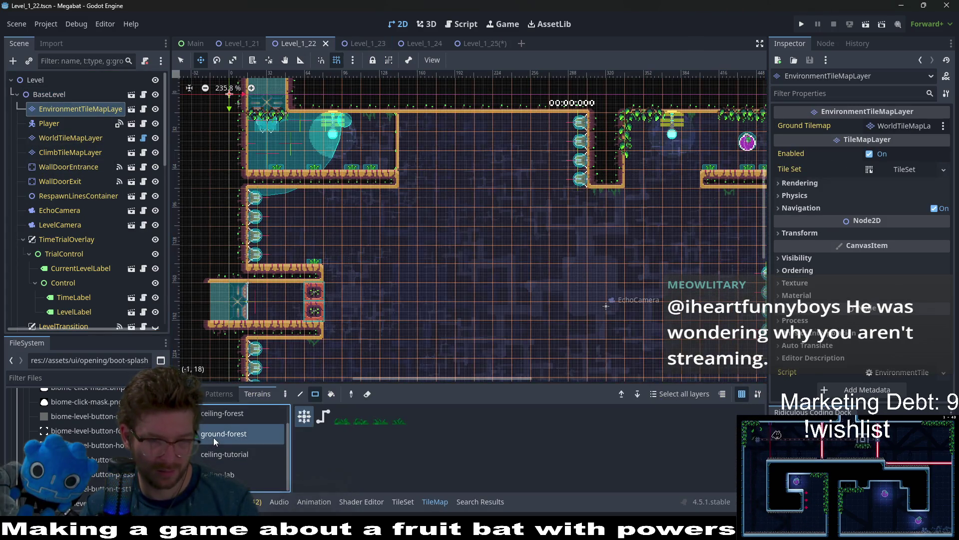
pyautogui.click(224, 474)
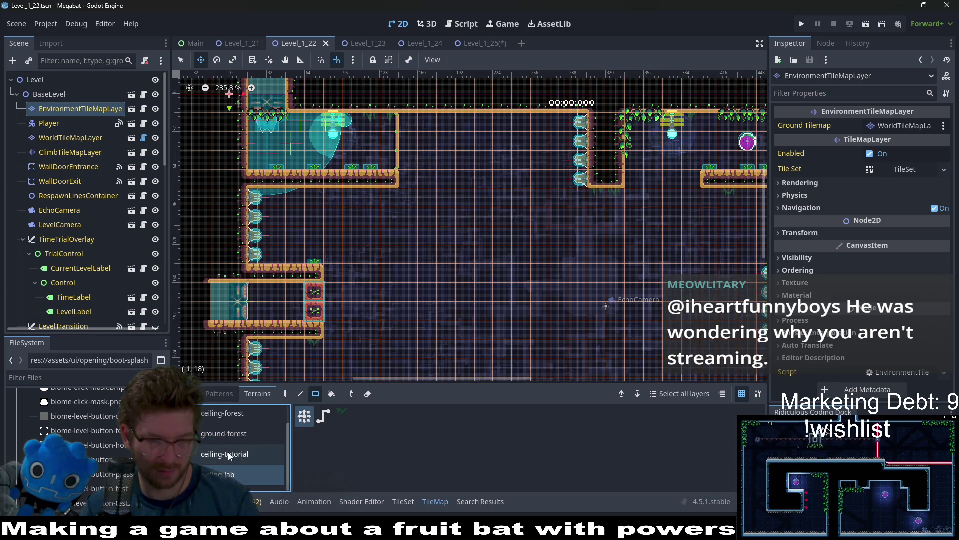
pyautogui.click(188, 393)
pyautogui.scroll(-2, 247, 469)
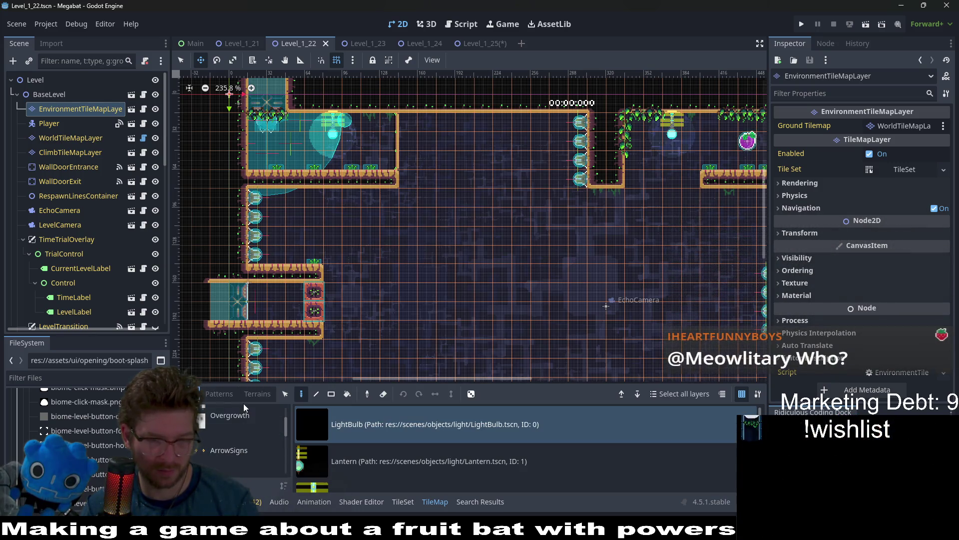
pyautogui.click(237, 415)
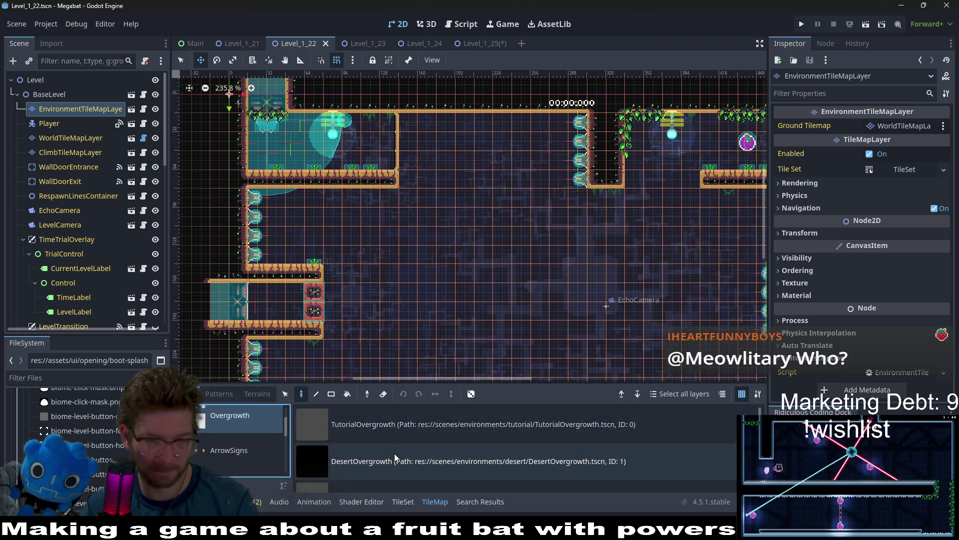
pyautogui.scroll(-1, 395, 453)
pyautogui.click(378, 470)
pyautogui.scroll(3, 261, 307)
pyautogui.click(283, 310)
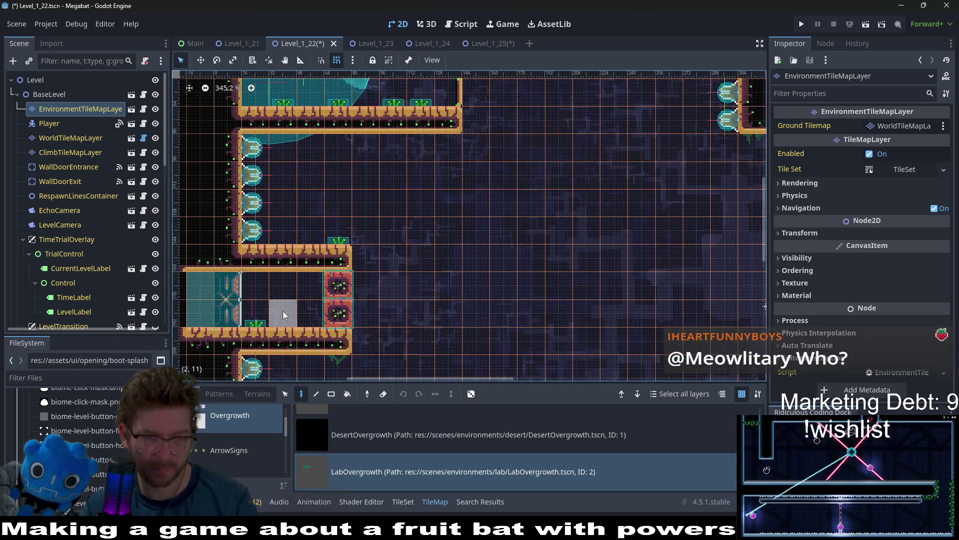
# Save Level_1_22, reframe the view, and switch to Level_1_23.
pyautogui.scroll(-7, 347, 330)
pyautogui.hotkey('ctrl', 's')
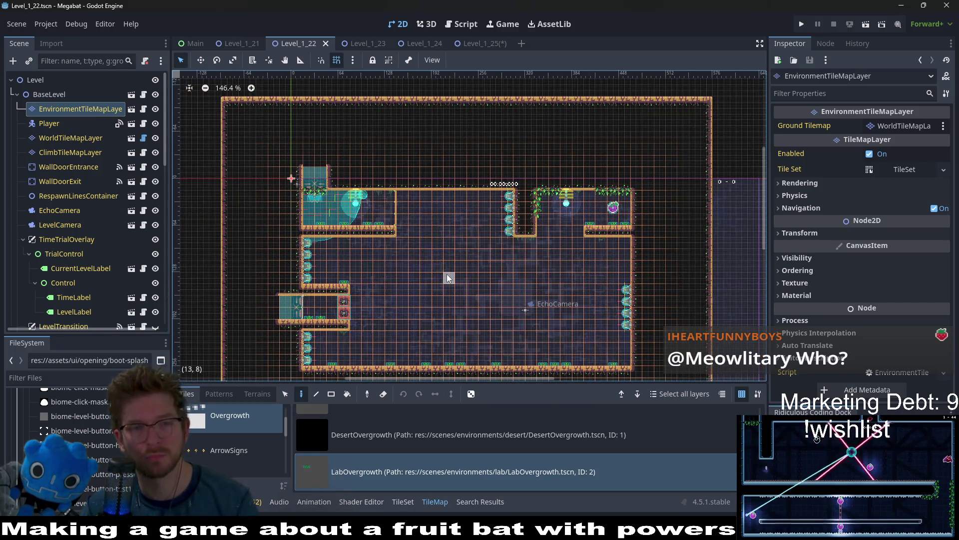
pyautogui.scroll(-2, 531, 268)
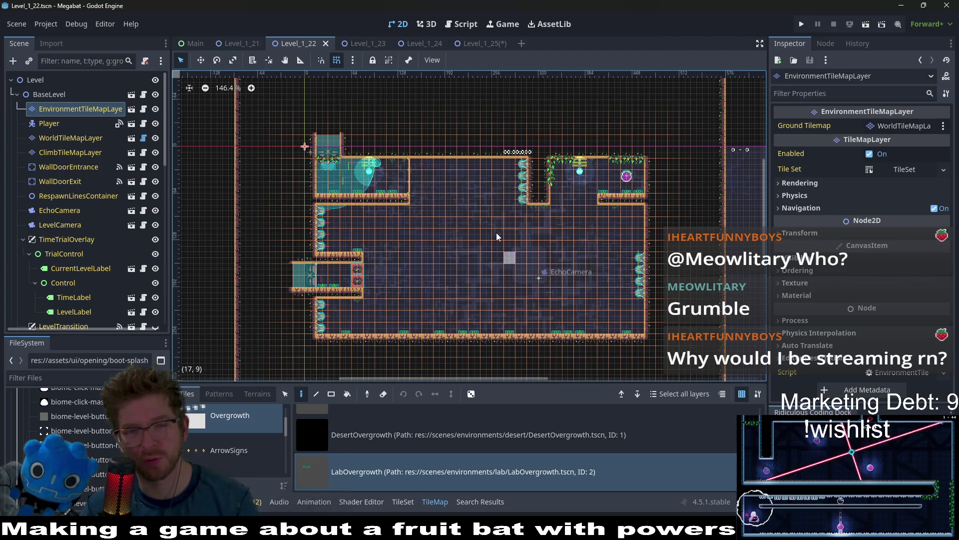
pyautogui.scroll(-2, 496, 232)
pyautogui.moveTo(534, 210); pyautogui.dragTo(552, 203)
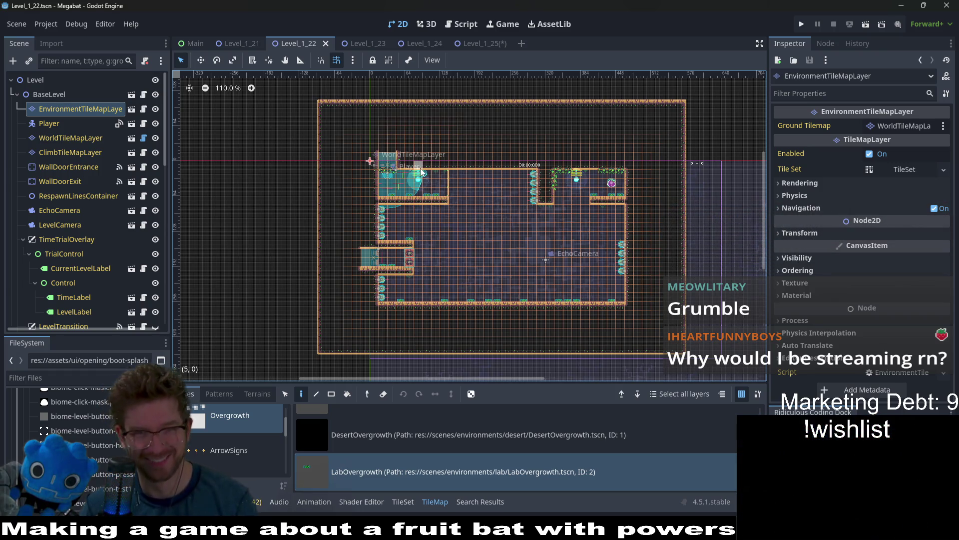
pyautogui.click(364, 44)
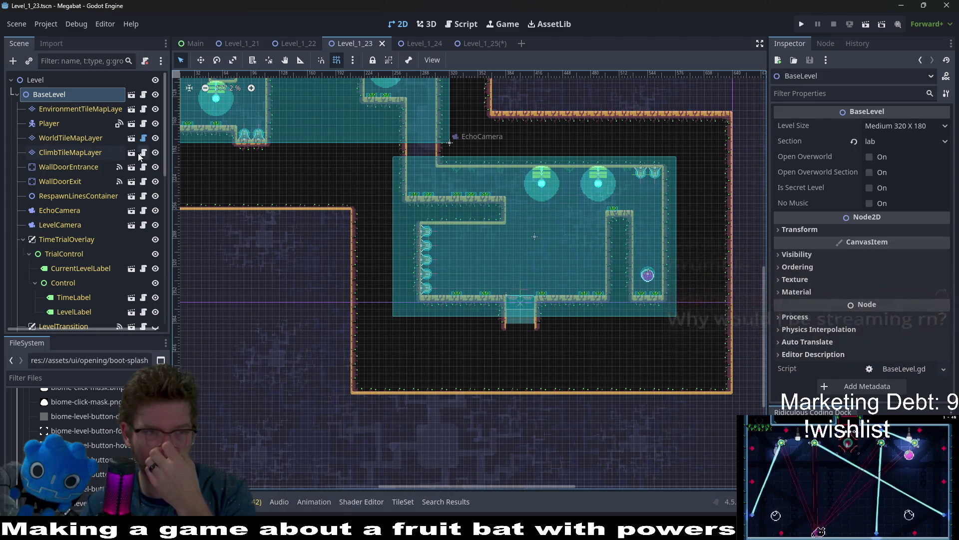
# In Level_1_24, set HazardTileMapLayer's Section to lab, then go to Level_1_25.
pyautogui.click(82, 110)
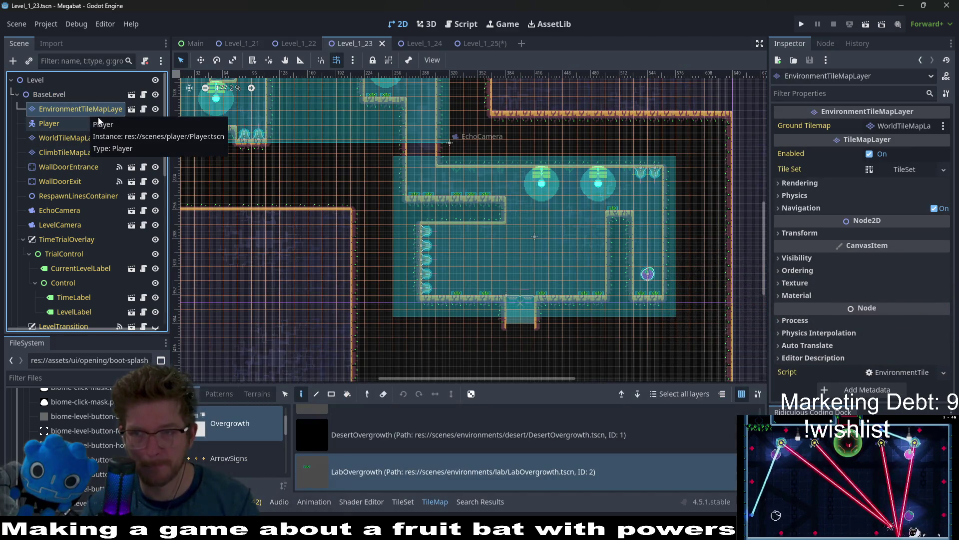
pyautogui.click(298, 44)
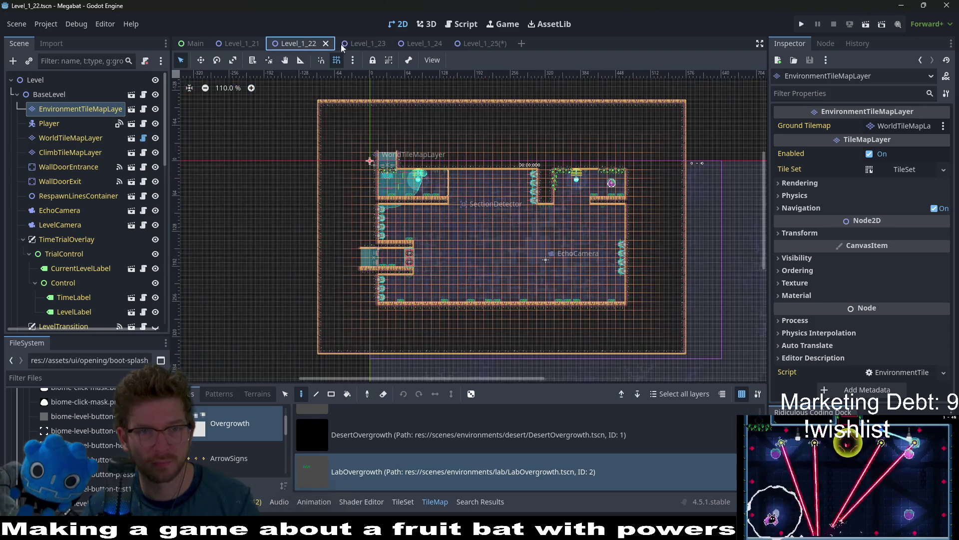
pyautogui.click(415, 45)
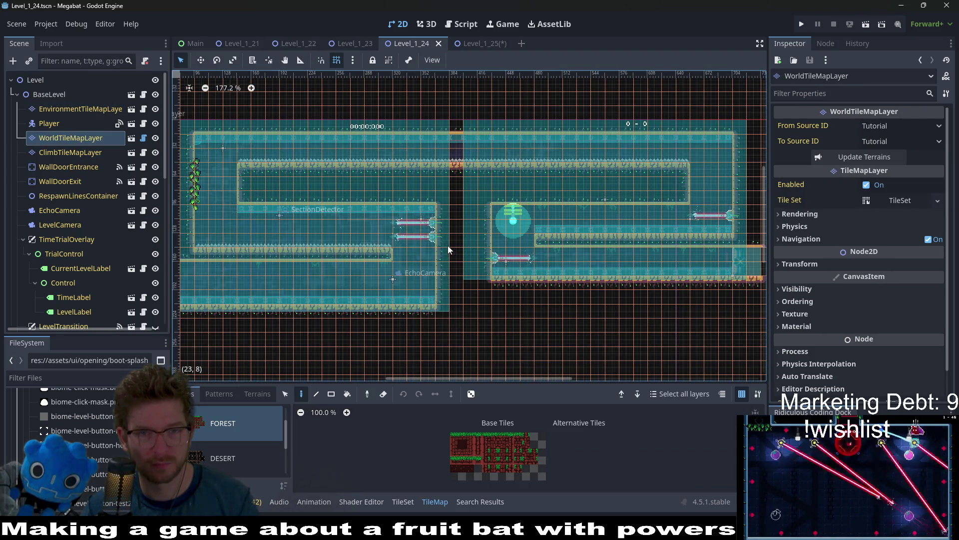
pyautogui.scroll(-8, 71, 200)
pyautogui.click(72, 201)
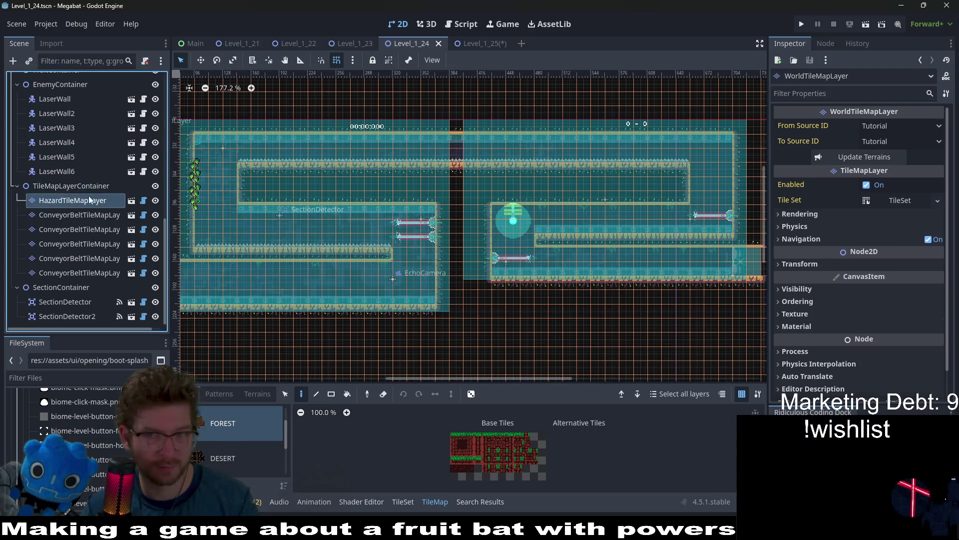
pyautogui.click(884, 141)
pyautogui.click(875, 172)
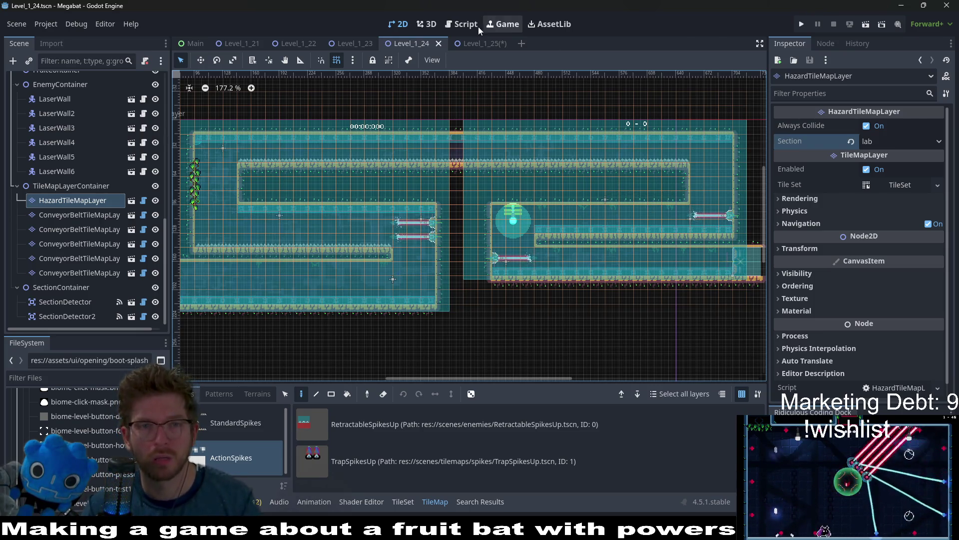
pyautogui.click(478, 43)
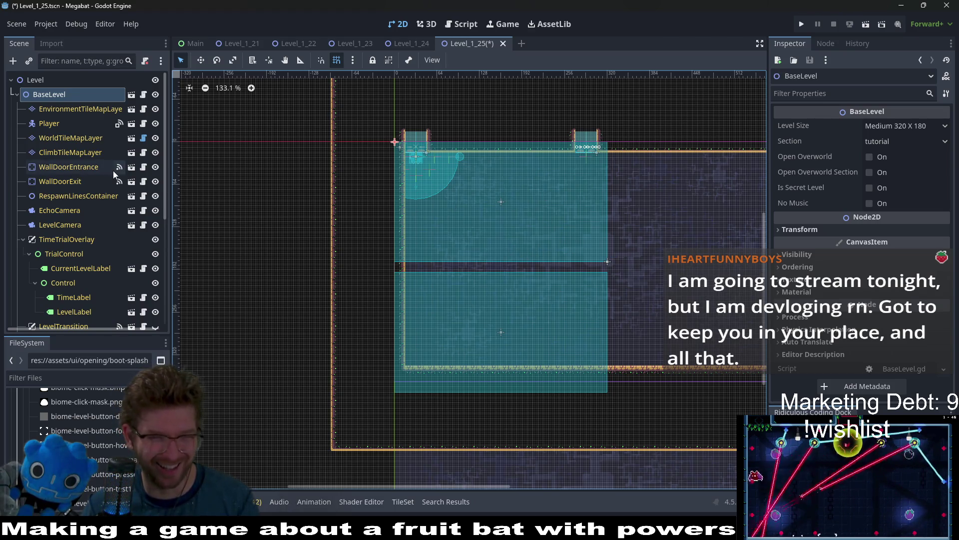
# Move SectionDetector2 down and to the right.
pyautogui.scroll(-5, 52, 226)
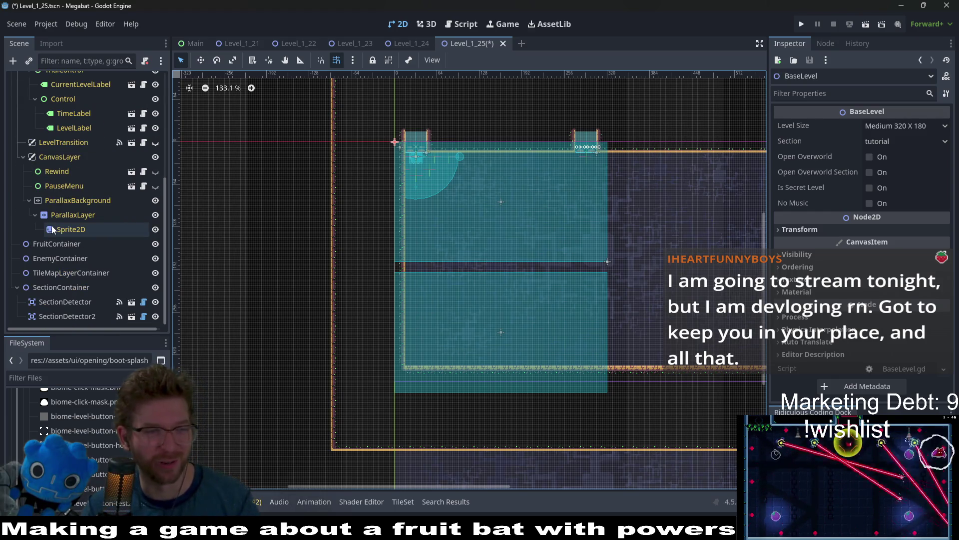
pyautogui.click(85, 303)
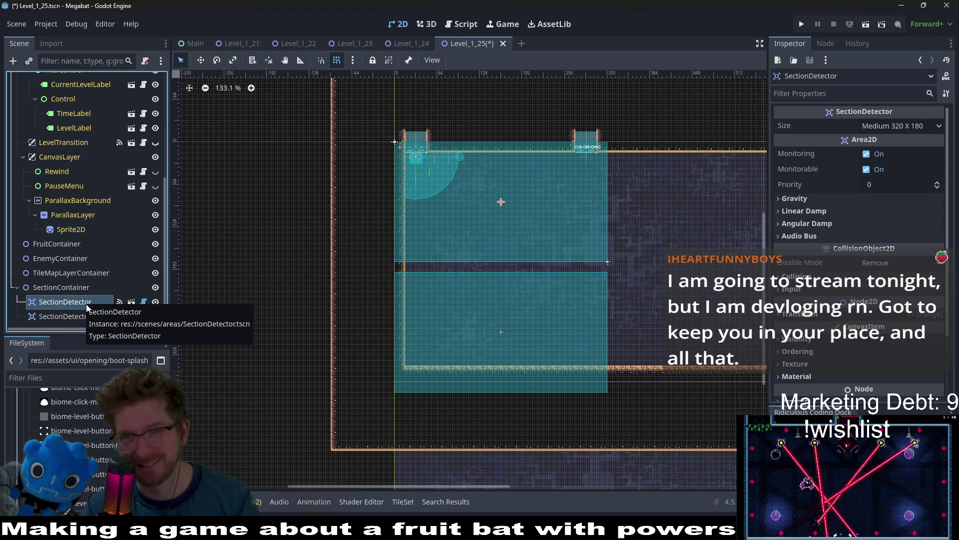
pyautogui.click(78, 316)
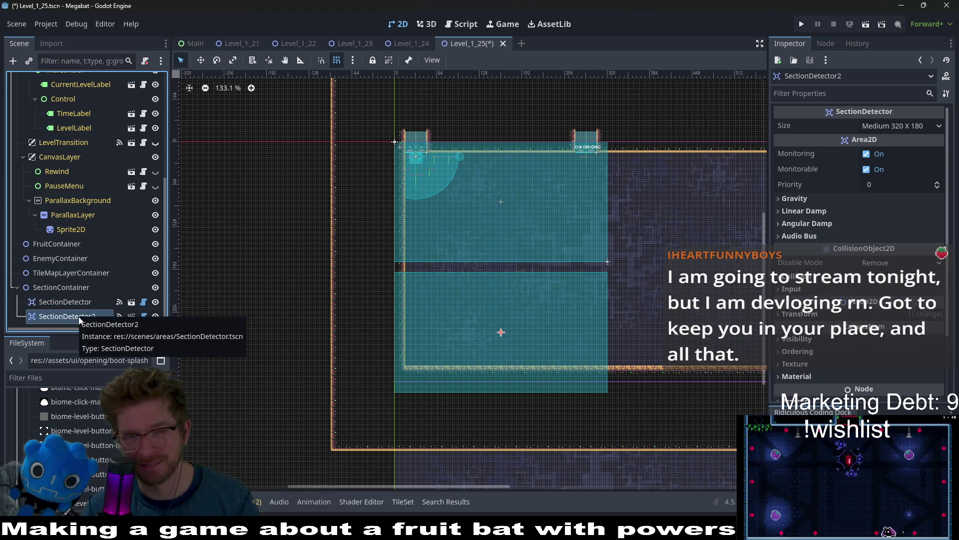
pyautogui.press('w')
pyautogui.scroll(-3, 503, 248)
pyautogui.moveTo(421, 278)
pyautogui.mouseDown()
pyautogui.moveTo(561, 310)
pyautogui.moveTo(547, 349)
pyautogui.mouseUp()
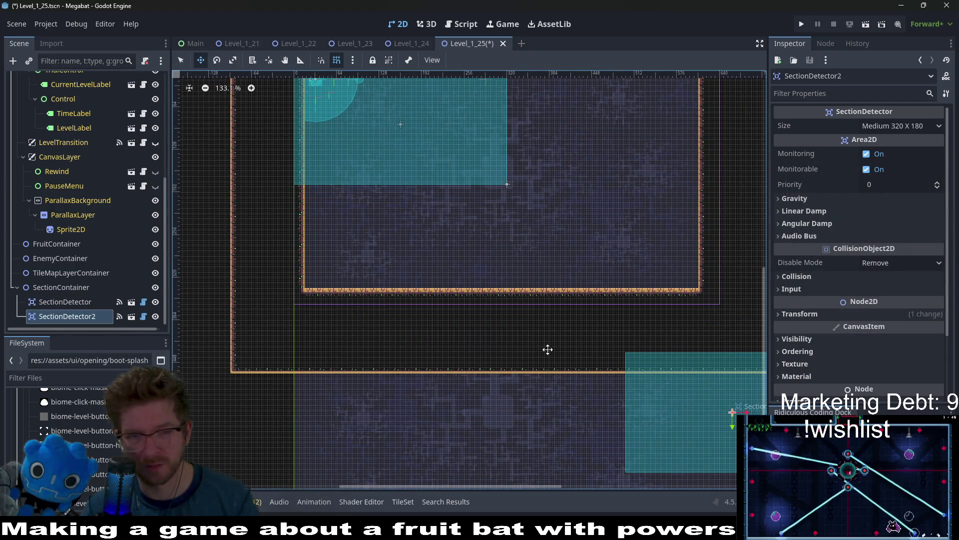
# Set the first SectionDetector's Size to Xlarge 480 X 270.
pyautogui.click(428, 157)
pyautogui.click(891, 126)
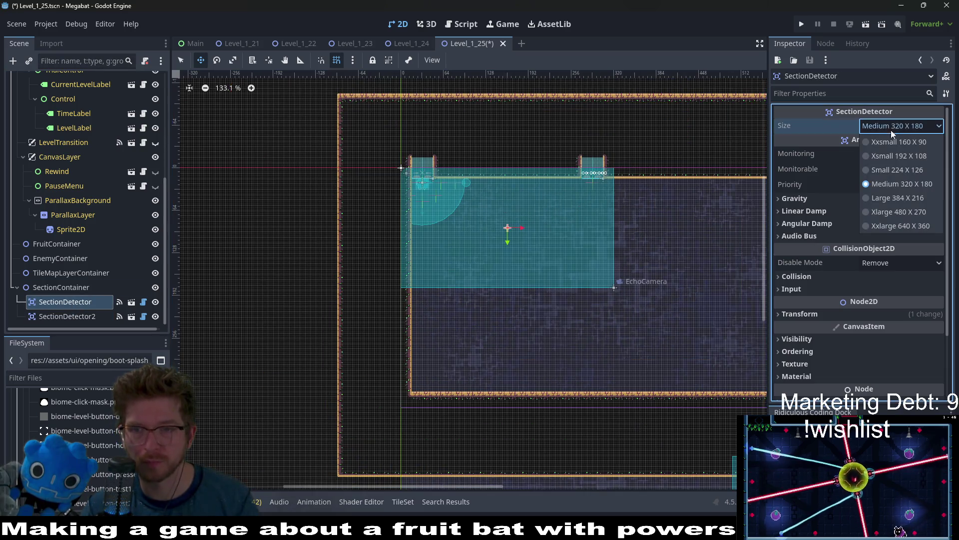
pyautogui.click(905, 212)
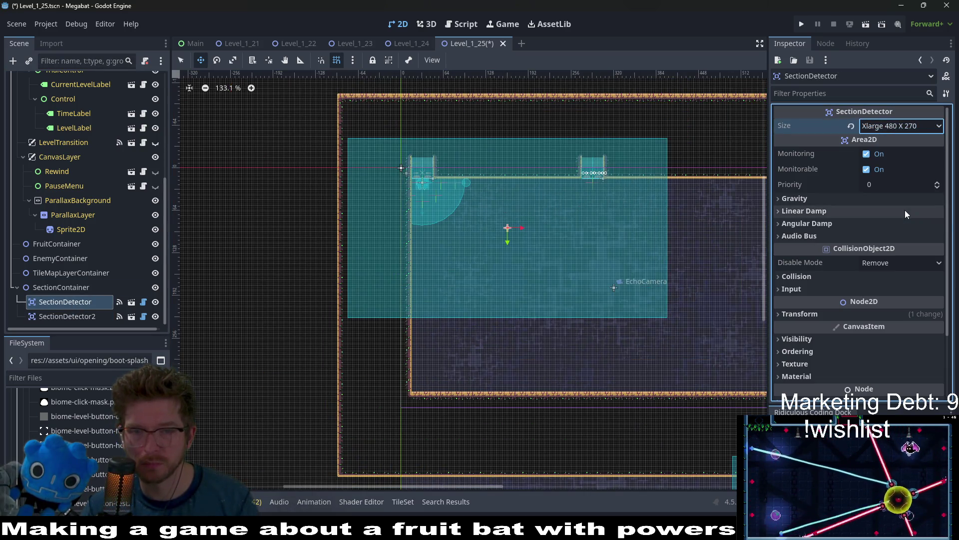
pyautogui.scroll(3, 468, 210)
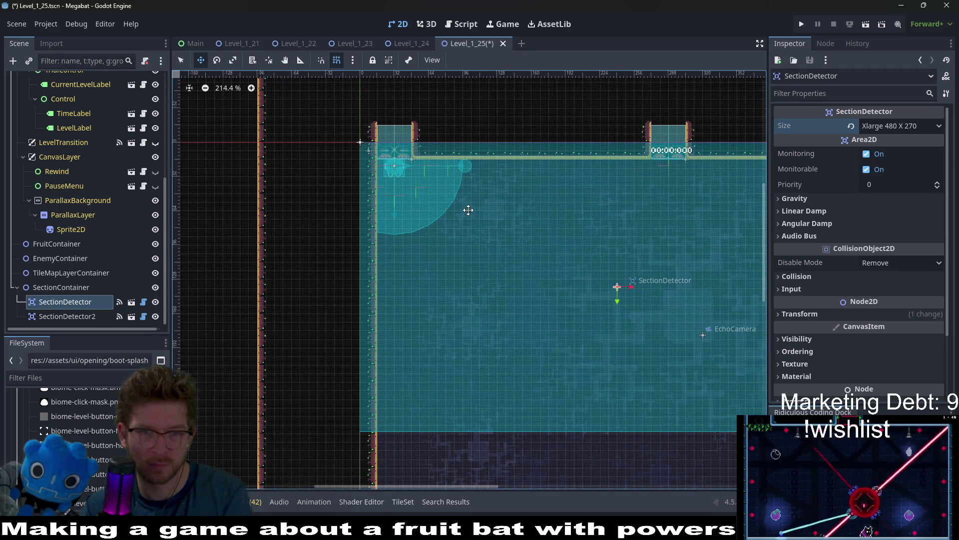
pyautogui.scroll(-4, 468, 210)
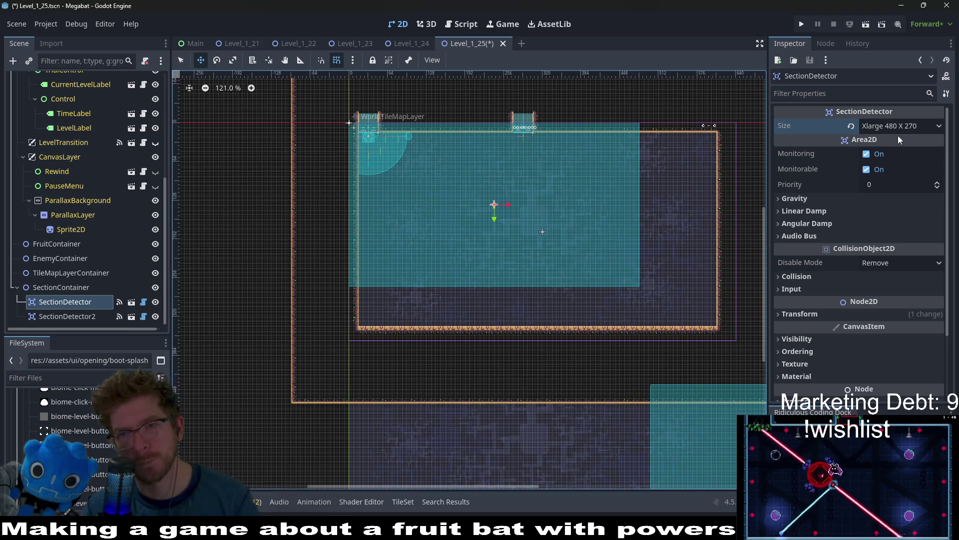
# Try Xxlarge 640 X 360 with a move, then undo it.
pyautogui.click(897, 128)
pyautogui.click(891, 222)
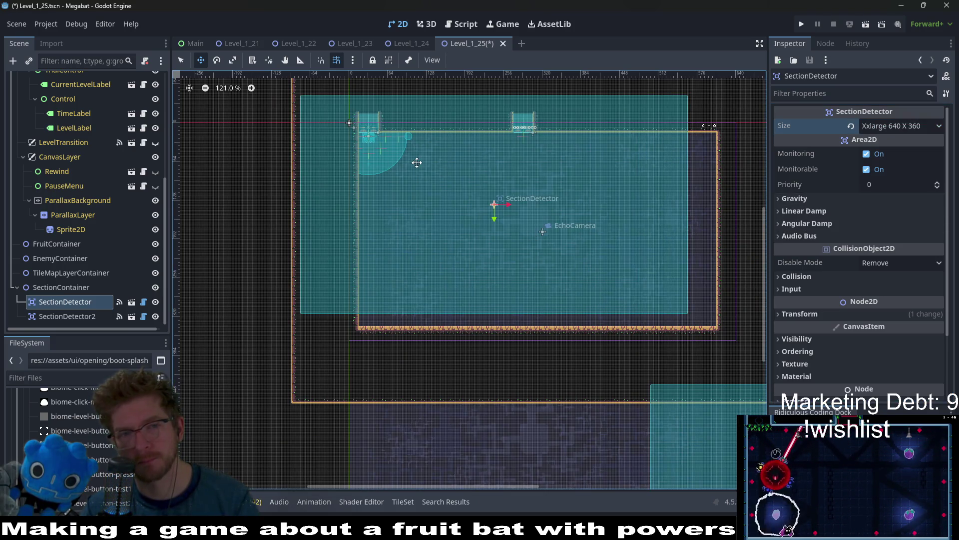
pyautogui.moveTo(416, 162)
pyautogui.mouseDown()
pyautogui.moveTo(451, 169)
pyautogui.moveTo(447, 184)
pyautogui.mouseUp()
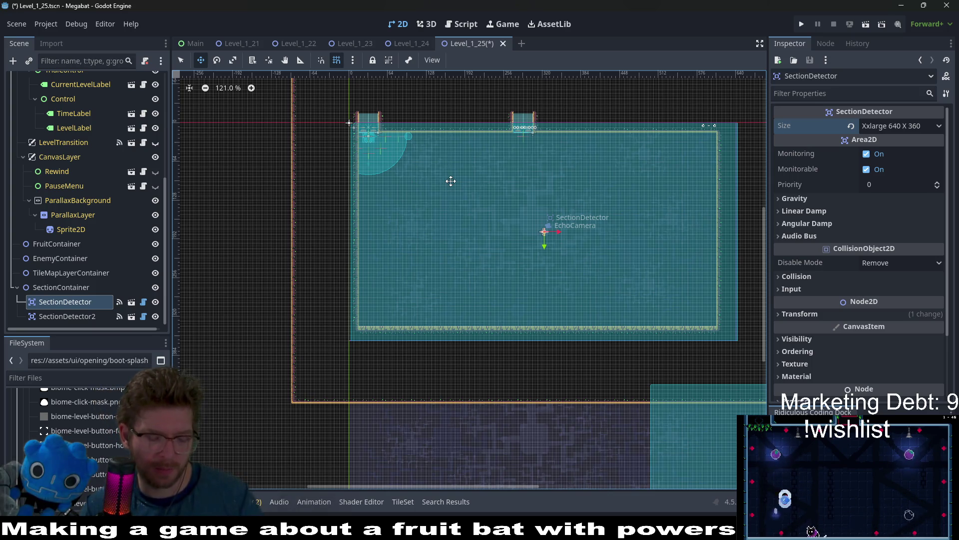
pyautogui.hotkey('ctrl', 'z')
pyautogui.hotkey('ctrl', 'z')
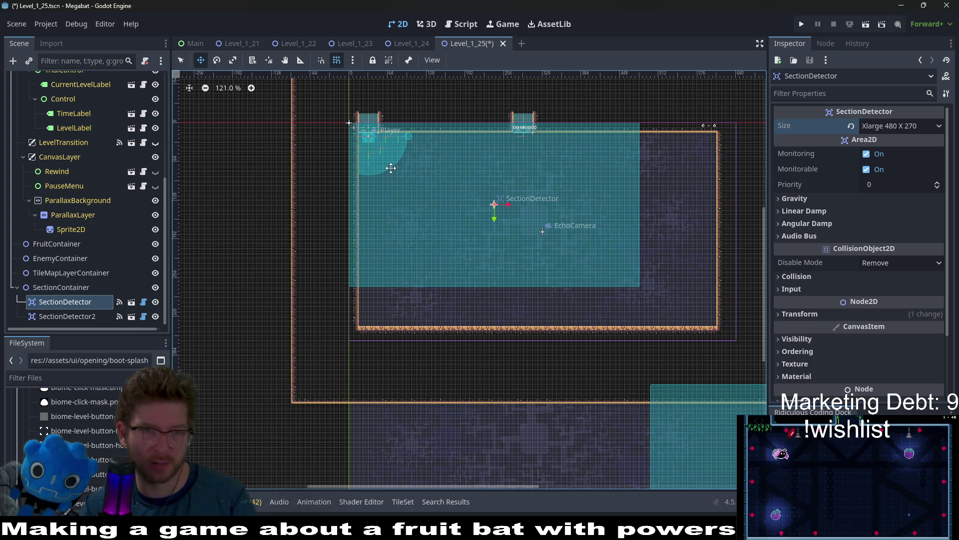
# Pan the view to check the upper room's edges.
pyautogui.scroll(4, 390, 168)
pyautogui.moveTo(593, 192); pyautogui.dragTo(496, 195)
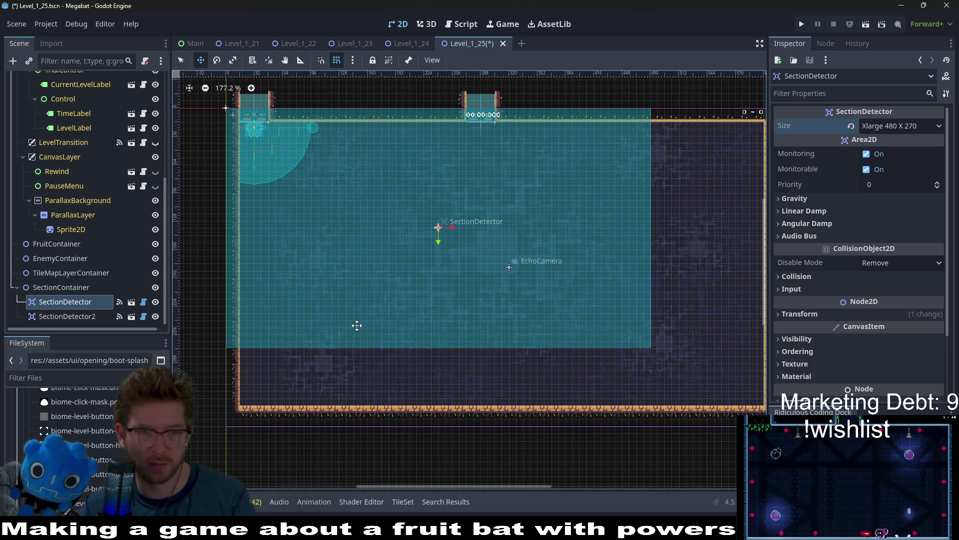
pyautogui.moveTo(496, 275); pyautogui.dragTo(518, 215)
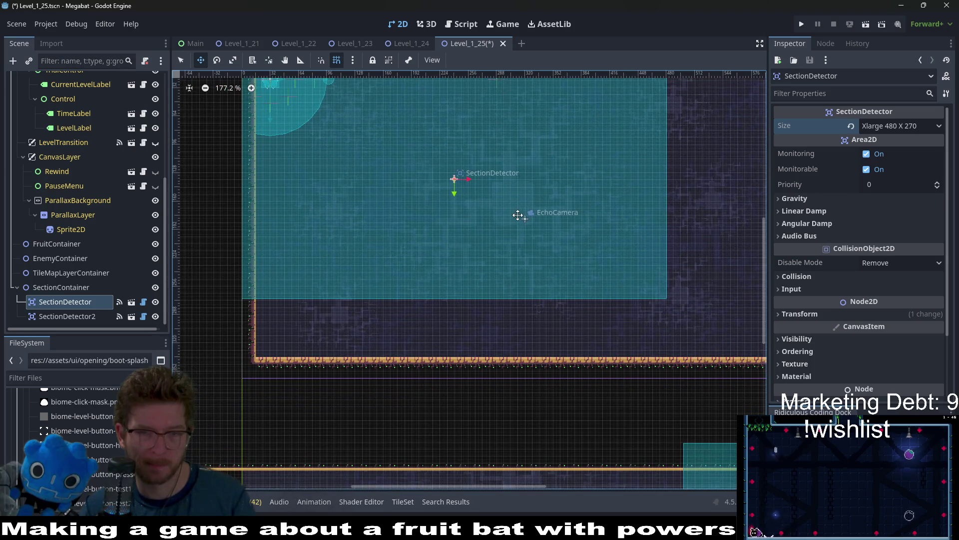
pyautogui.scroll(-4, 572, 159)
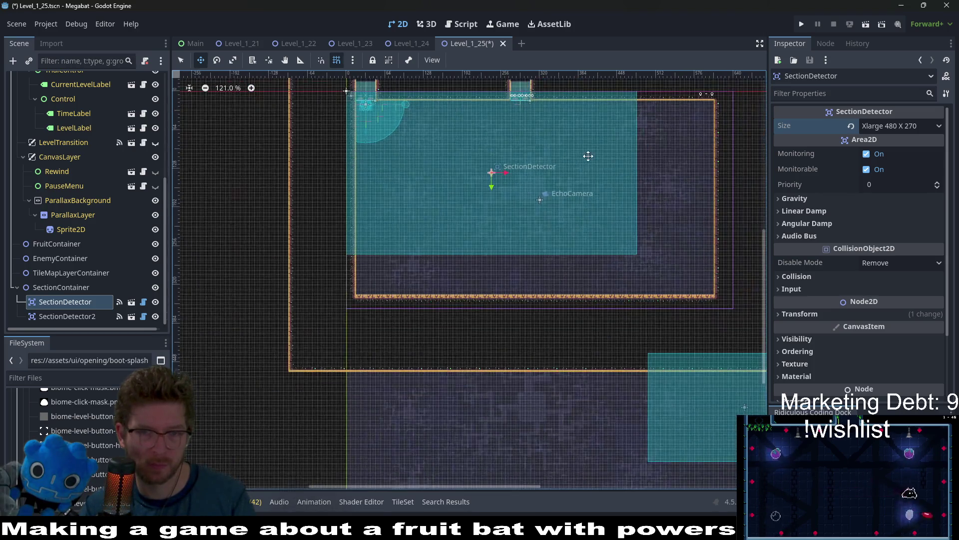
pyautogui.moveTo(587, 155); pyautogui.dragTo(573, 190)
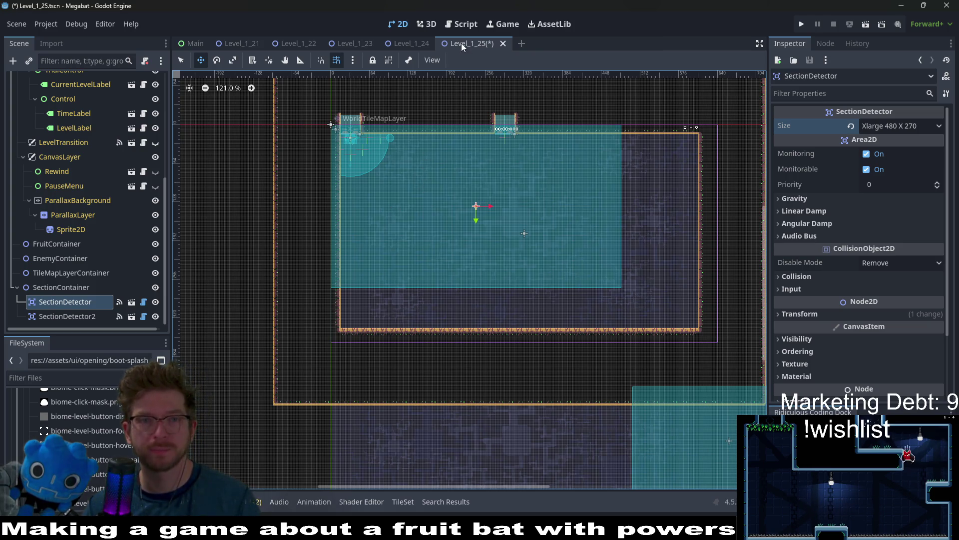
# Save Level_1_25, flip to Level_1_24 and back, then open the Script editor.
pyautogui.hotkey('ctrl', 's')
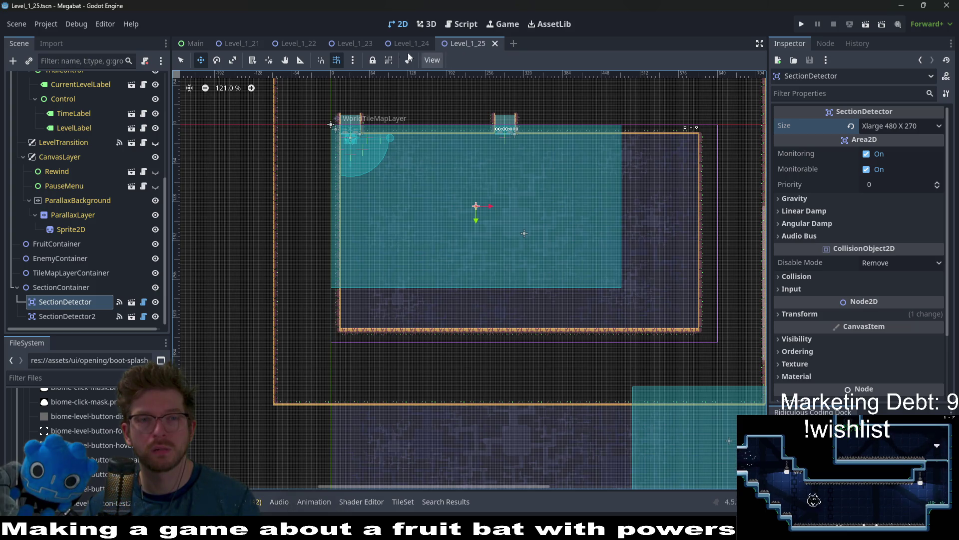
pyautogui.click(407, 46)
pyautogui.click(464, 45)
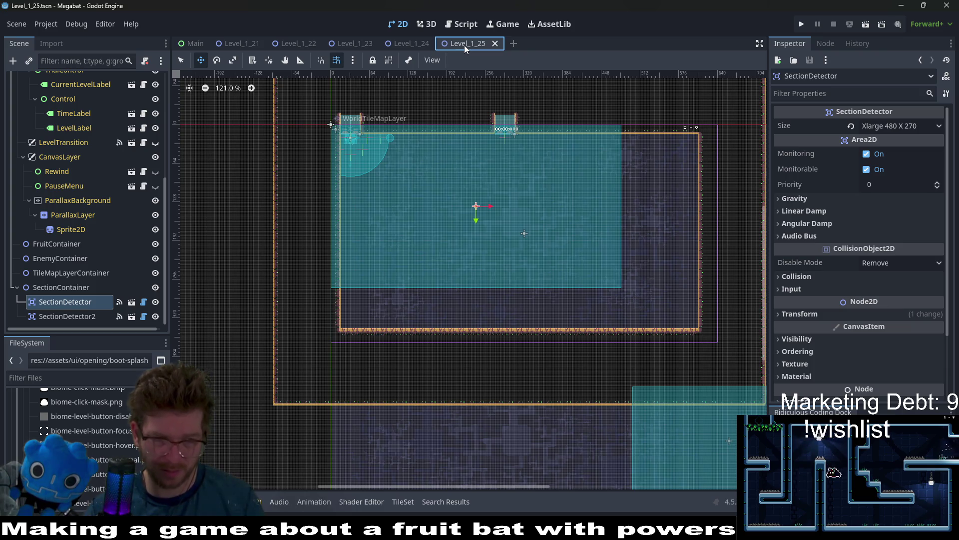
pyautogui.click(462, 25)
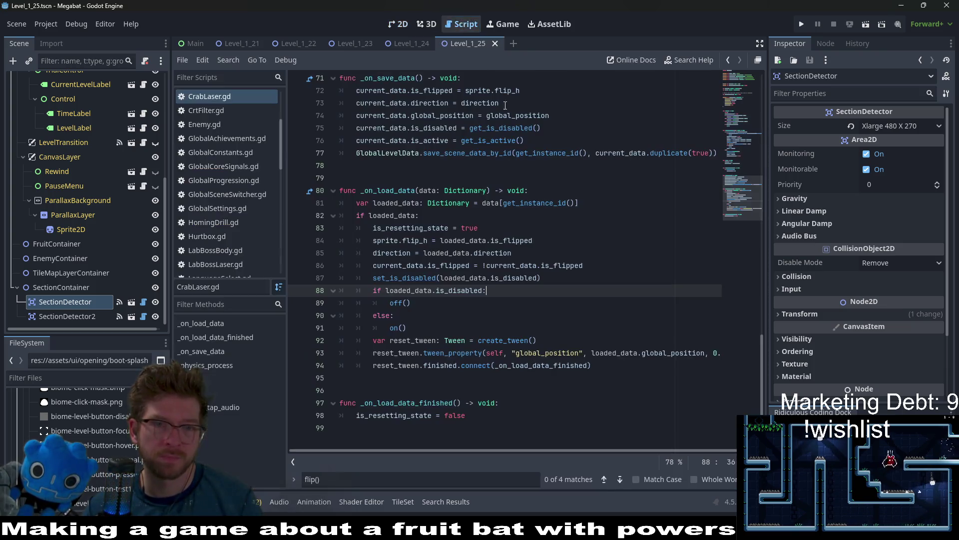
# Open GlobalConstants.gd via a quick file search for 'globalcon'.
pyautogui.click(561, 103)
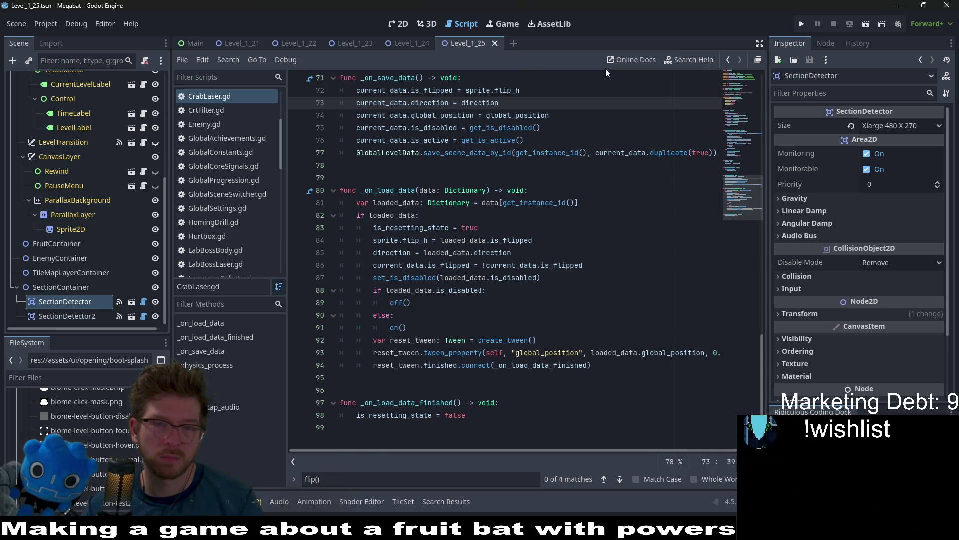
pyautogui.hotkey('alt', 'shift', 'o')
pyautogui.write('glob')
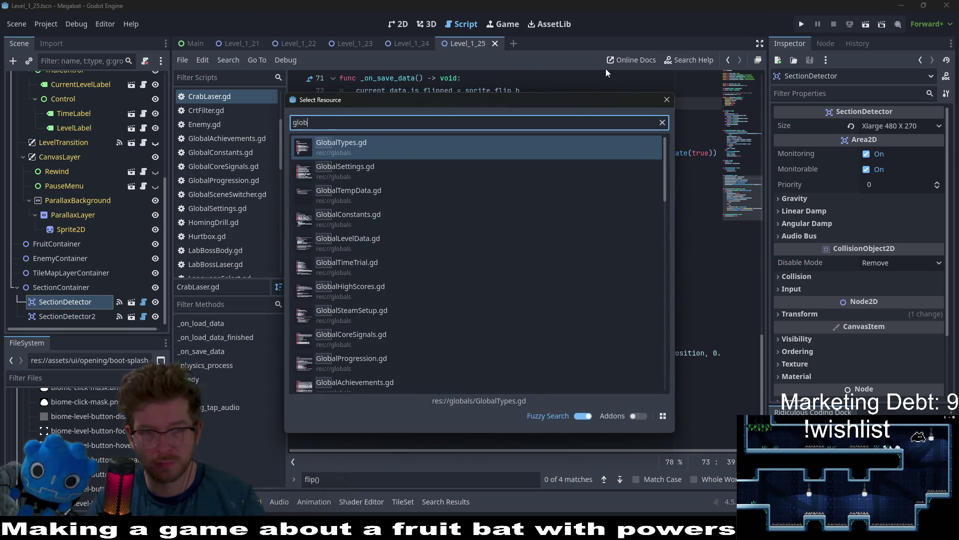
pyautogui.write('alconst')
pyautogui.press('Return')
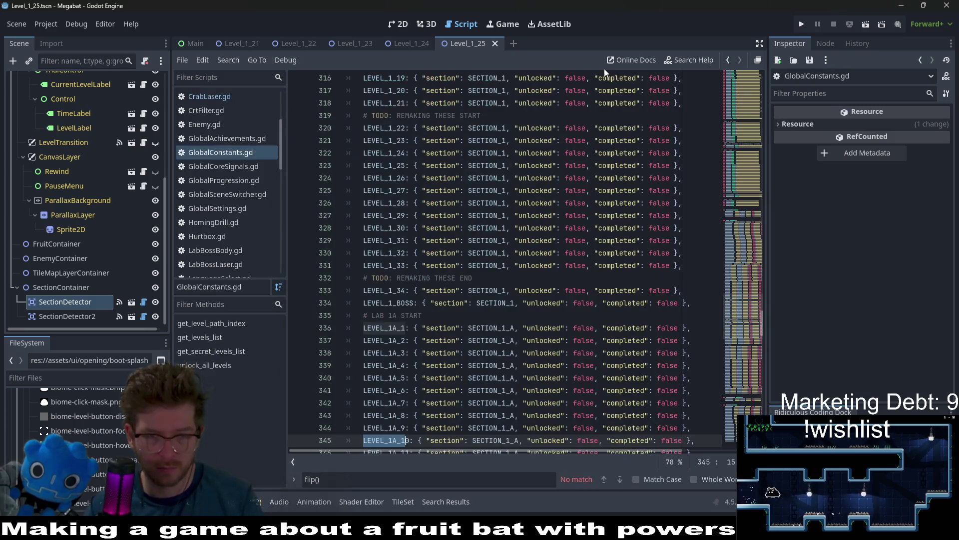
# Select the LEVEL_1_26 through LEVEL_1_33 constant names one by one.
pyautogui.doubleClick(387, 266)
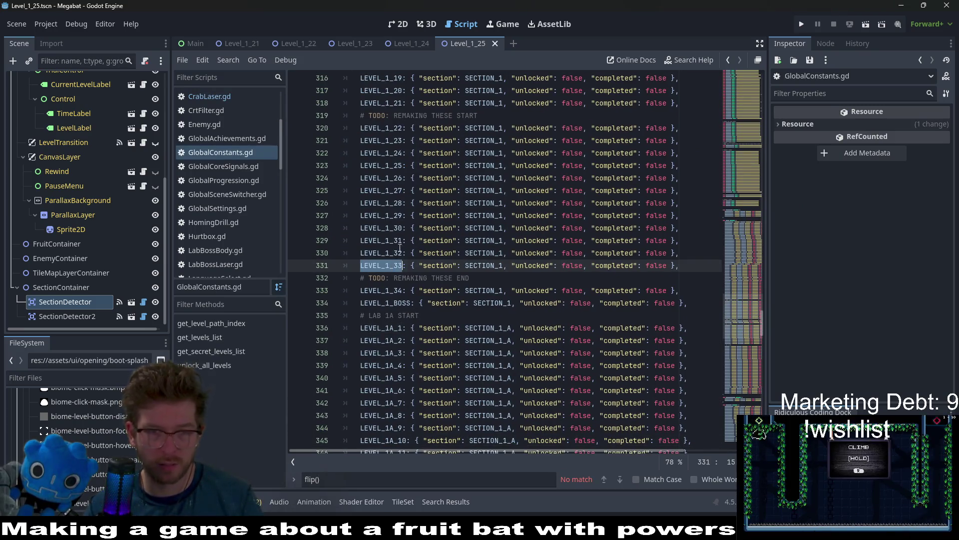
pyautogui.moveTo(396, 166)
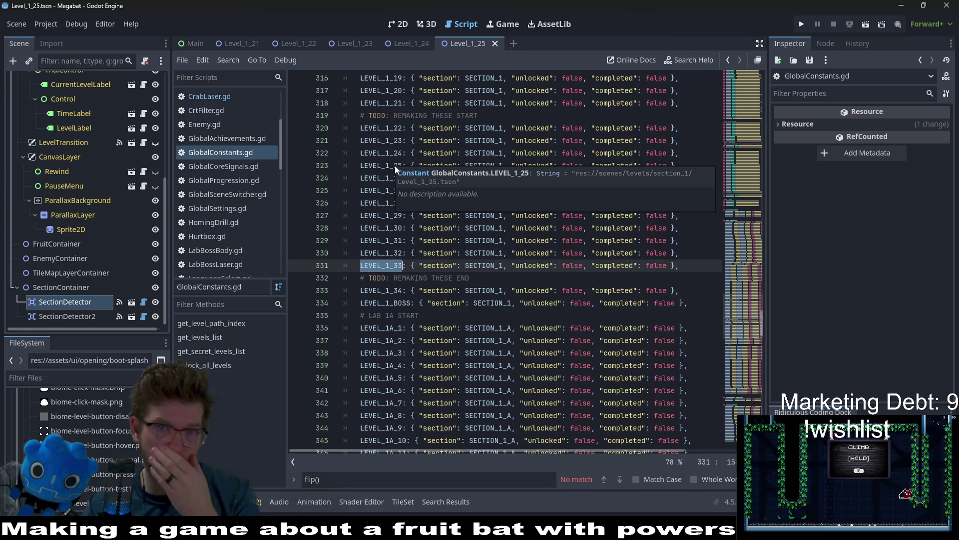
pyautogui.doubleClick(389, 178)
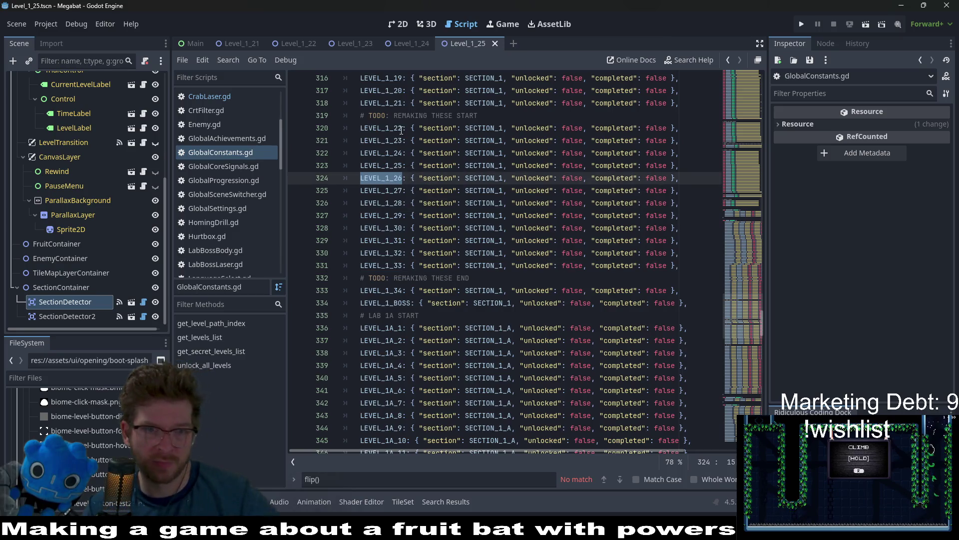
pyautogui.doubleClick(392, 191)
pyautogui.doubleClick(394, 202)
pyautogui.doubleClick(394, 216)
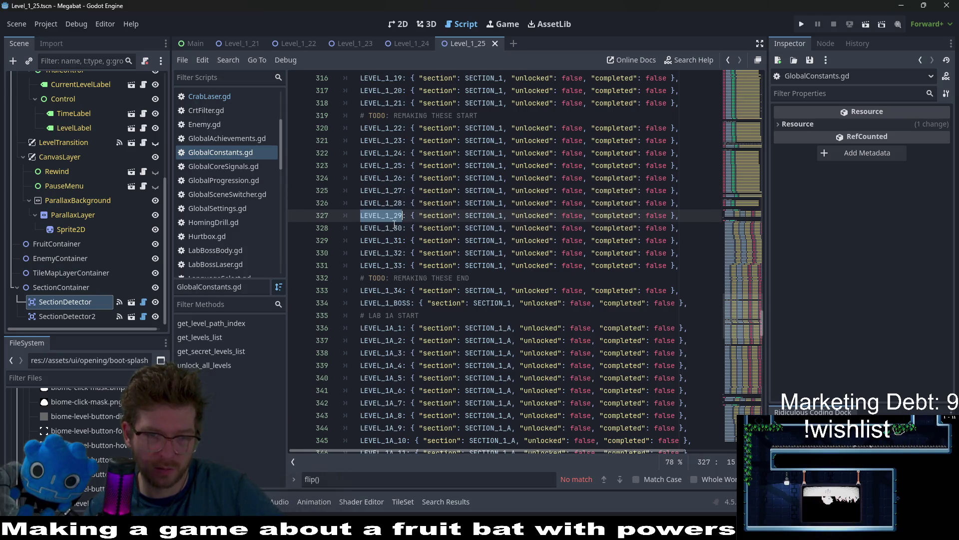
pyautogui.doubleClick(394, 228)
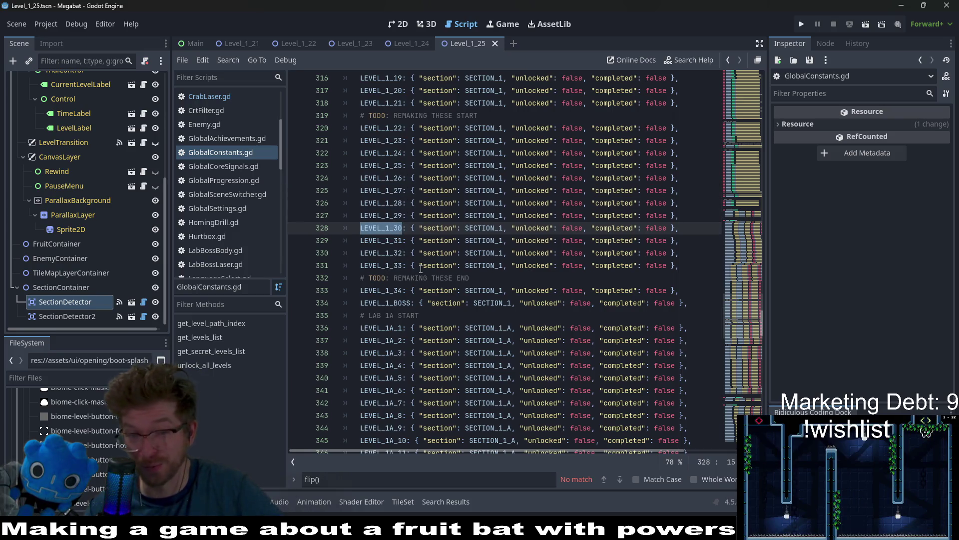
pyautogui.doubleClick(383, 190)
pyautogui.click(394, 204)
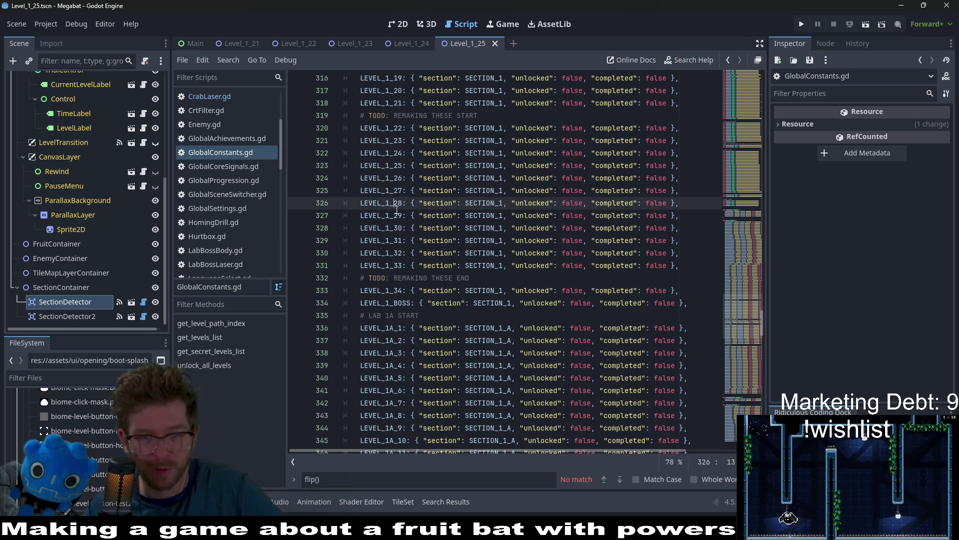
pyautogui.doubleClick(403, 220)
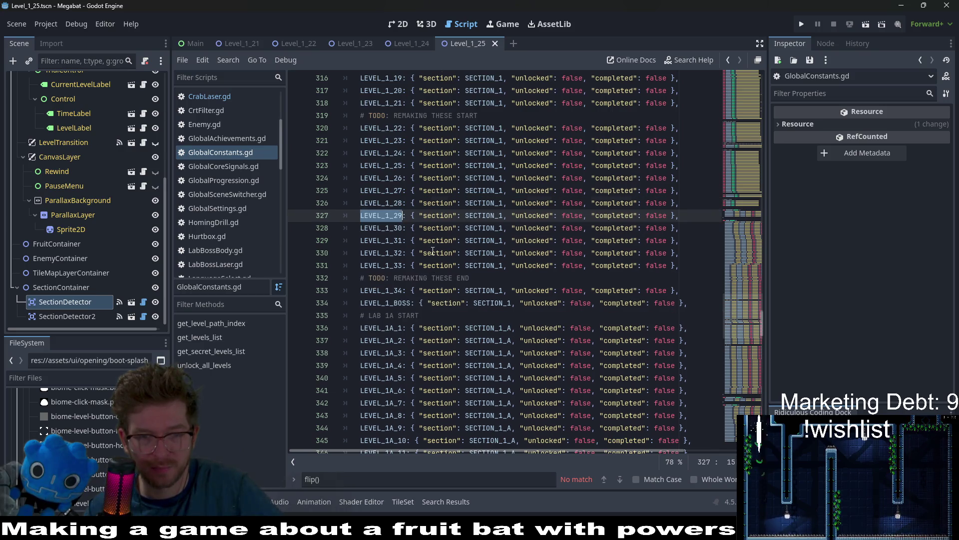
# Select the LAB 1A level entries, then return to the 2D scene.
pyautogui.scroll(-6, 433, 250)
pyautogui.scroll(2, 431, 248)
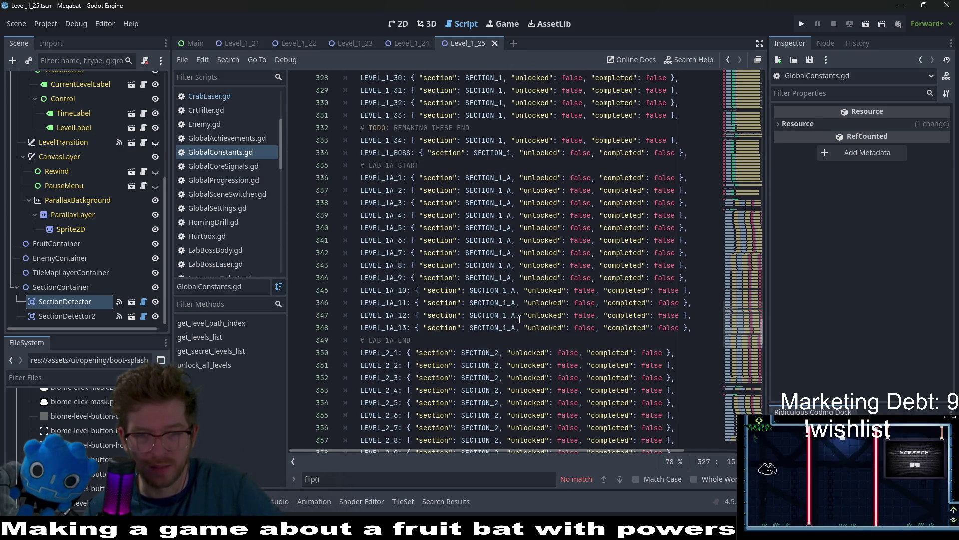
pyautogui.moveTo(522, 326)
pyautogui.mouseDown()
pyautogui.moveTo(370, 278)
pyautogui.moveTo(360, 190)
pyautogui.moveTo(364, 220)
pyautogui.mouseUp()
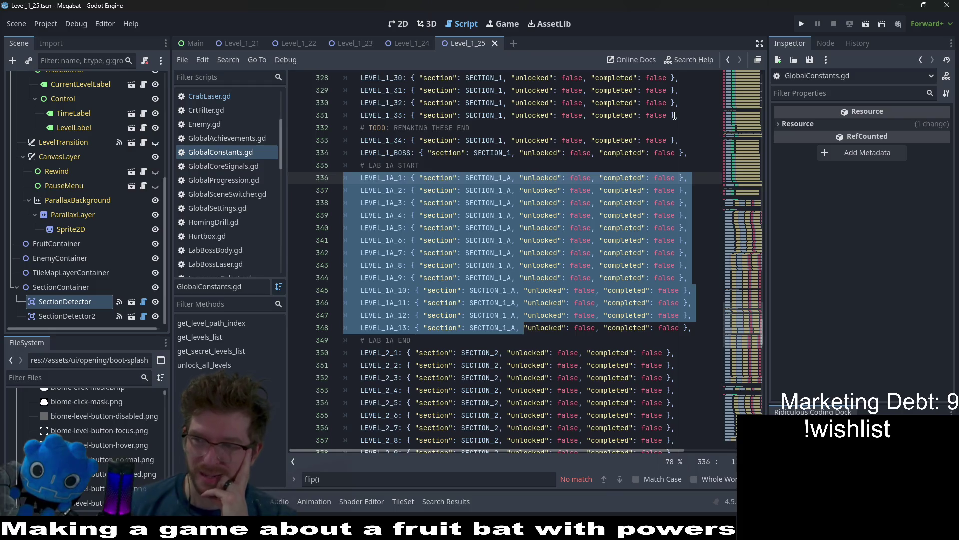
pyautogui.hotkey('ctrl', 'f')
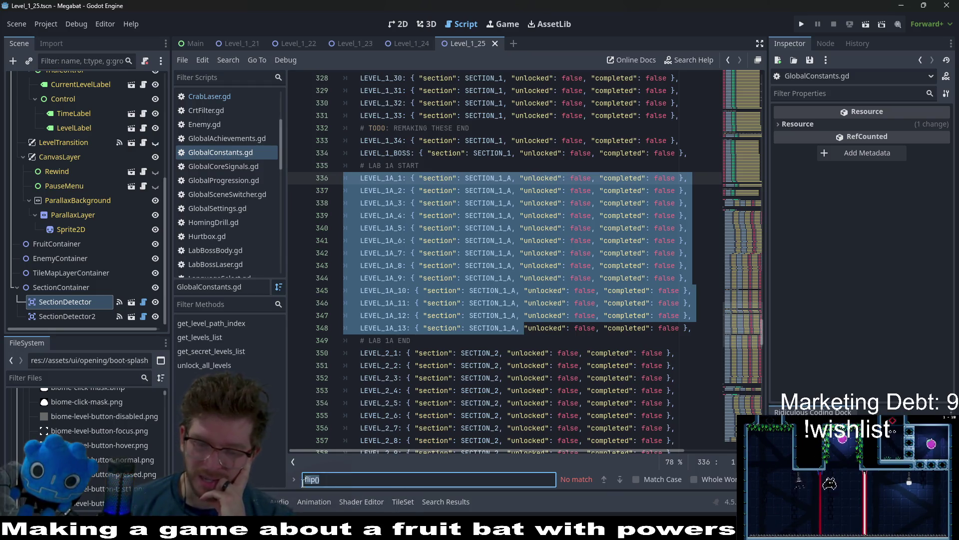
pyautogui.press('BackSpace')
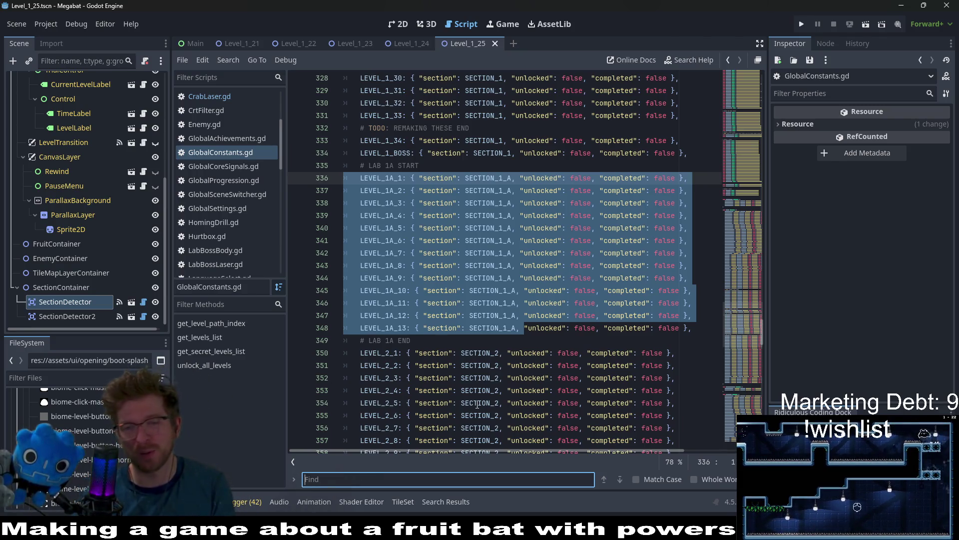
pyautogui.click(702, 332)
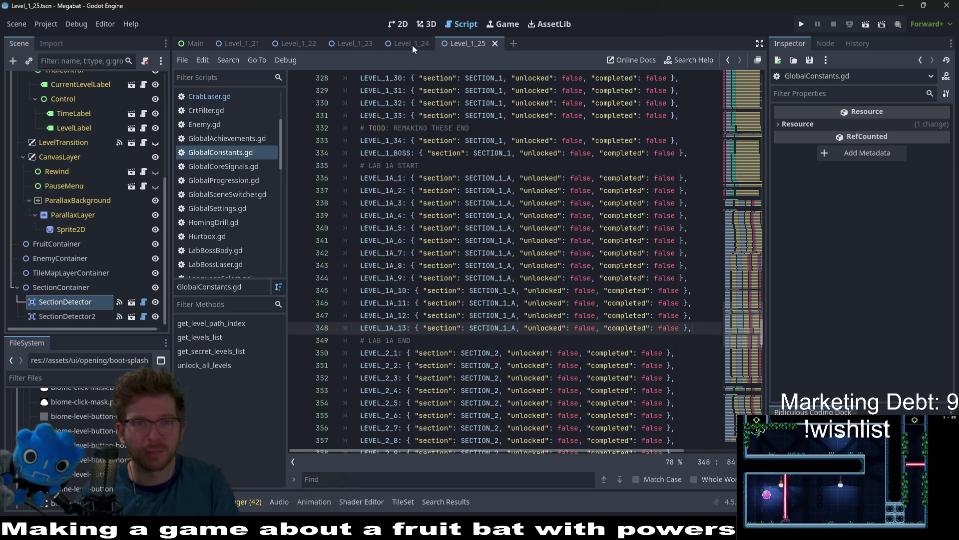
pyautogui.click(408, 23)
# Select WorldTileMapLayer and compare the LAB and LAB_V2 terrains in the TileMap Terrains tab.
pyautogui.scroll(2, 525, 209)
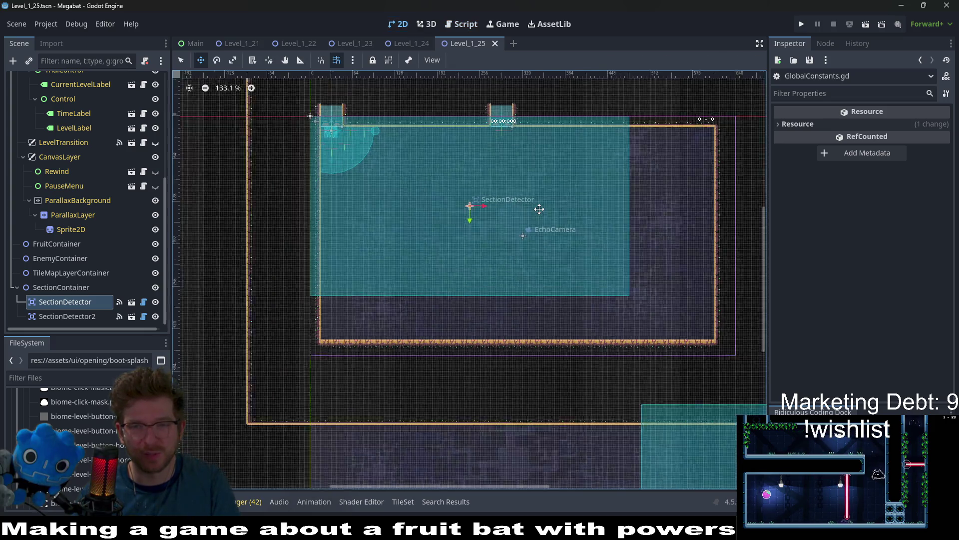
pyautogui.scroll(-2, 525, 210)
pyautogui.scroll(5, 121, 183)
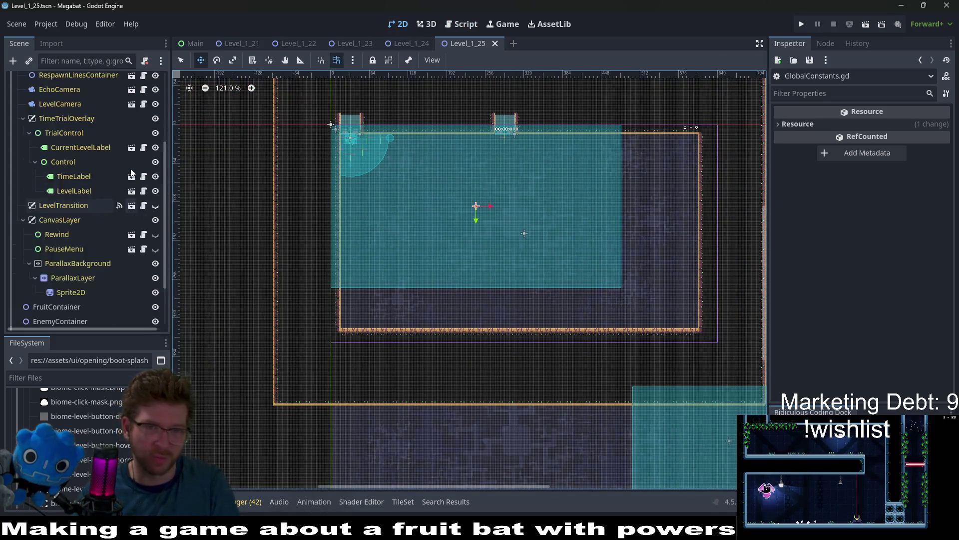
pyautogui.click(74, 139)
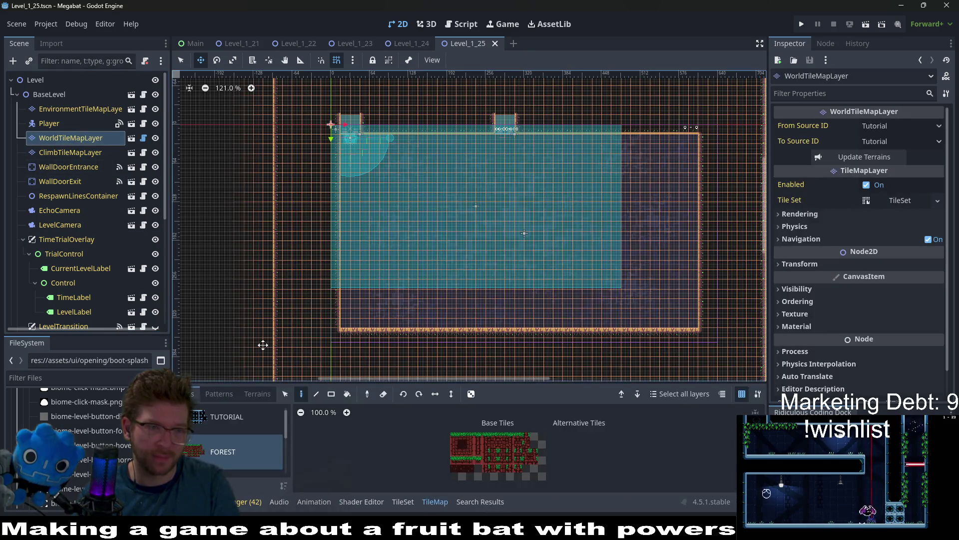
pyautogui.click(270, 395)
pyautogui.click(238, 474)
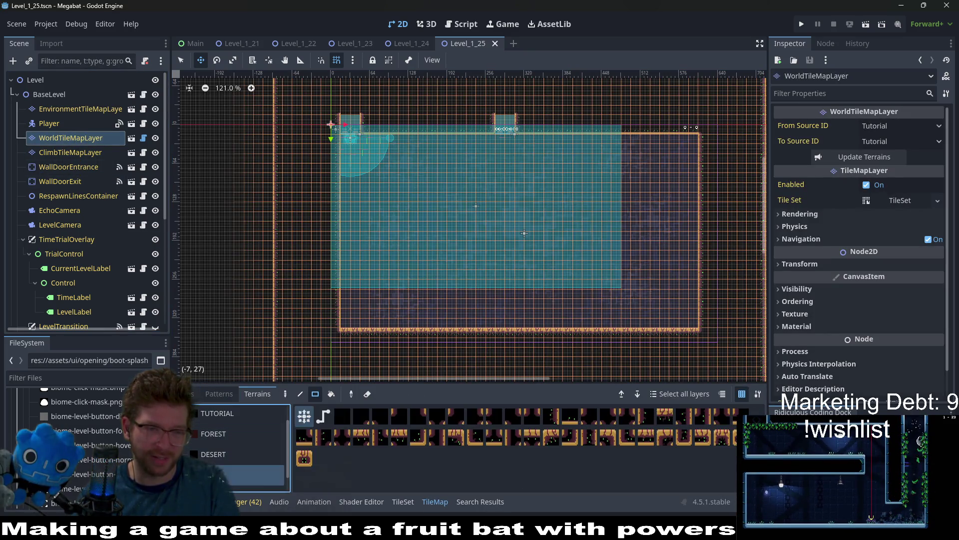
pyautogui.scroll(-1, 238, 464)
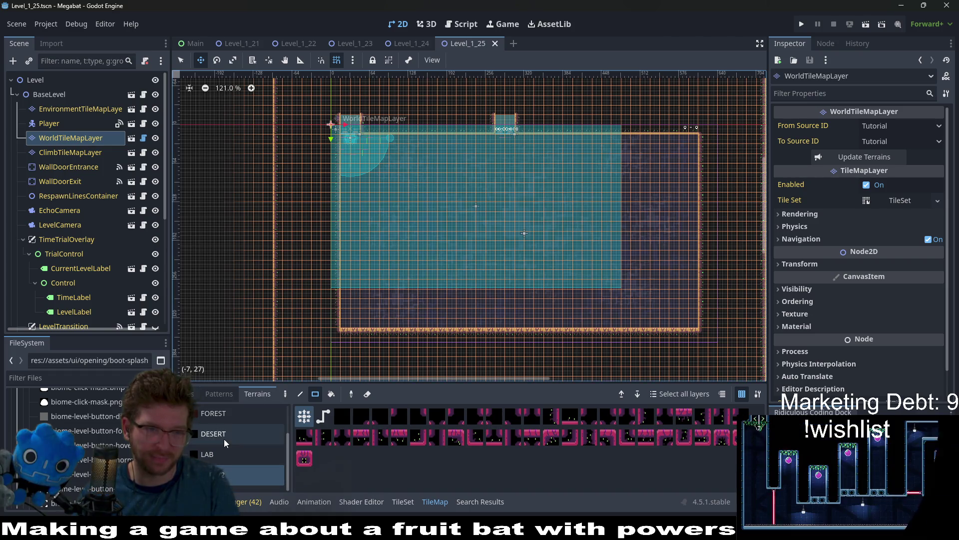
pyautogui.click(217, 452)
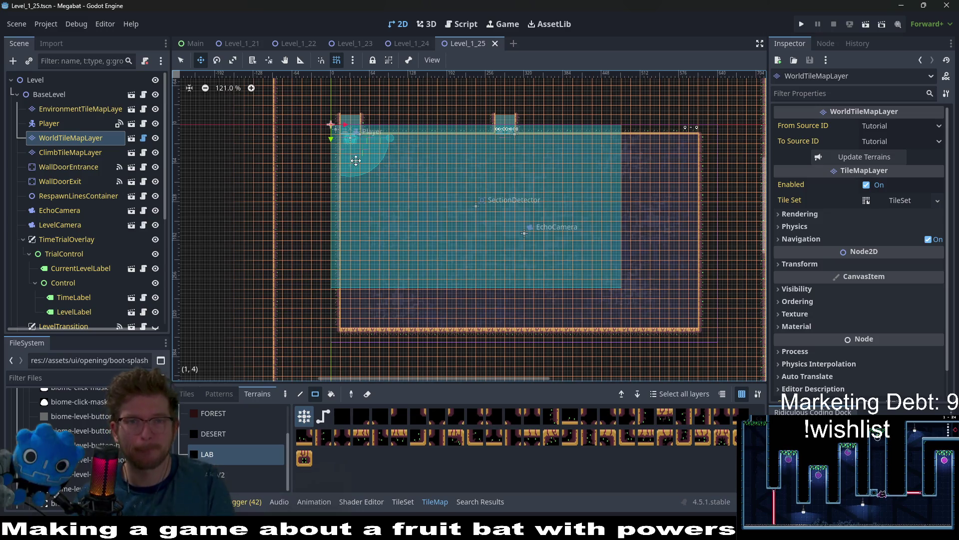
pyautogui.scroll(4, 355, 160)
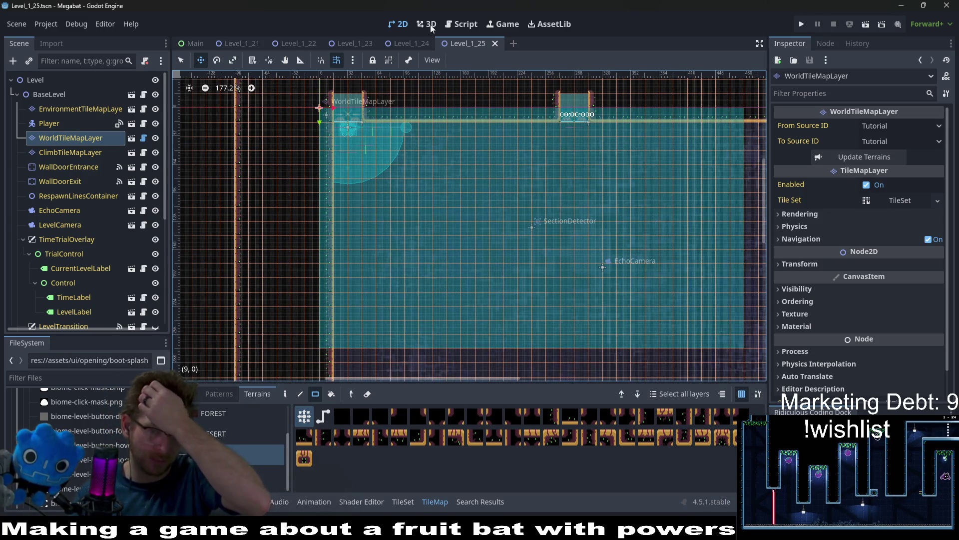
pyautogui.moveTo(415, 44)
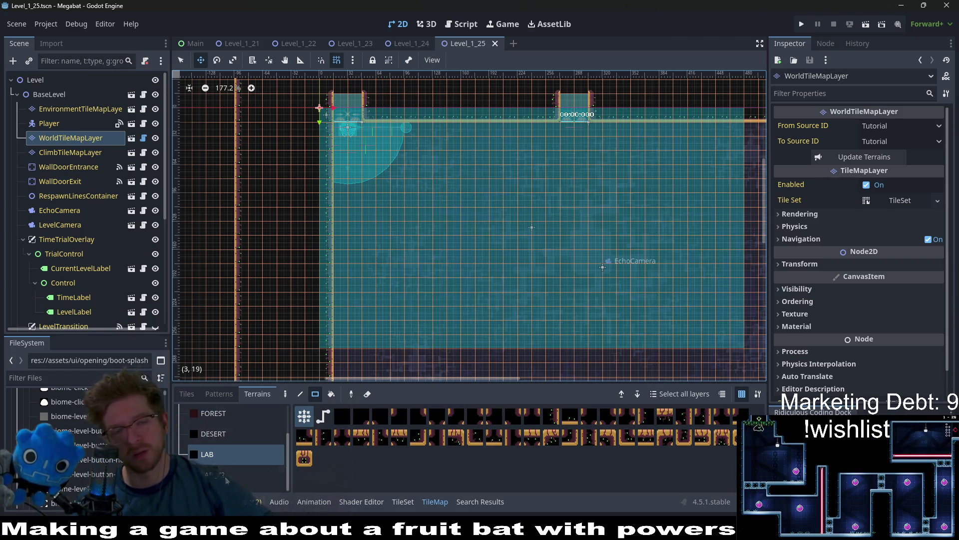
pyautogui.click(225, 477)
pyautogui.click(238, 456)
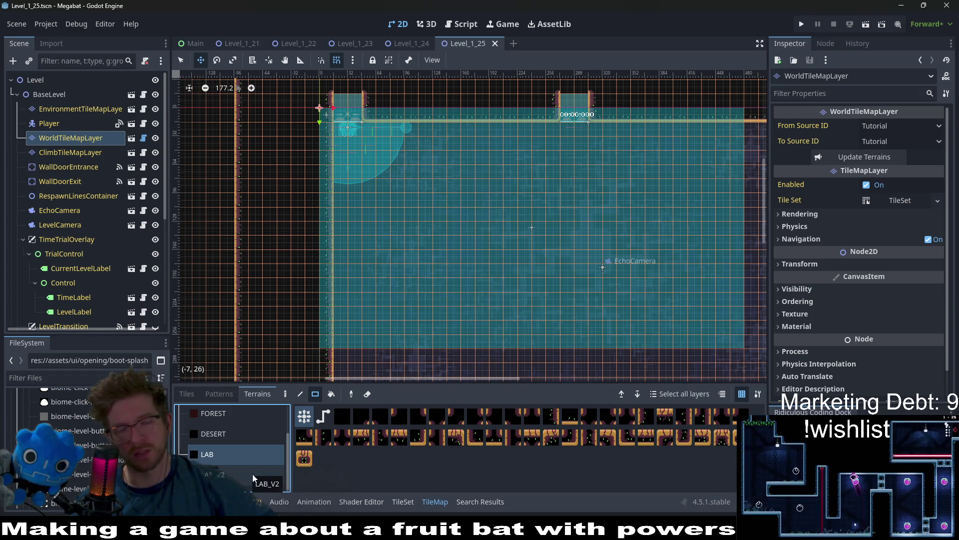
pyautogui.click(253, 473)
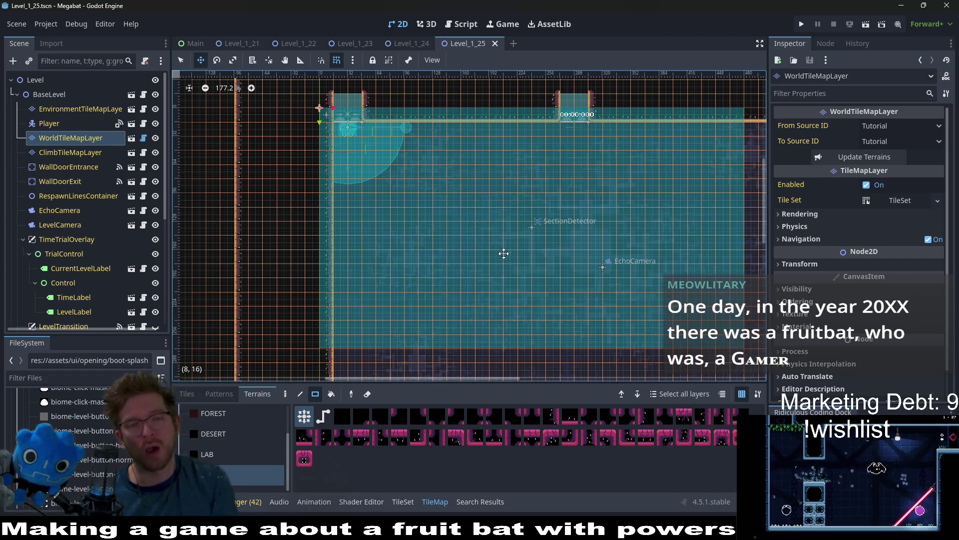
# Repaint the tiles at the exit door opening with the LAB terrain.
pyautogui.scroll(5, 428, 338)
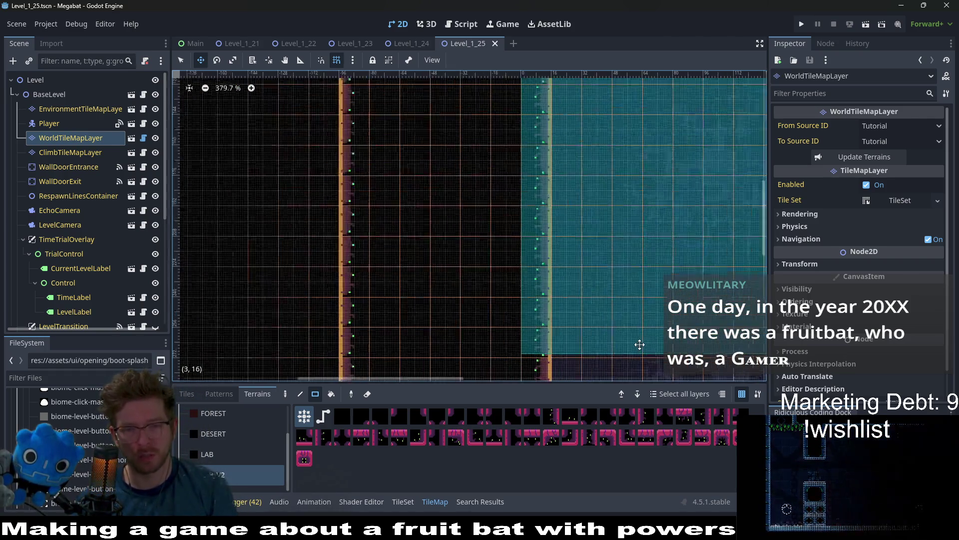
pyautogui.scroll(-4, 640, 344)
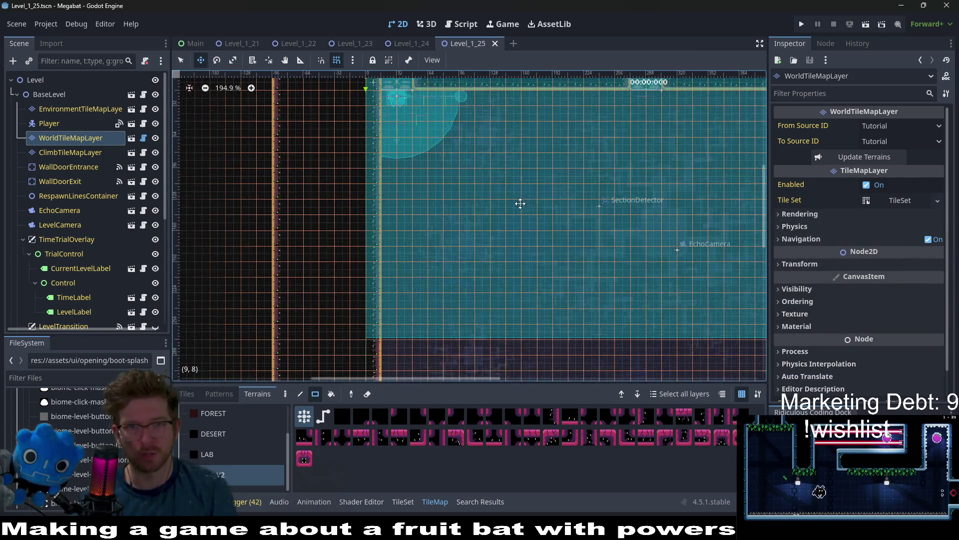
pyautogui.scroll(3, 520, 204)
pyautogui.hscroll(3, 534, 242)
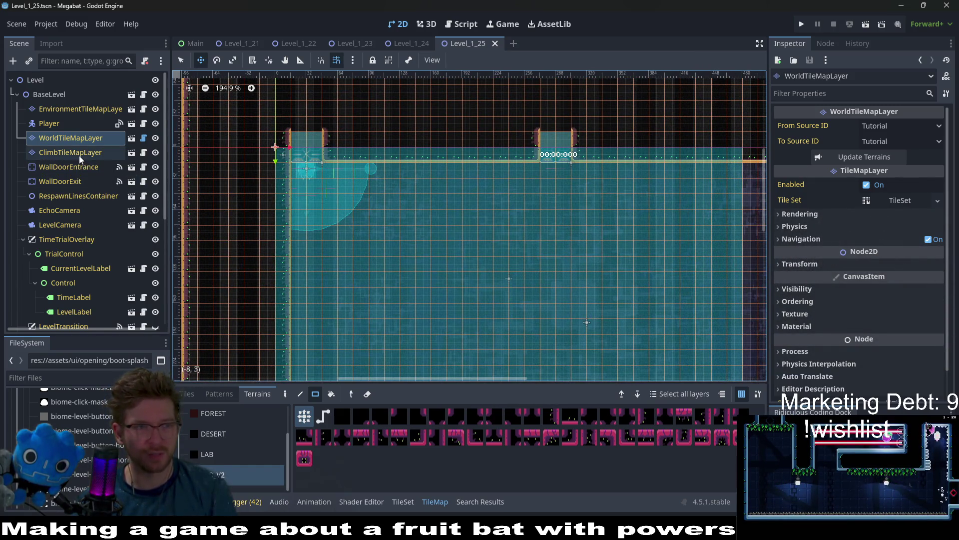
pyautogui.click(83, 144)
pyautogui.click(215, 453)
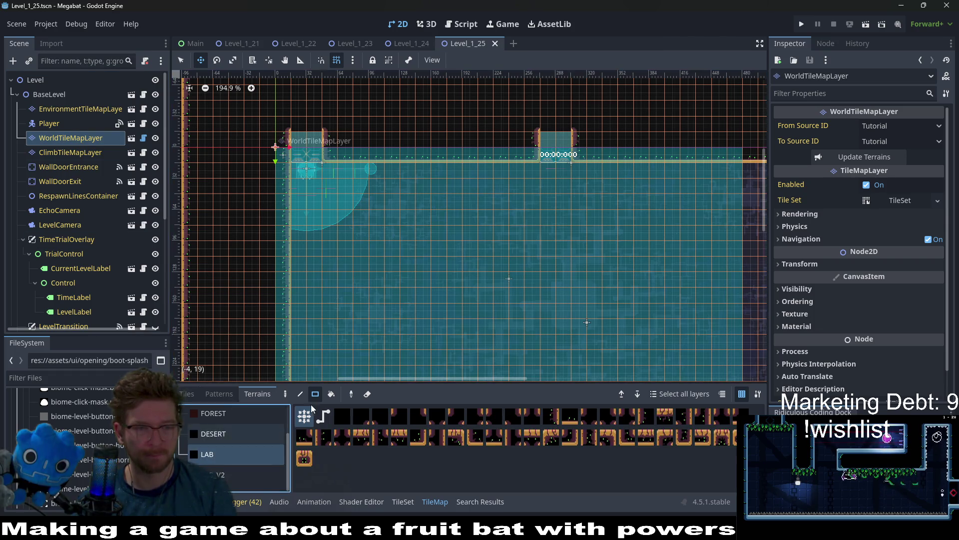
pyautogui.moveTo(557, 142); pyautogui.dragTo(587, 152)
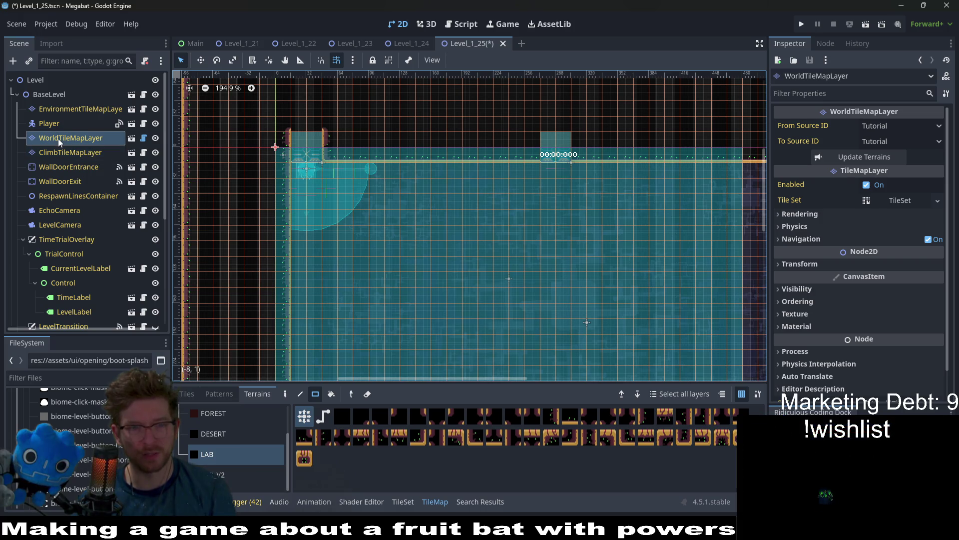
# Move the WallDoorExit door out past the upper room's right side.
pyautogui.click(59, 152)
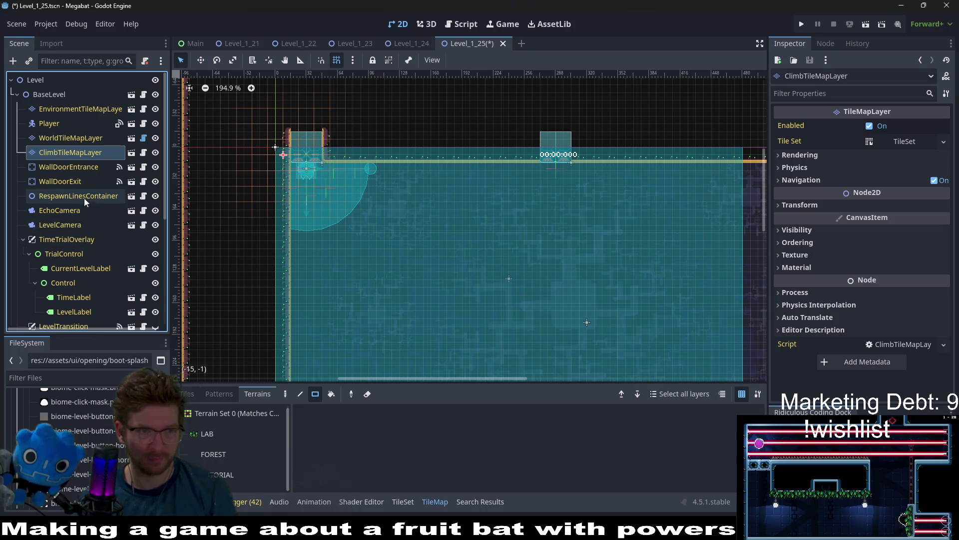
pyautogui.click(60, 181)
pyautogui.scroll(-3, 386, 197)
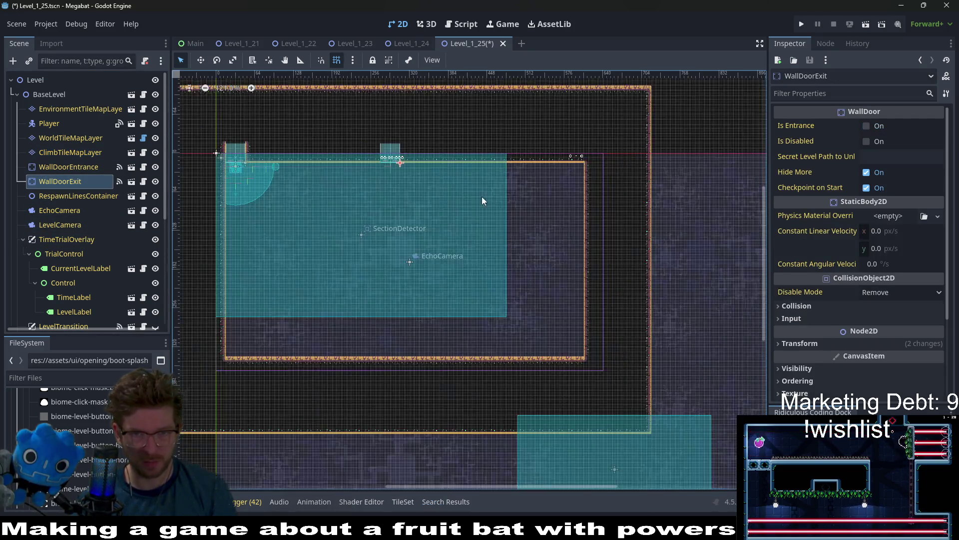
pyautogui.press('w')
pyautogui.moveTo(426, 167); pyautogui.dragTo(721, 208)
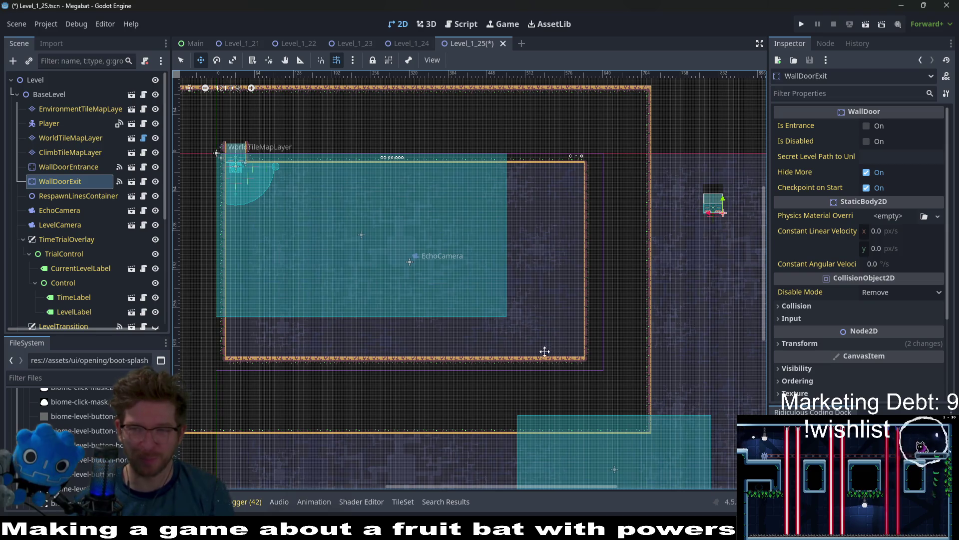
# Bring the whole room into view and select the SectionDetector2 node.
pyautogui.moveTo(398, 277); pyautogui.dragTo(497, 293)
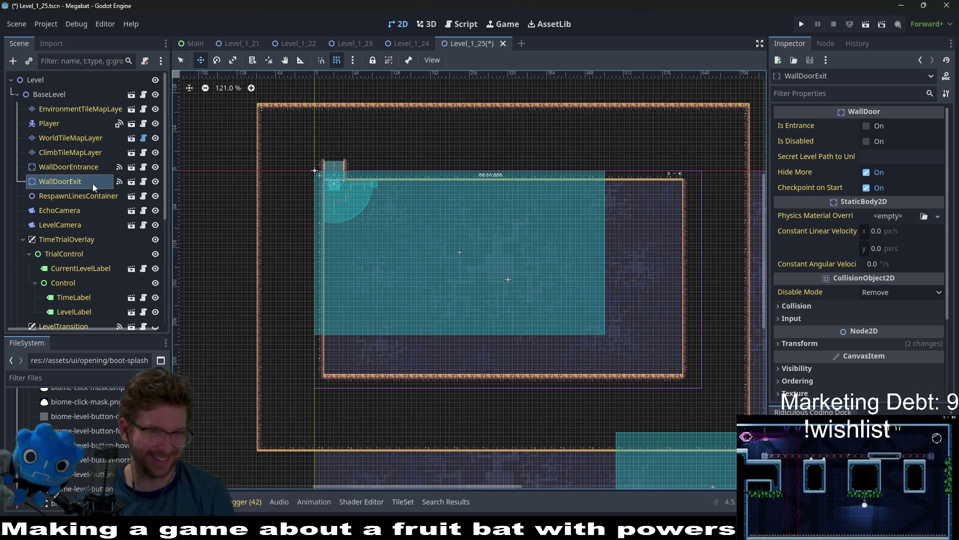
pyautogui.click(68, 136)
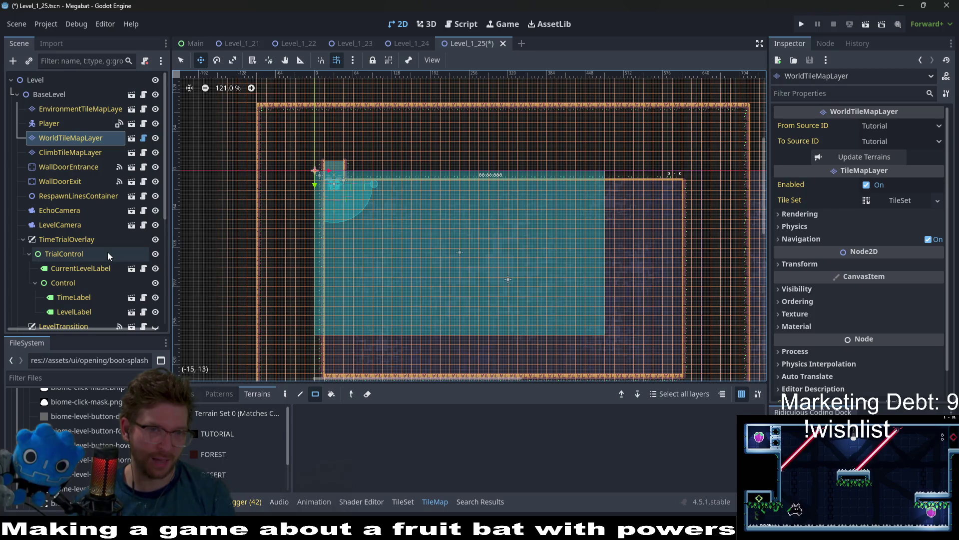
pyautogui.scroll(-5, 107, 251)
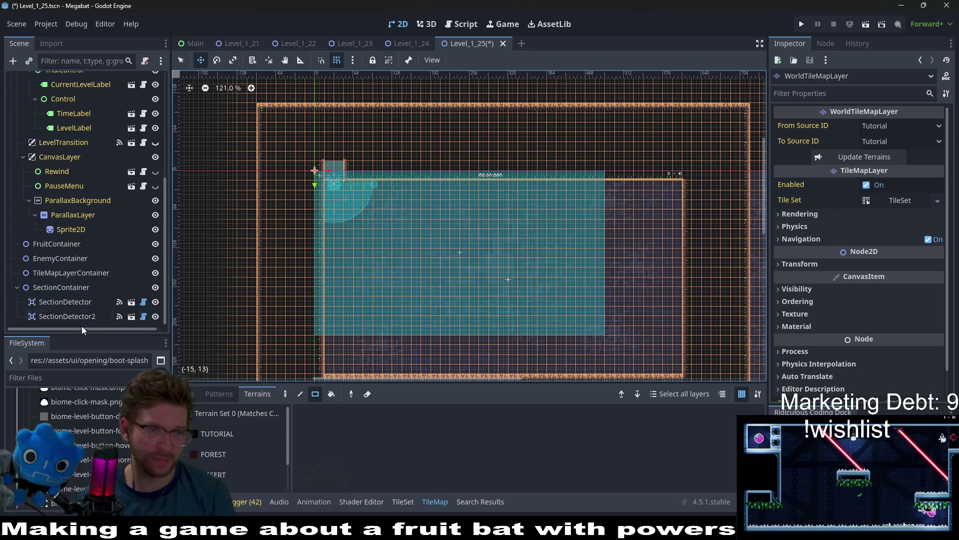
pyautogui.click(70, 316)
# Set SectionDetector2 to Xlarge 480 X 270 and align it directly beneath the first detector.
pyautogui.click(897, 126)
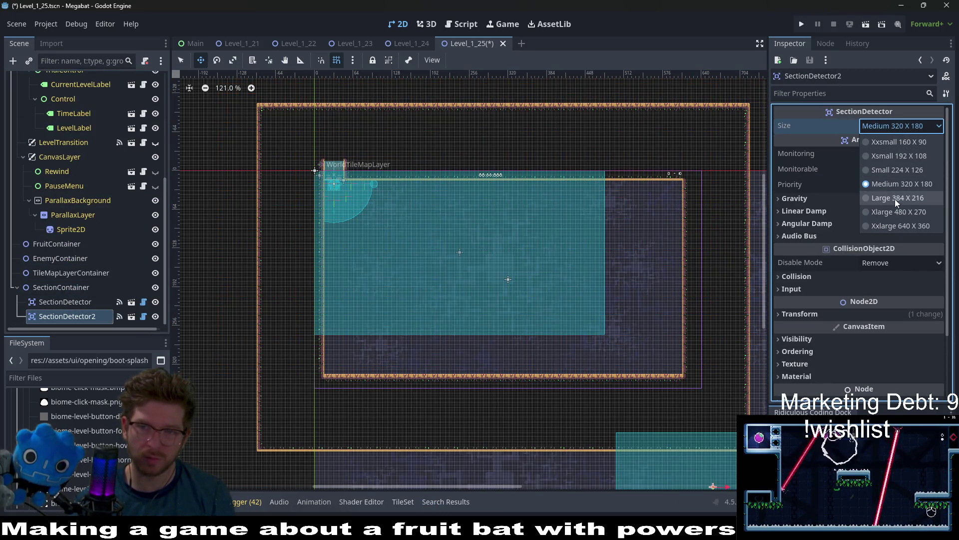
pyautogui.click(891, 213)
pyautogui.scroll(-3, 602, 258)
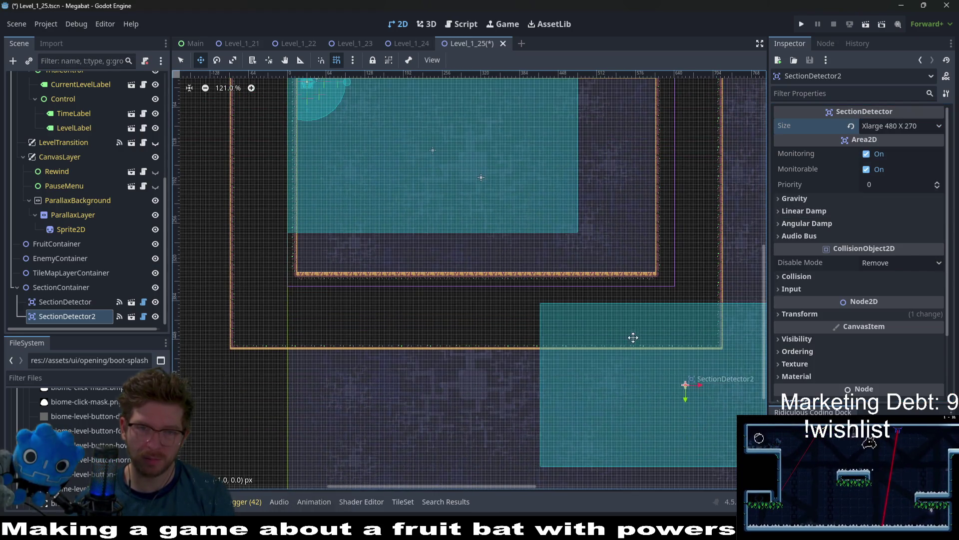
pyautogui.moveTo(633, 337)
pyautogui.mouseDown()
pyautogui.moveTo(352, 298)
pyautogui.moveTo(366, 272)
pyautogui.mouseUp()
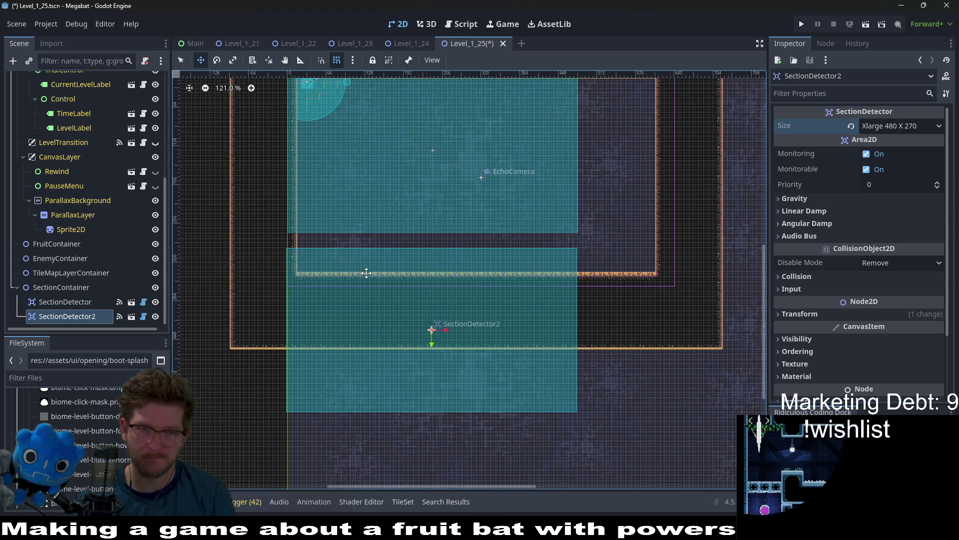
pyautogui.scroll(8, 366, 272)
pyautogui.moveTo(274, 240)
pyautogui.mouseDown()
pyautogui.moveTo(277, 208)
pyautogui.moveTo(245, 209)
pyautogui.mouseUp()
# Select WorldTileMapLayer, then switch to the Level_1_24 scene tab.
pyautogui.scroll(2, 270, 207)
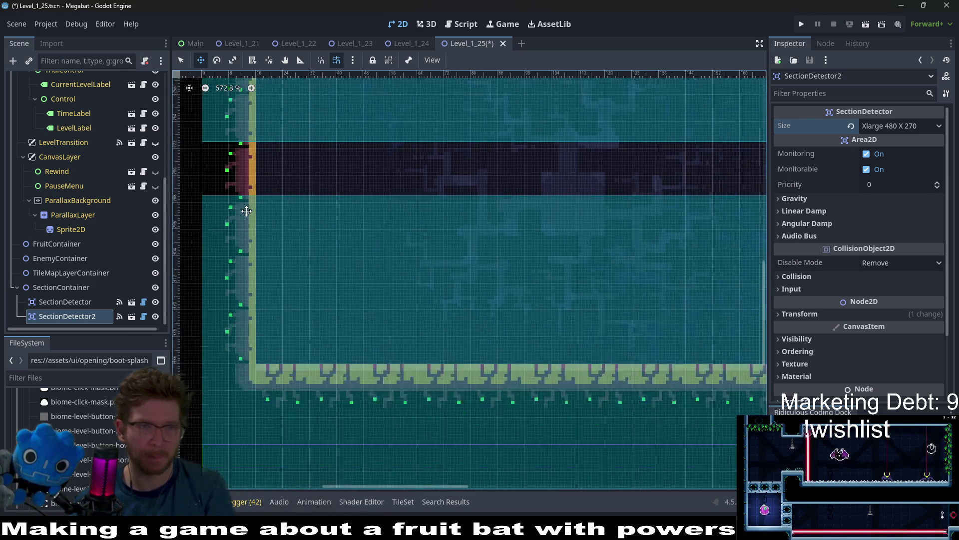
pyautogui.scroll(-10, 247, 210)
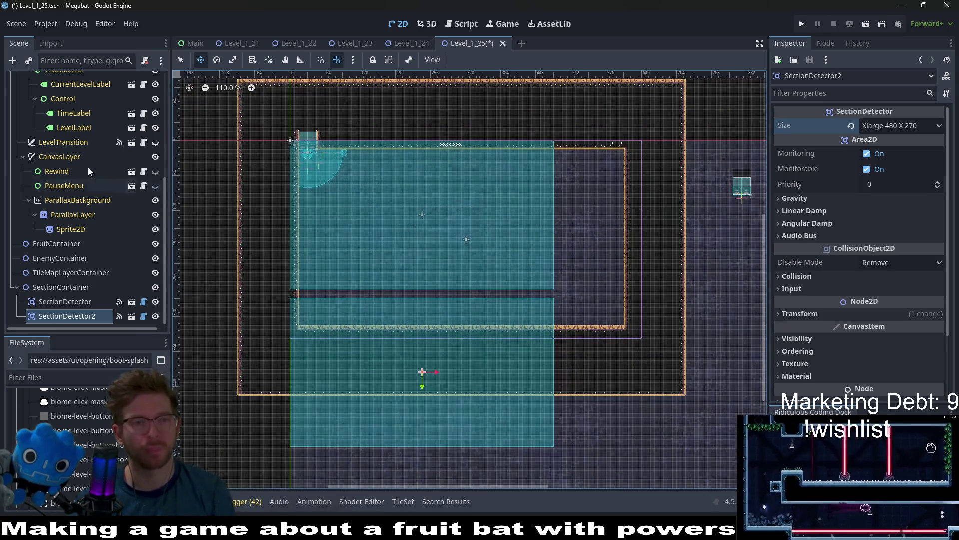
pyautogui.scroll(5, 88, 172)
pyautogui.click(62, 137)
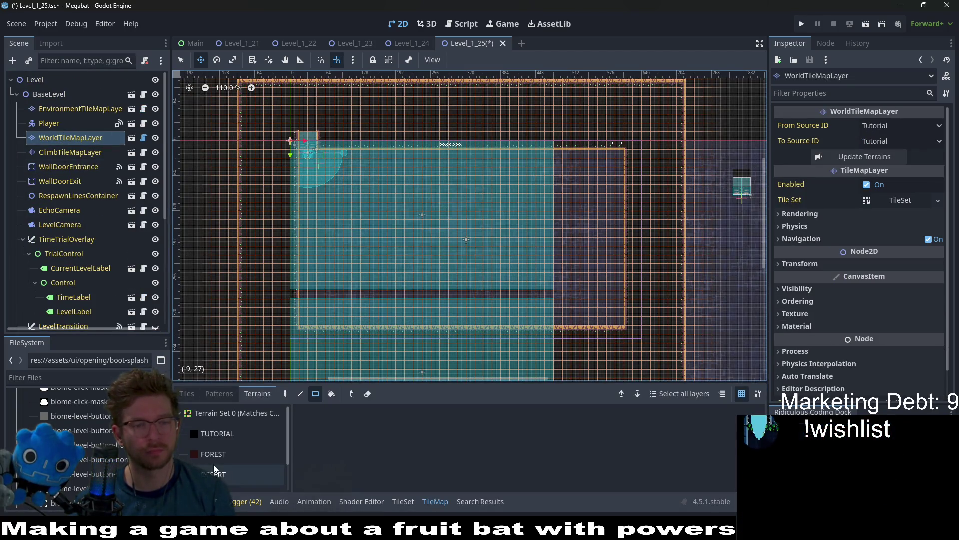
pyautogui.scroll(-2, 211, 463)
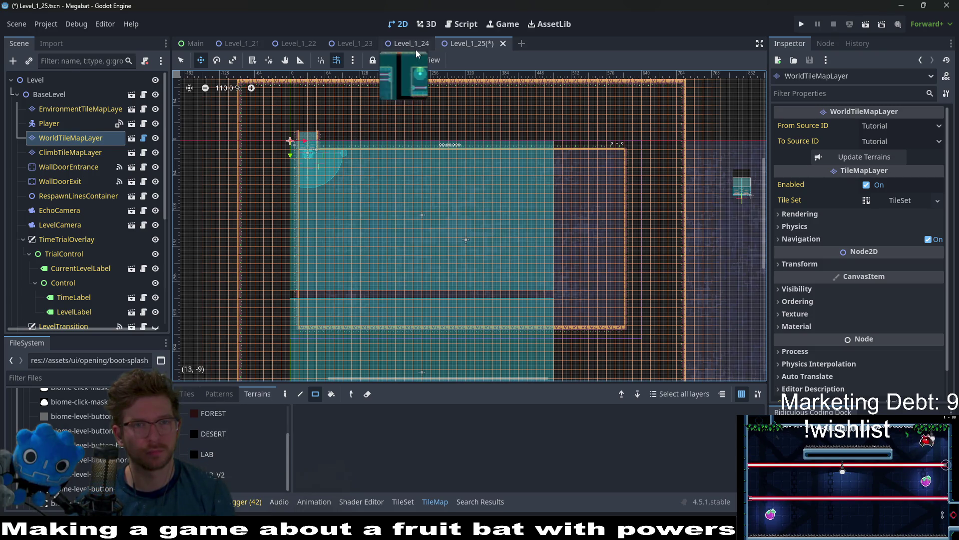
pyautogui.click(417, 45)
# Paint a single ceiling-lab cell in Level_1_23 and save that scene.
pyautogui.click(358, 43)
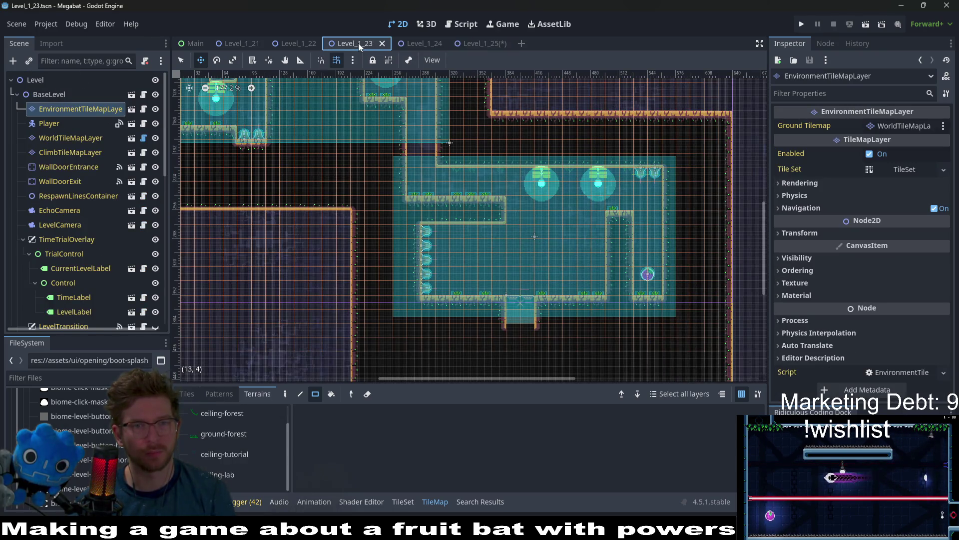
pyautogui.scroll(2, 433, 244)
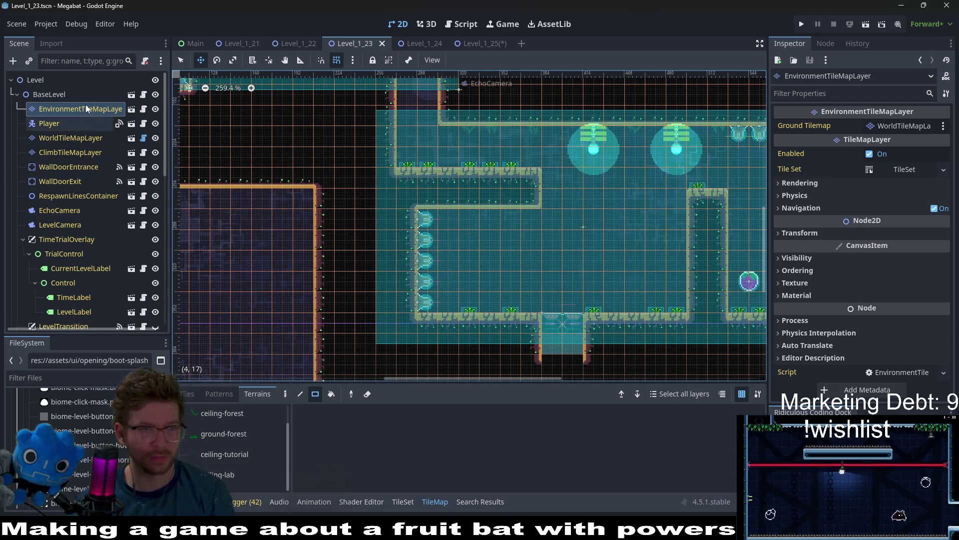
pyautogui.click(220, 475)
pyautogui.scroll(2, 516, 227)
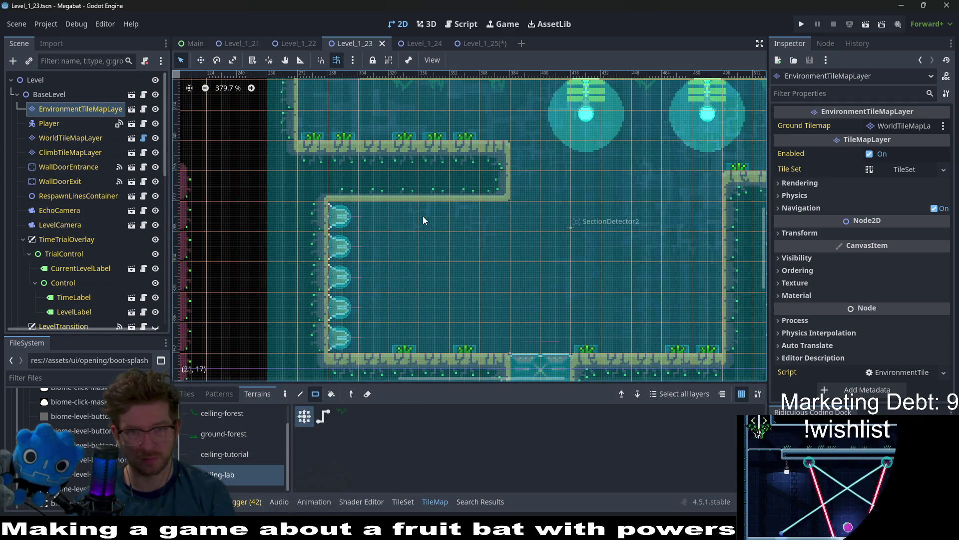
pyautogui.moveTo(492, 213); pyautogui.dragTo(492, 212)
pyautogui.hotkey('ctrl', 's')
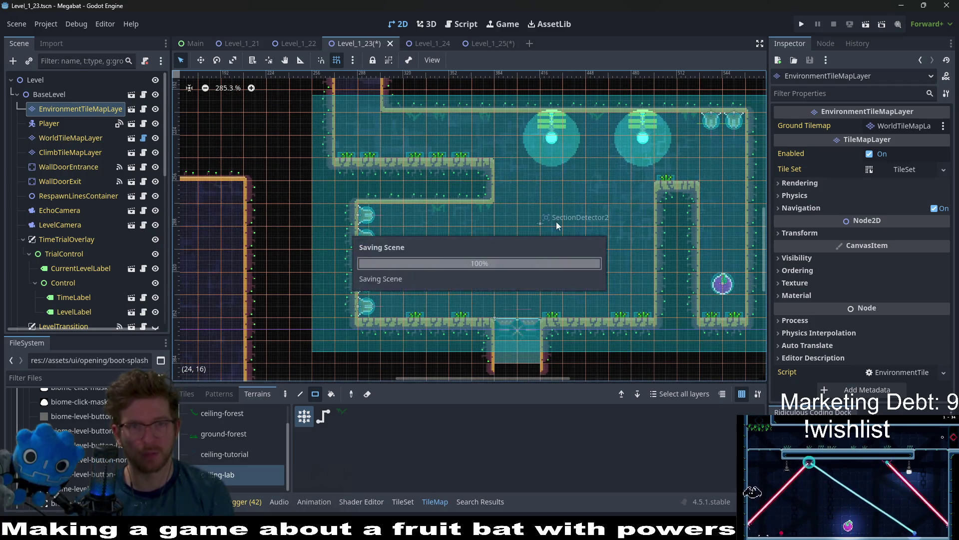
# Return to Level_1_25 and select the ClimbTileMapLayer node.
pyautogui.click(479, 44)
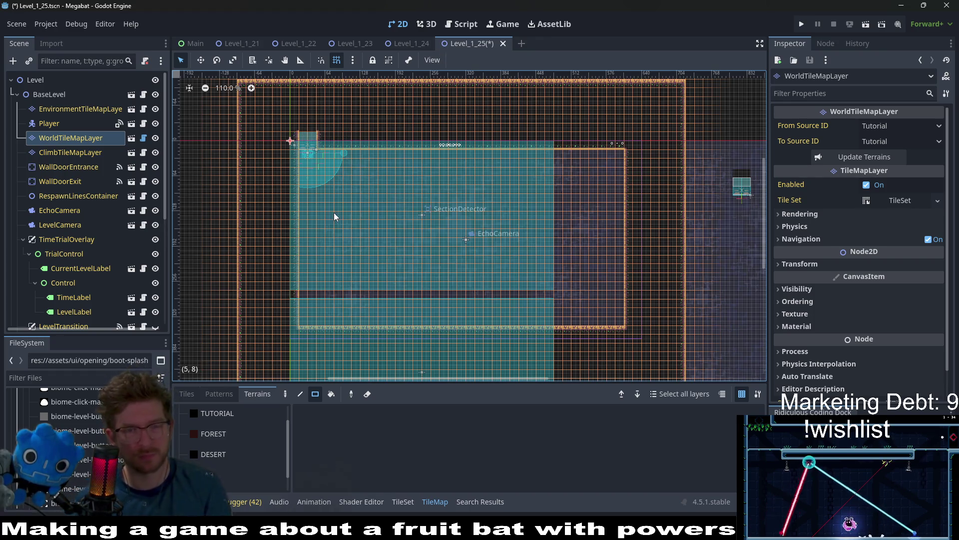
pyautogui.click(70, 152)
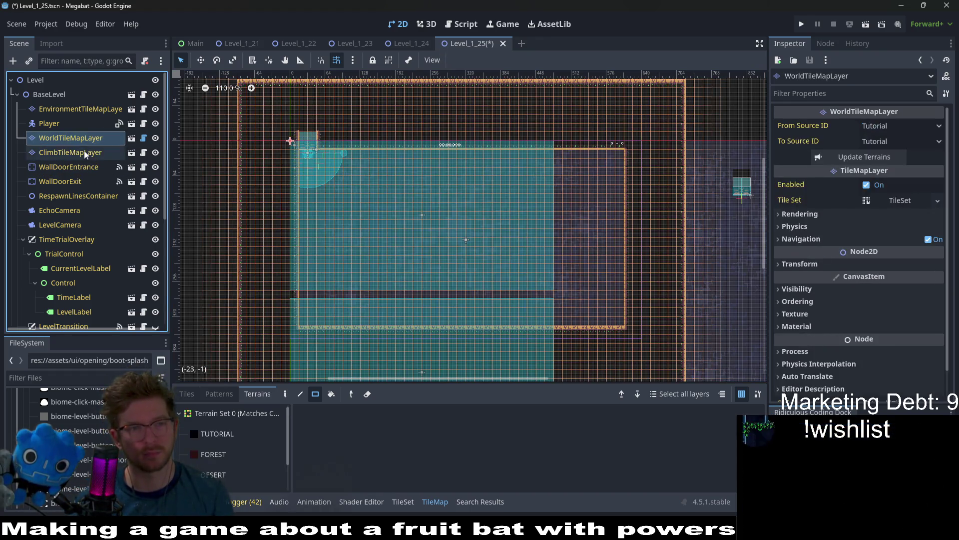
pyautogui.click(84, 150)
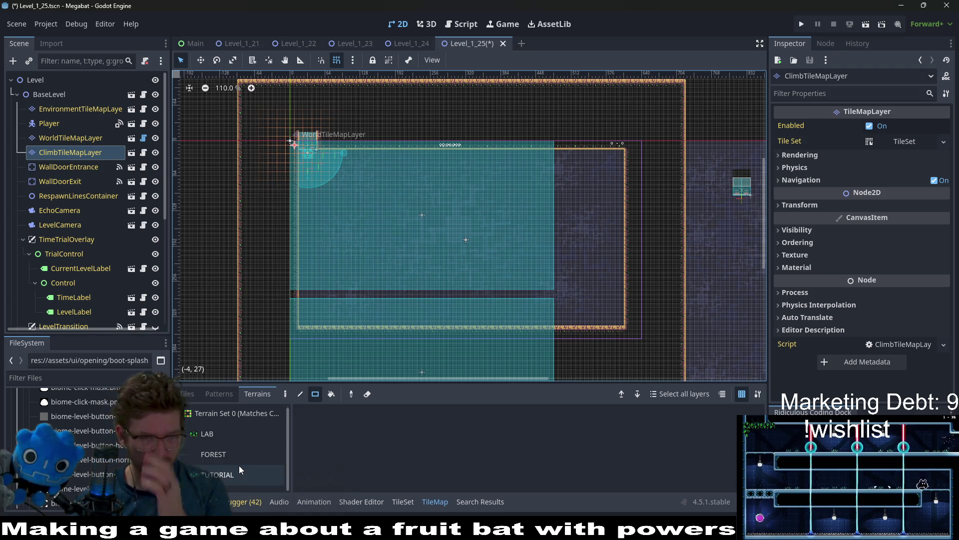
# Select WorldTileMapLayer and set the orange LAB terrain for painting.
pyautogui.click(232, 454)
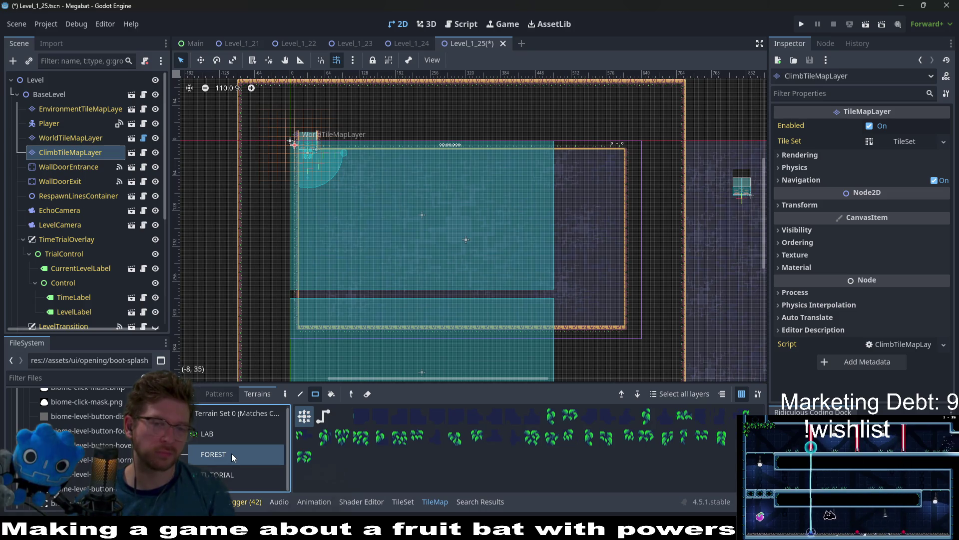
pyautogui.click(61, 138)
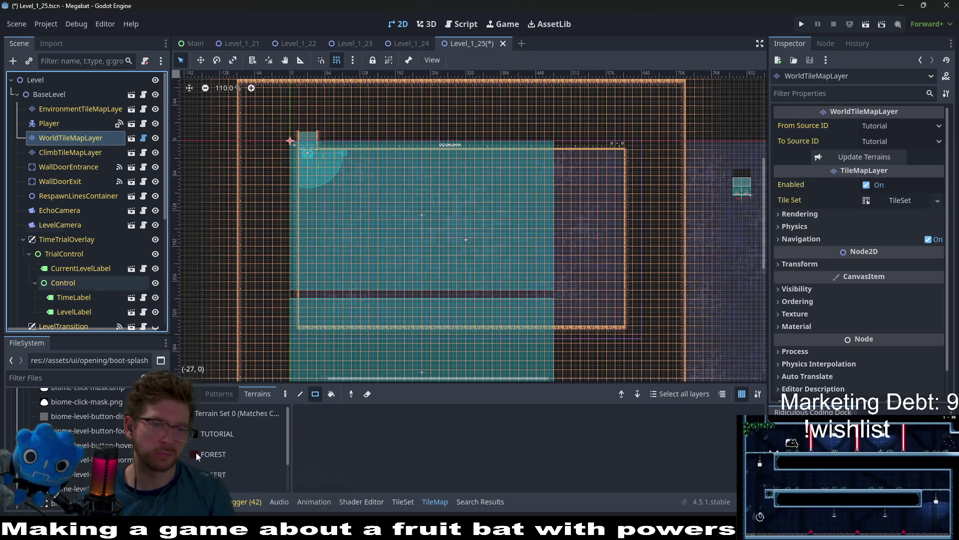
pyautogui.scroll(-2, 224, 478)
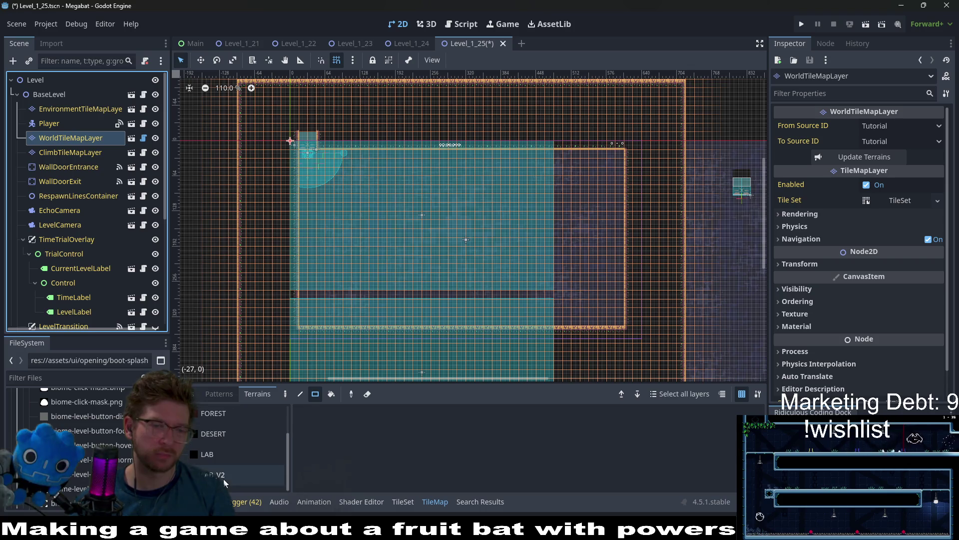
pyautogui.click(224, 479)
pyautogui.click(238, 454)
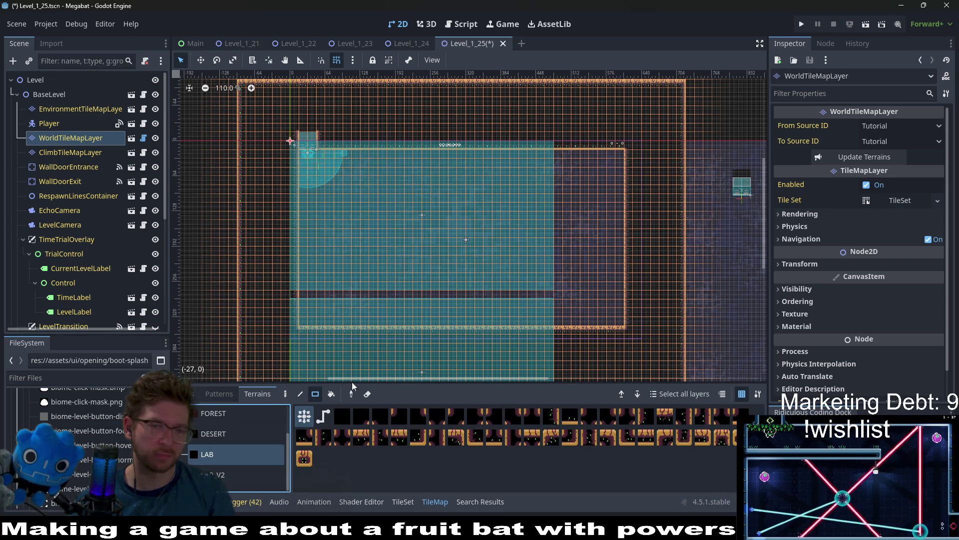
pyautogui.scroll(-3, 631, 179)
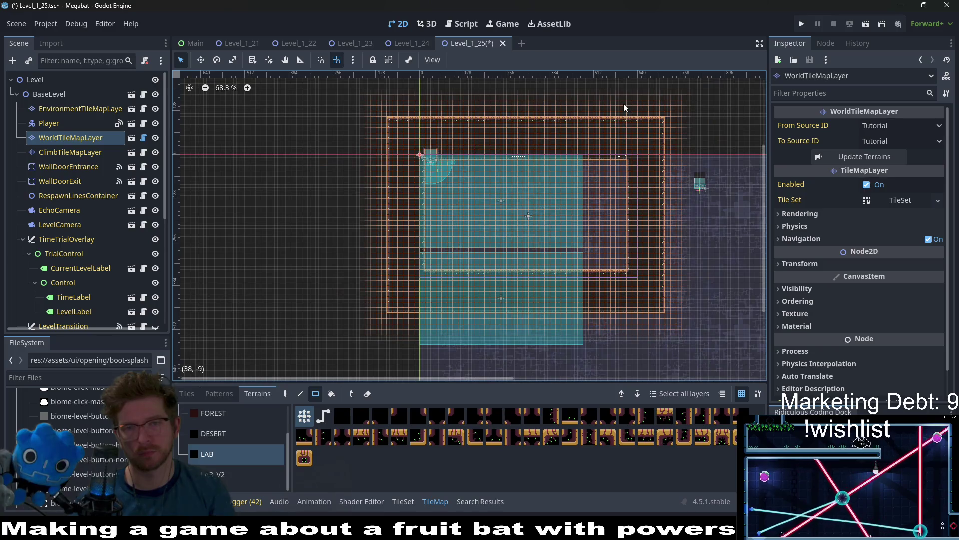
# Paint a 7 by 31 LAB wall rectangle and a small raised block at top-right.
pyautogui.moveTo(624, 103)
pyautogui.mouseDown()
pyautogui.moveTo(657, 302)
pyautogui.moveTo(669, 321)
pyautogui.mouseUp()
pyautogui.press('Escape')
pyautogui.scroll(2, 591, 163)
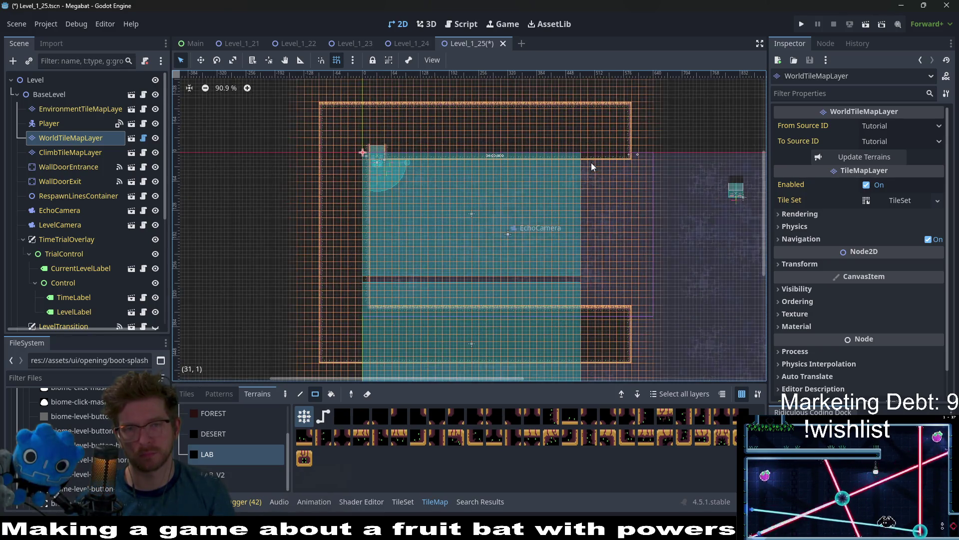
pyautogui.moveTo(577, 151)
pyautogui.mouseDown()
pyautogui.moveTo(628, 366)
pyautogui.moveTo(623, 349)
pyautogui.mouseUp()
pyautogui.scroll(3, 570, 278)
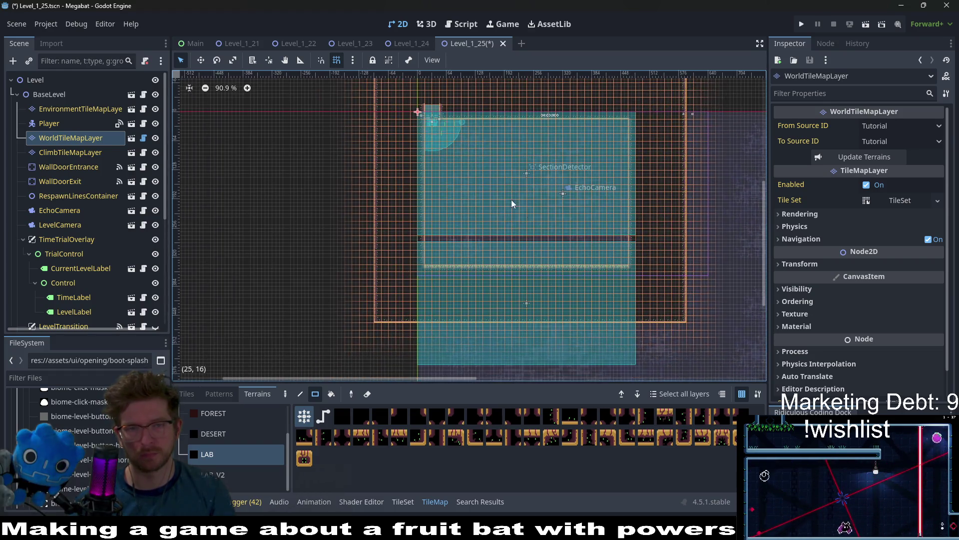
pyautogui.scroll(3, 617, 191)
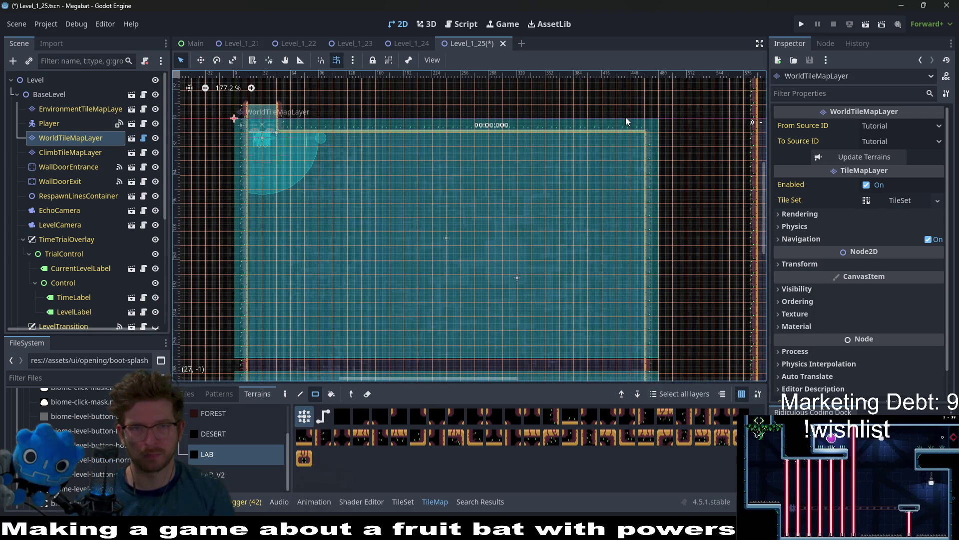
pyautogui.moveTo(632, 117); pyautogui.dragTo(641, 129)
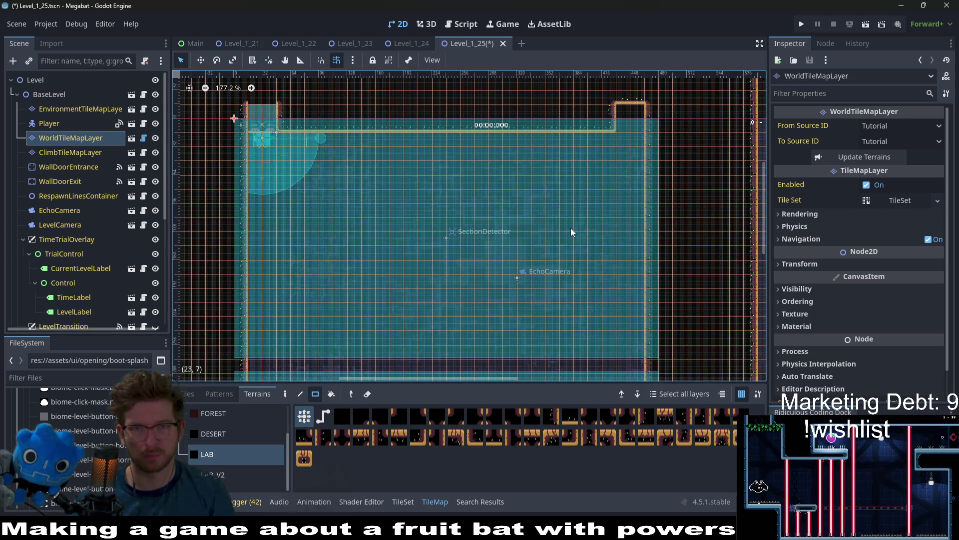
# Fill a 28 by 15 LAB area, a lower-left wall strip and a 6 by 11 block at right.
pyautogui.scroll(-3, 576, 275)
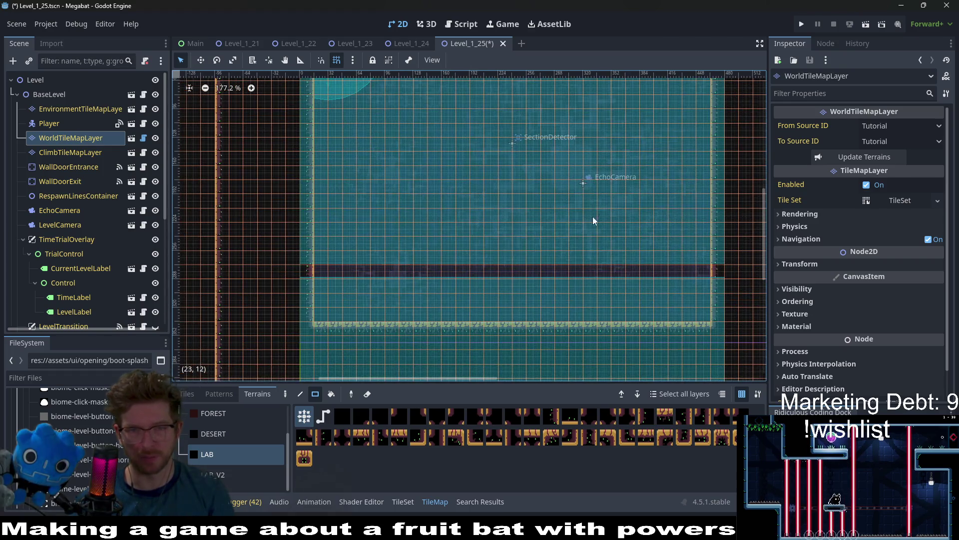
pyautogui.scroll(-5, 518, 260)
pyautogui.moveTo(433, 161)
pyautogui.mouseDown()
pyautogui.moveTo(592, 274)
pyautogui.moveTo(728, 305)
pyautogui.moveTo(717, 309)
pyautogui.mouseUp()
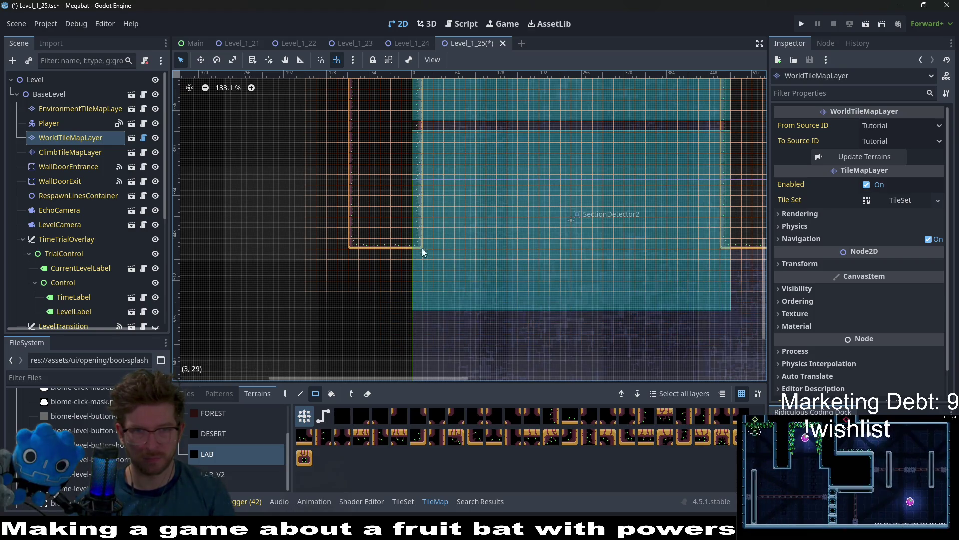
pyautogui.moveTo(354, 242); pyautogui.dragTo(420, 352)
pyautogui.scroll(-4, 579, 181)
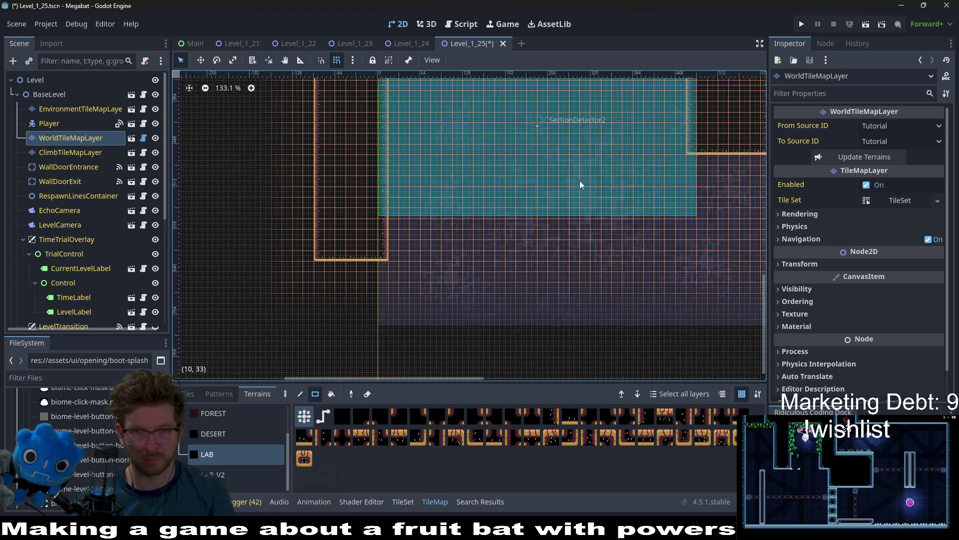
pyautogui.hscroll(3, 635, 154)
pyautogui.moveTo(617, 157)
pyautogui.mouseDown()
pyautogui.moveTo(652, 259)
pyautogui.moveTo(700, 248)
pyautogui.moveTo(693, 262)
pyautogui.moveTo(301, 215)
pyautogui.mouseUp()
pyautogui.hscroll(-2, 511, 178)
pyautogui.scroll(5, 548, 197)
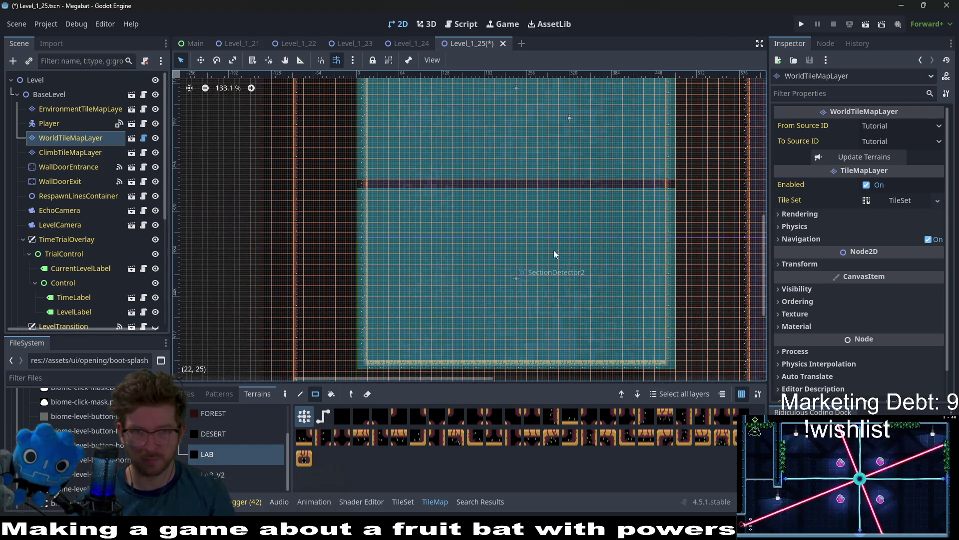
pyautogui.scroll(5, 464, 175)
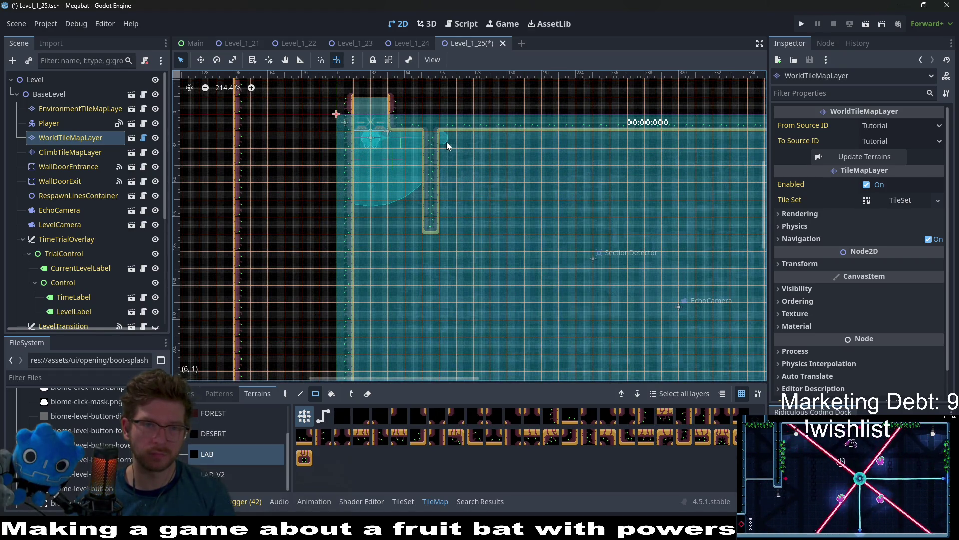
pyautogui.scroll(-3, 521, 159)
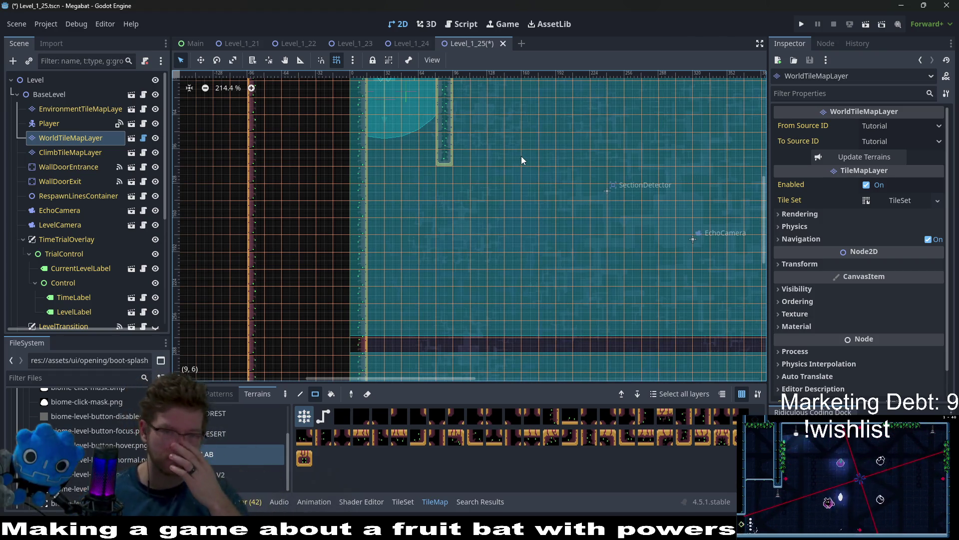
pyautogui.scroll(-3, 473, 243)
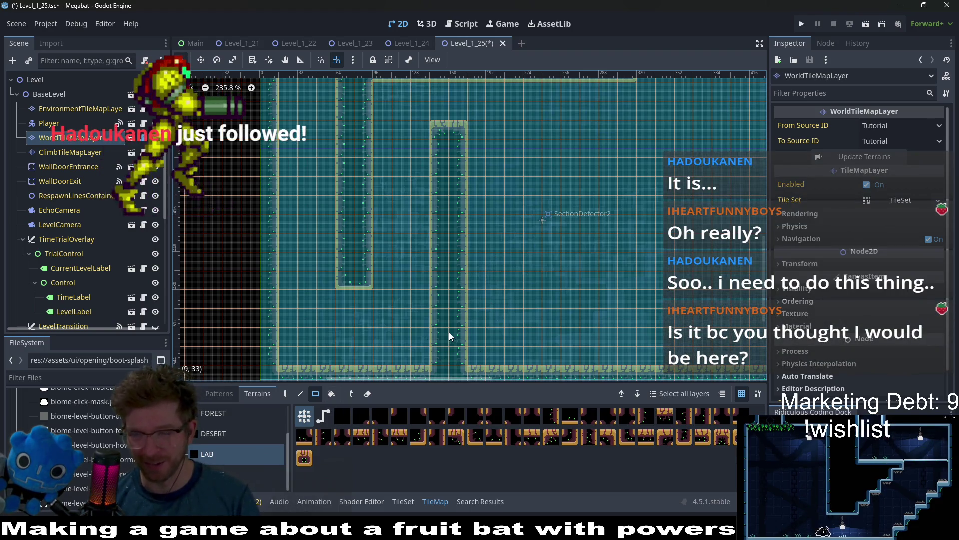
# Narrow the vertical shaft from the left, then add a second wall shaft and a 6 by 13 wall rectangle.
pyautogui.moveTo(434, 365)
pyautogui.mouseDown()
pyautogui.moveTo(436, 131)
pyautogui.moveTo(472, 139)
pyautogui.moveTo(482, 358)
pyautogui.mouseUp()
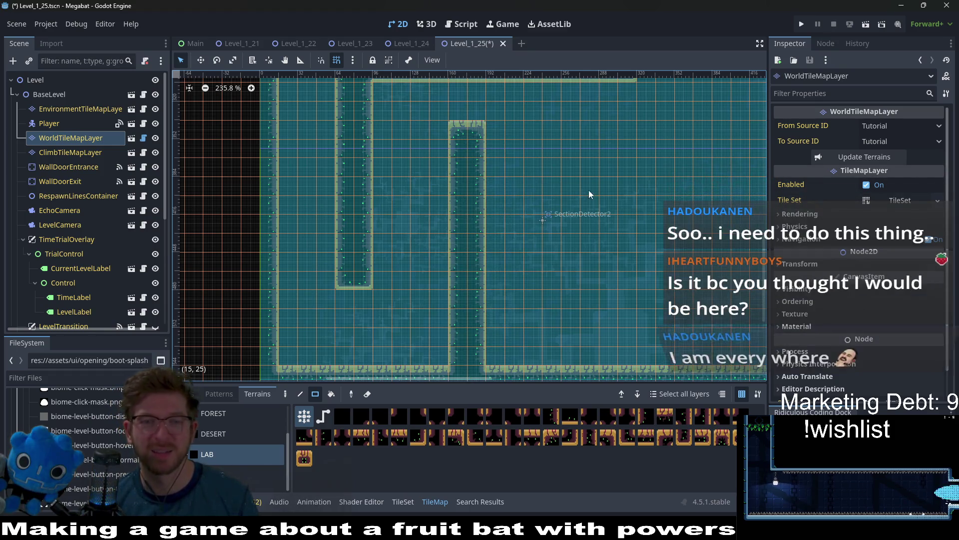
pyautogui.moveTo(589, 190); pyautogui.dragTo(492, 187)
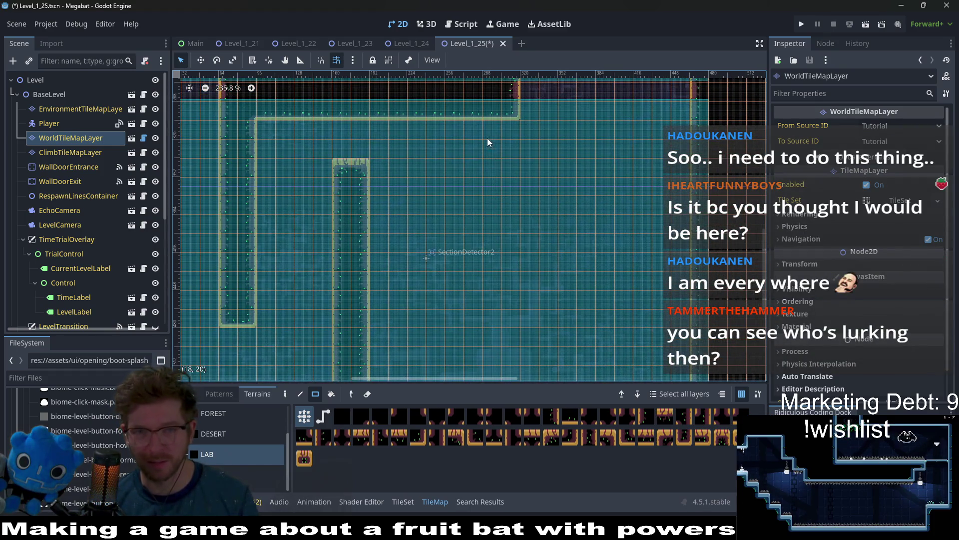
pyautogui.moveTo(458, 129); pyautogui.dragTo(514, 321)
pyautogui.moveTo(528, 257)
pyautogui.mouseDown()
pyautogui.moveTo(643, 219)
pyautogui.moveTo(506, 146)
pyautogui.moveTo(493, 213)
pyautogui.moveTo(488, 145)
pyautogui.moveTo(482, 203)
pyautogui.mouseUp()
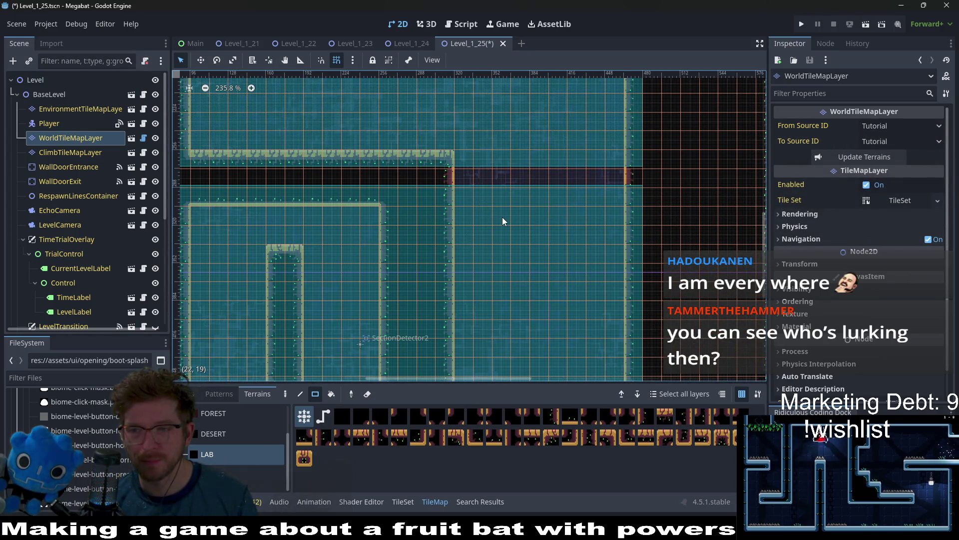
pyautogui.scroll(-2, 462, 176)
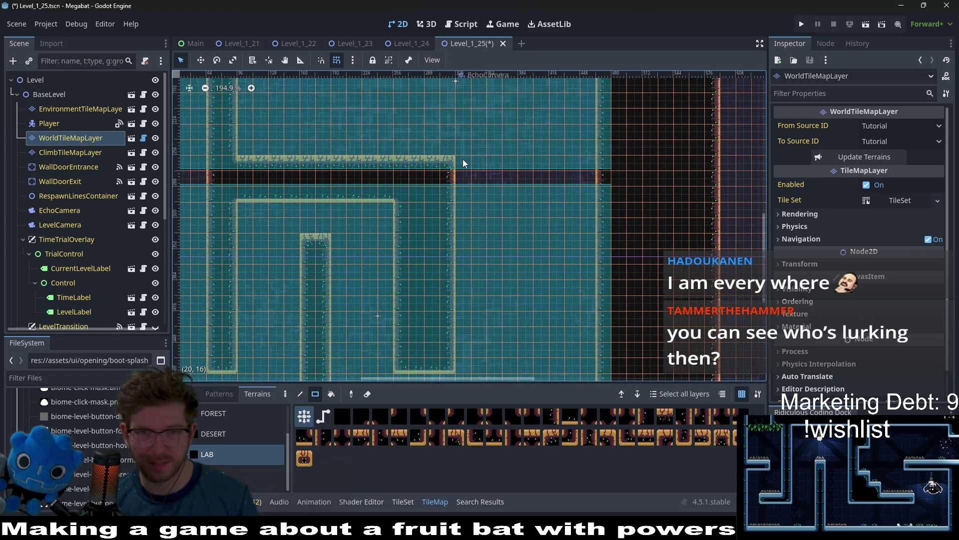
pyautogui.moveTo(464, 162)
pyautogui.mouseDown()
pyautogui.moveTo(499, 287)
pyautogui.moveTo(534, 364)
pyautogui.mouseUp()
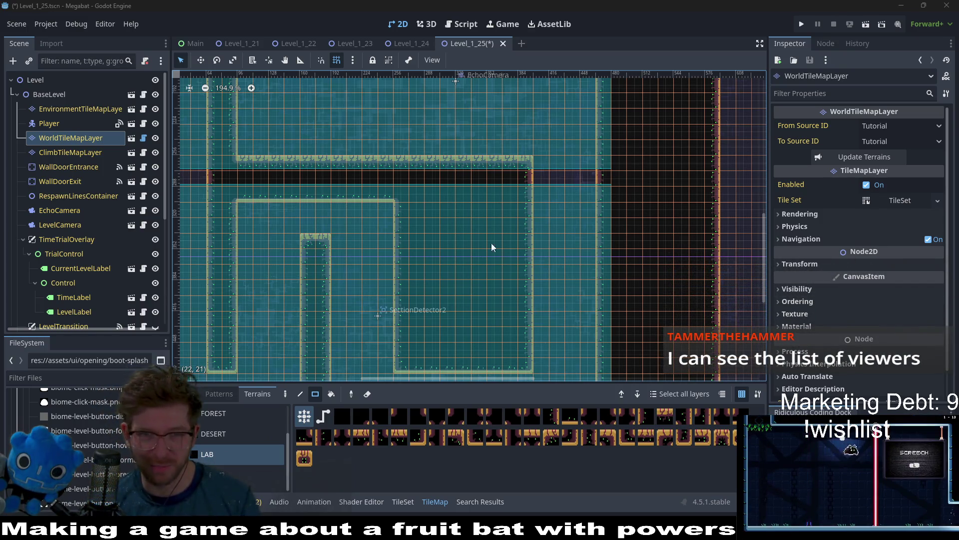
pyautogui.scroll(-3, 524, 178)
pyautogui.scroll(-1, 544, 211)
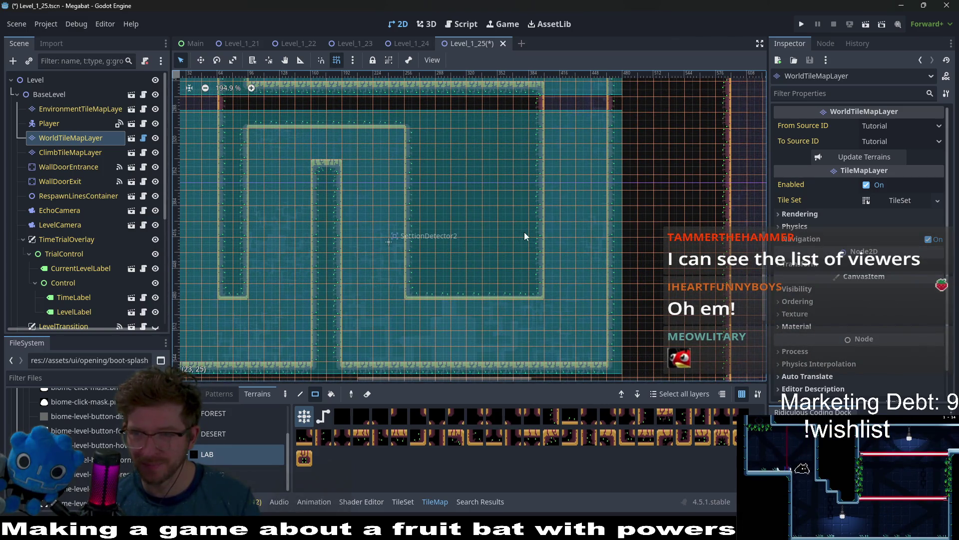
pyautogui.scroll(1, 505, 227)
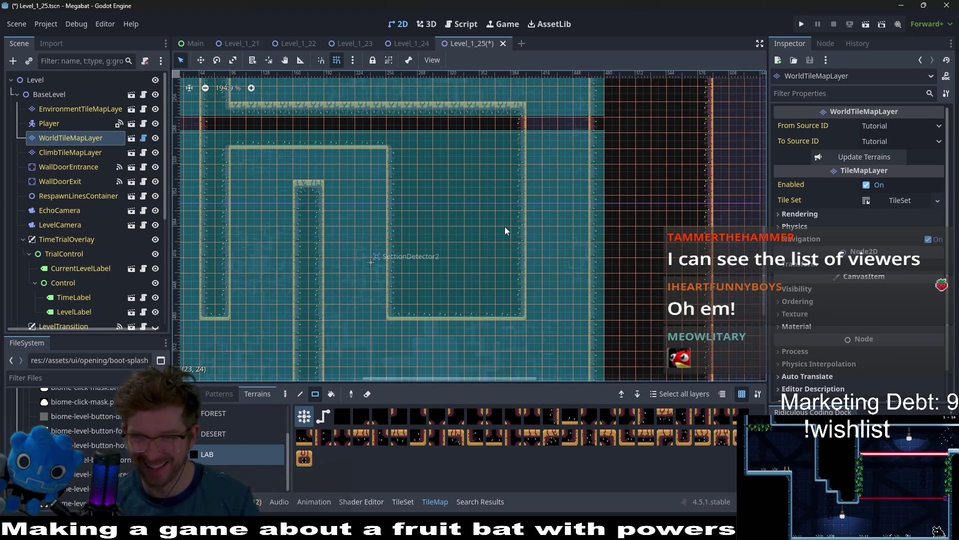
pyautogui.scroll(-3, 505, 226)
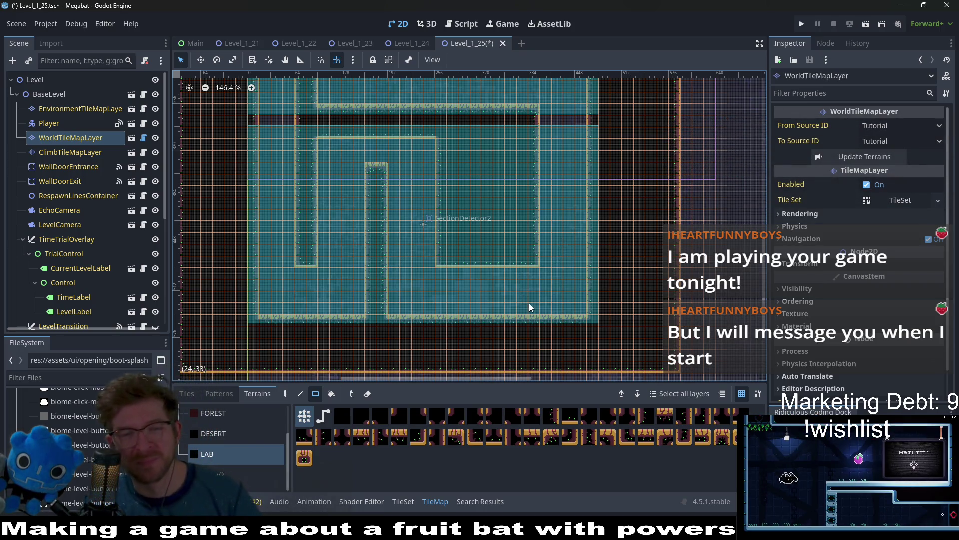
pyautogui.moveTo(398, 150); pyautogui.dragTo(478, 190)
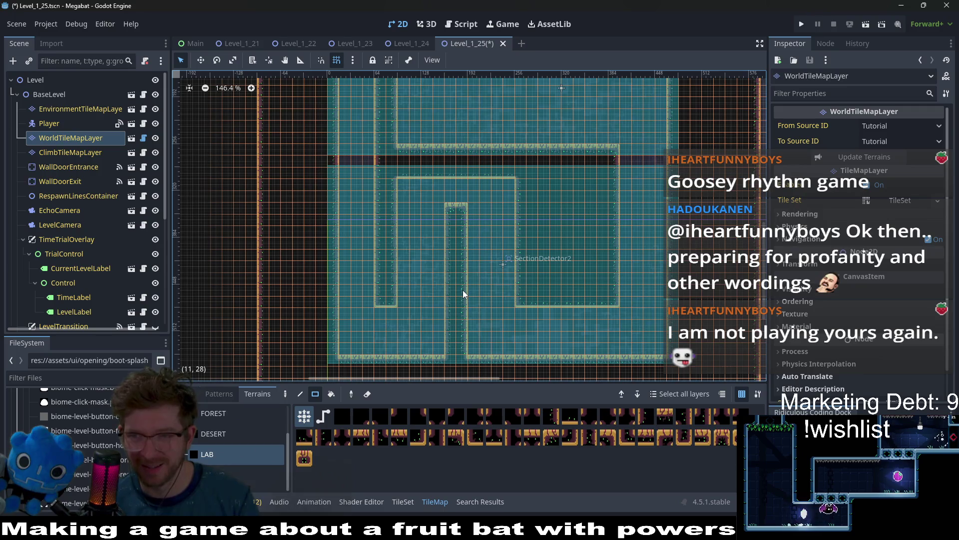
pyautogui.scroll(-3, 495, 276)
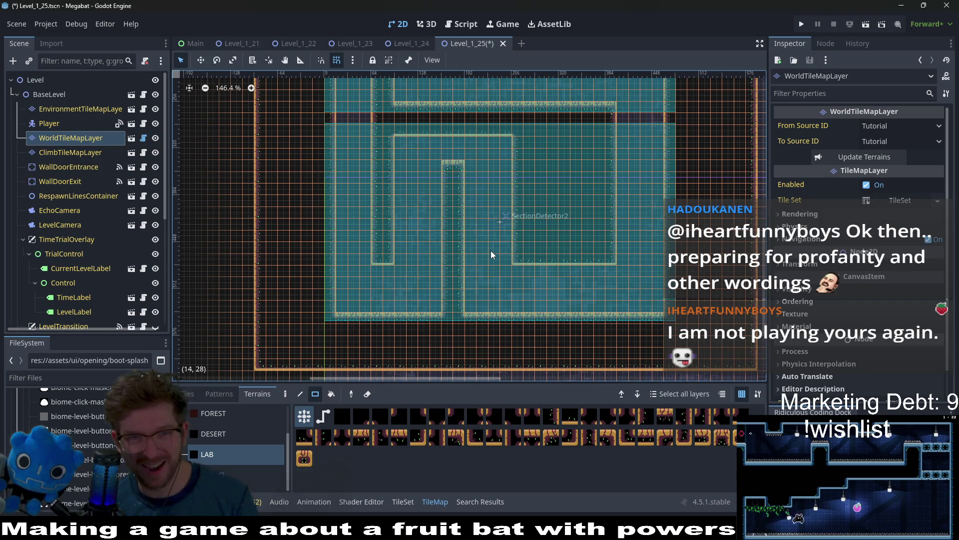
pyautogui.scroll(3, 536, 214)
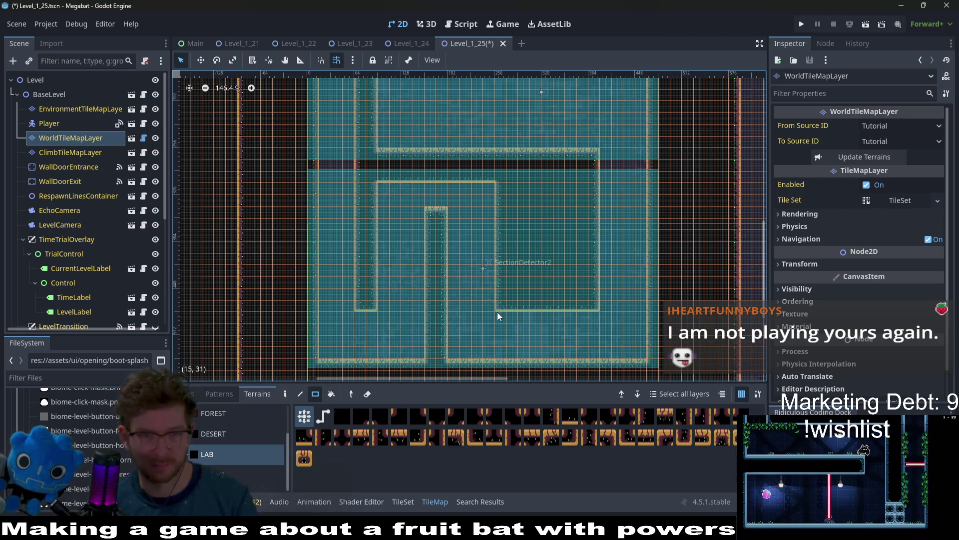
pyautogui.scroll(-5, 97, 245)
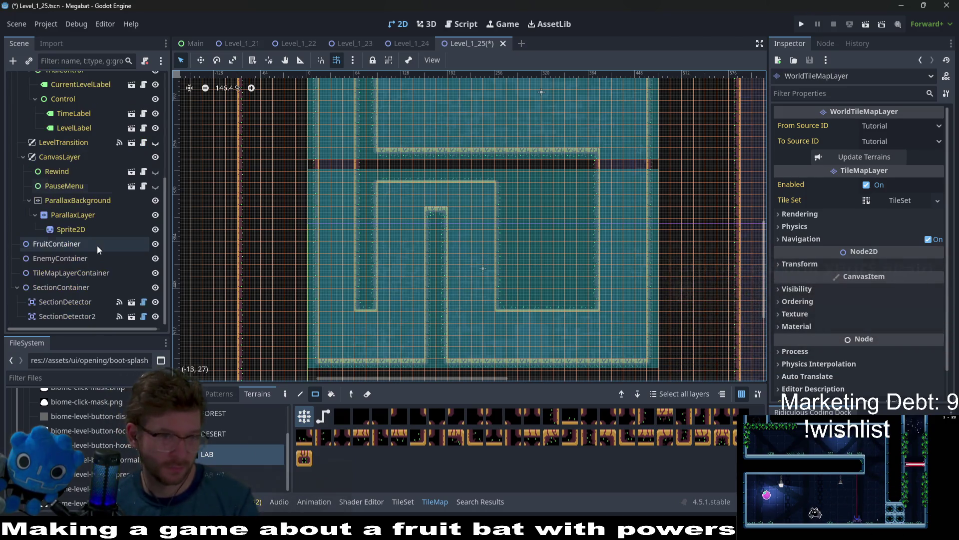
# Instantiate a ConveyorBeltTileMapLayer under EnemyContainer and position it in the level.
pyautogui.rightClick(56, 258)
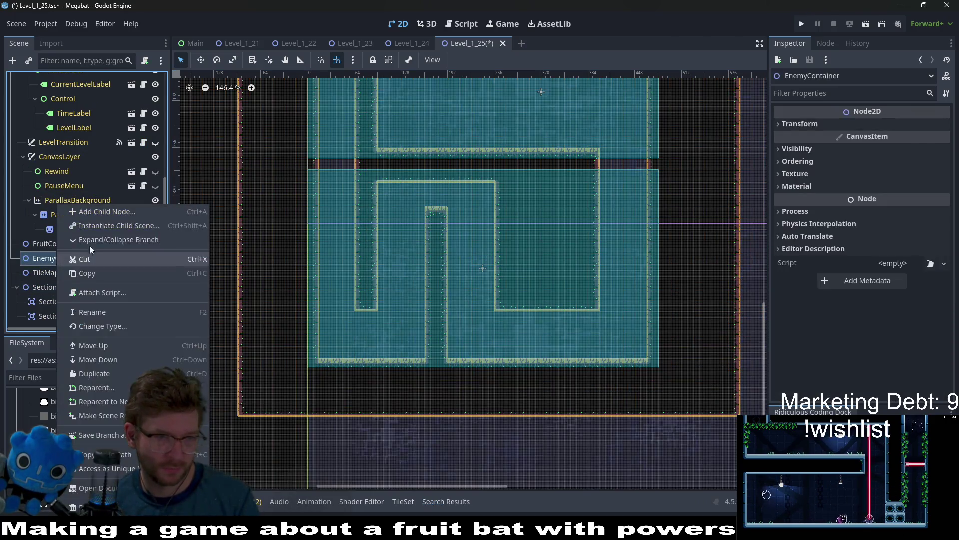
pyautogui.click(109, 227)
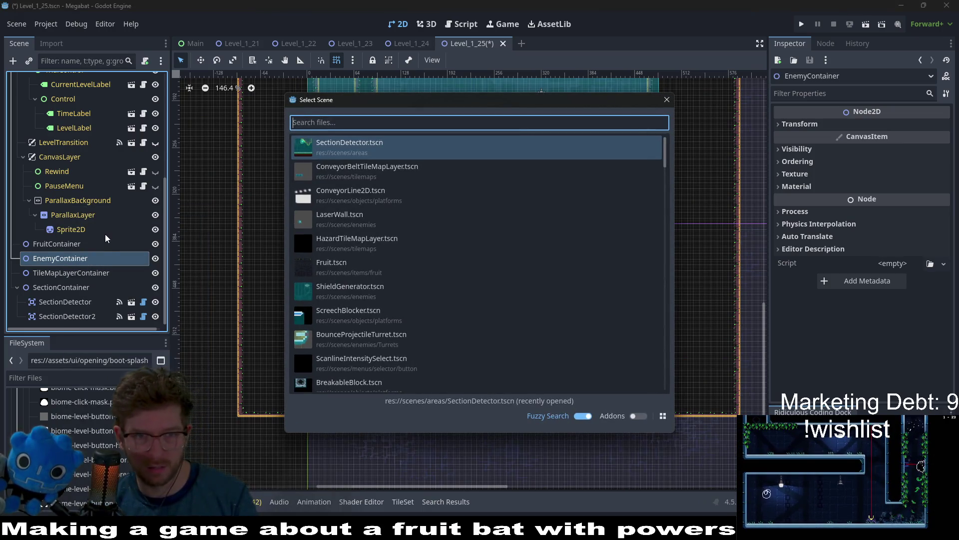
pyautogui.write('convey')
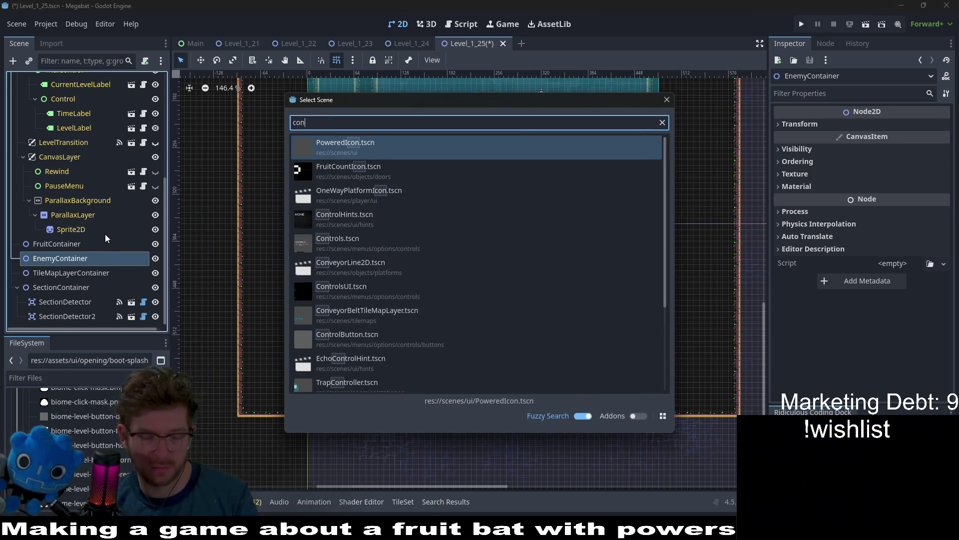
pyautogui.press('Down')
pyautogui.press('Return')
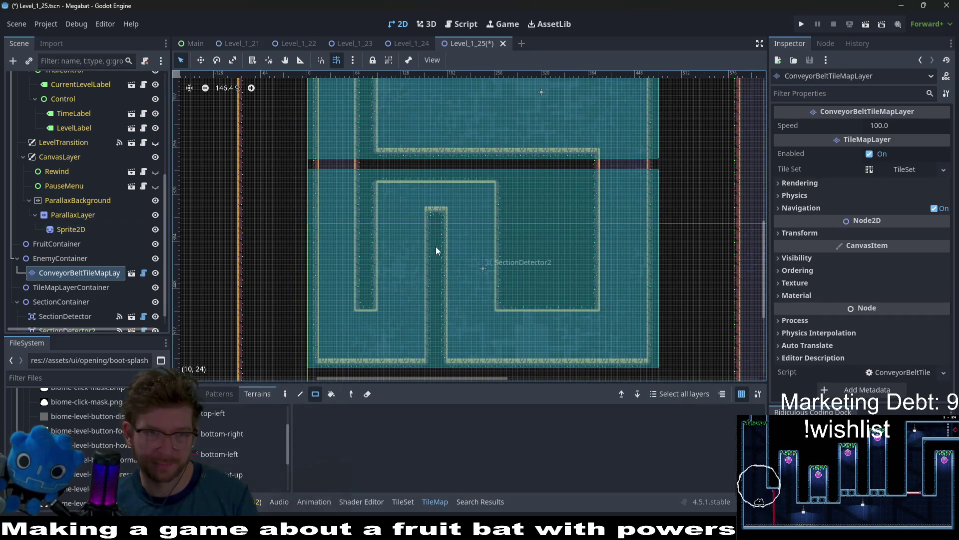
pyautogui.moveTo(352, 171)
pyautogui.mouseDown()
pyautogui.moveTo(384, 251)
pyautogui.moveTo(401, 214)
pyautogui.mouseUp()
pyautogui.scroll(5, 396, 297)
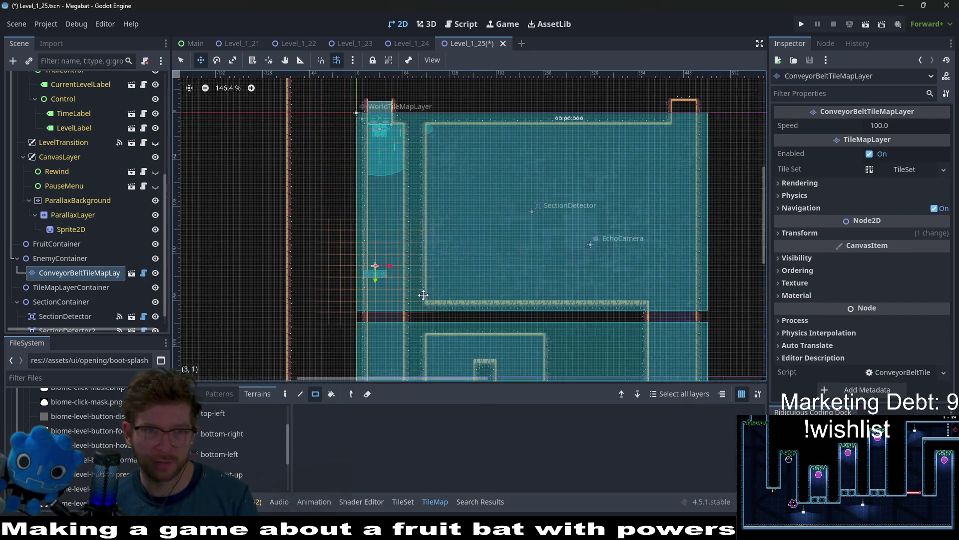
pyautogui.moveTo(396, 297)
pyautogui.mouseDown()
pyautogui.moveTo(393, 143)
pyautogui.moveTo(393, 230)
pyautogui.mouseUp()
# With the wall-right-up terrain, clear a two-tile patch and paint a six-tile conveyor strip downward.
pyautogui.scroll(8, 392, 230)
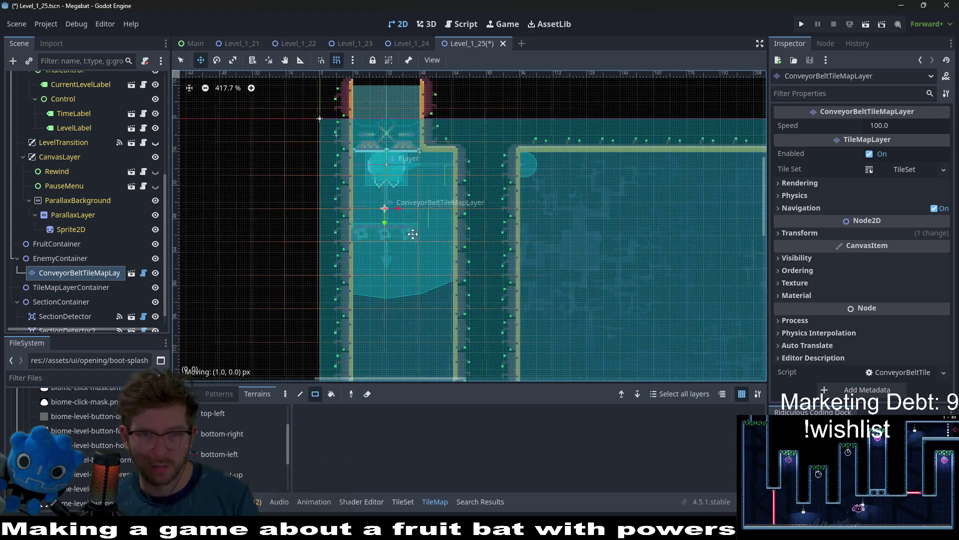
pyautogui.scroll(-3, 231, 460)
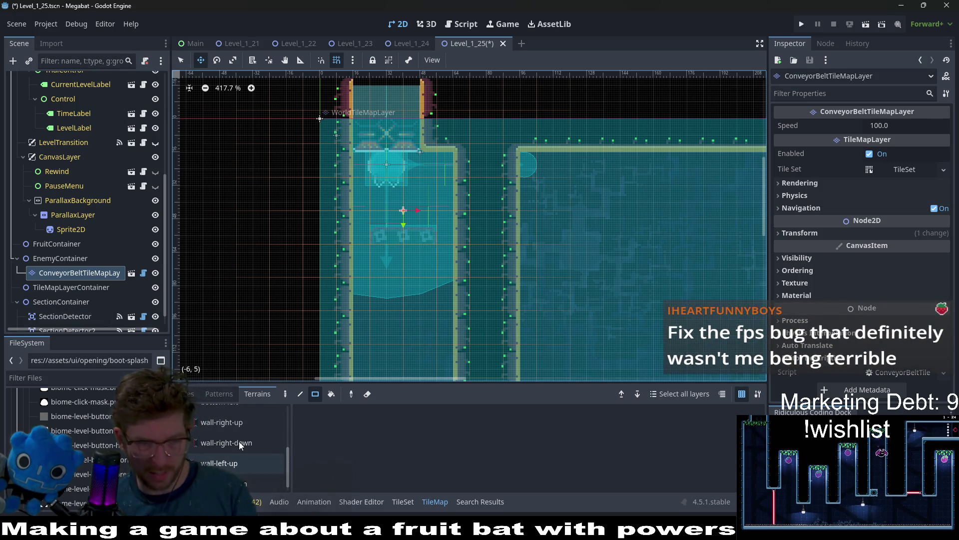
pyautogui.click(247, 425)
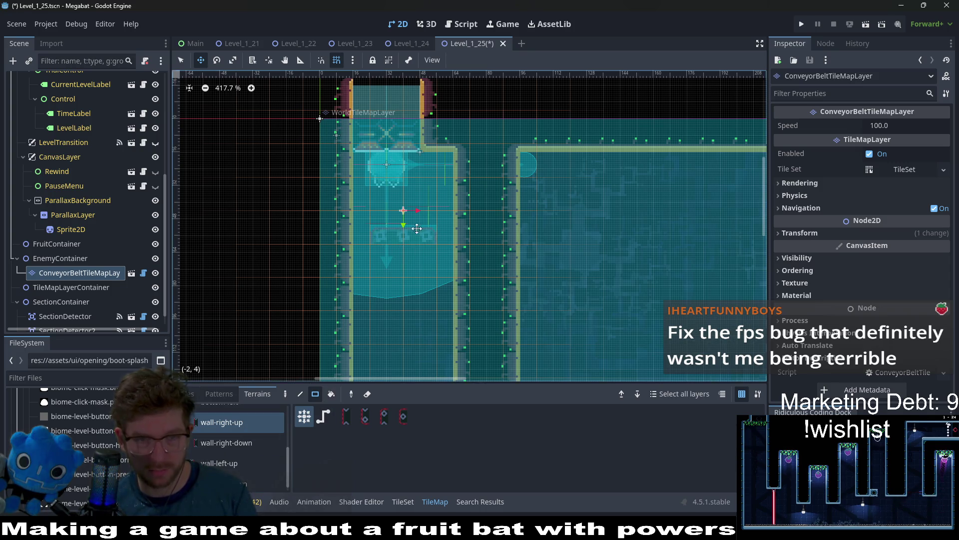
pyautogui.press('q')
pyautogui.moveTo(373, 239); pyautogui.dragTo(425, 235)
pyautogui.moveTo(433, 175)
pyautogui.mouseDown()
pyautogui.moveTo(421, 311)
pyautogui.moveTo(420, 219)
pyautogui.mouseUp()
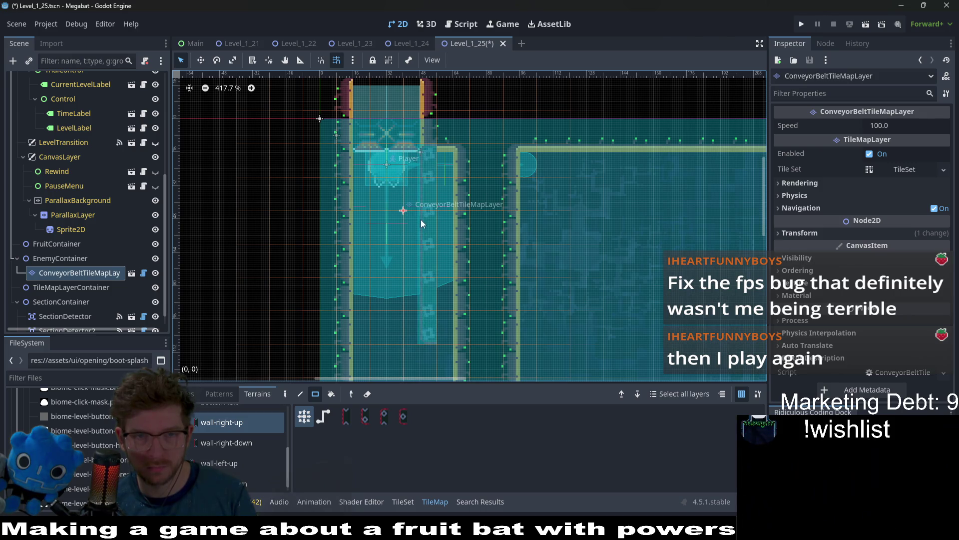
pyautogui.press('w')
# Extend the conveyor column through the lower corridor down to its floor.
pyautogui.scroll(4, 425, 210)
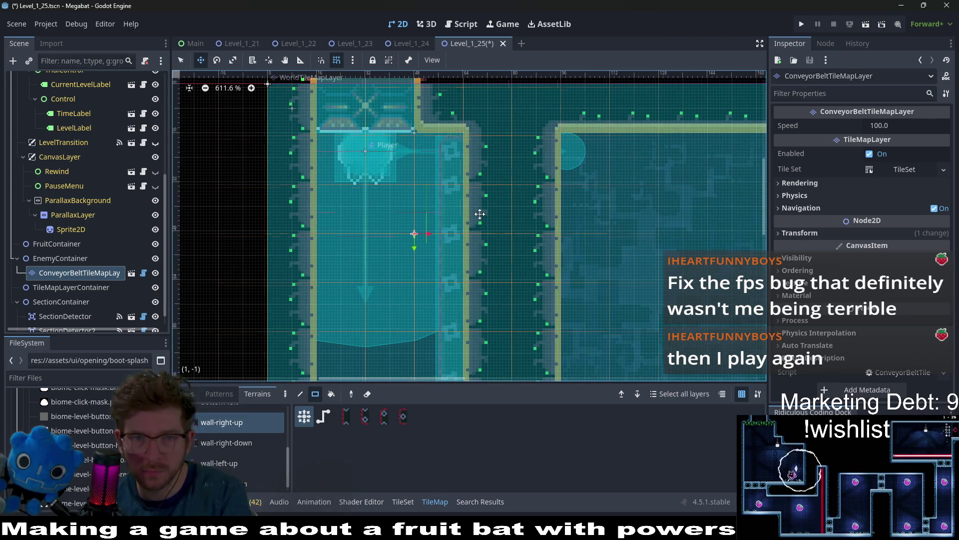
pyautogui.scroll(-10, 497, 192)
pyautogui.scroll(-5, 497, 191)
pyautogui.press('q')
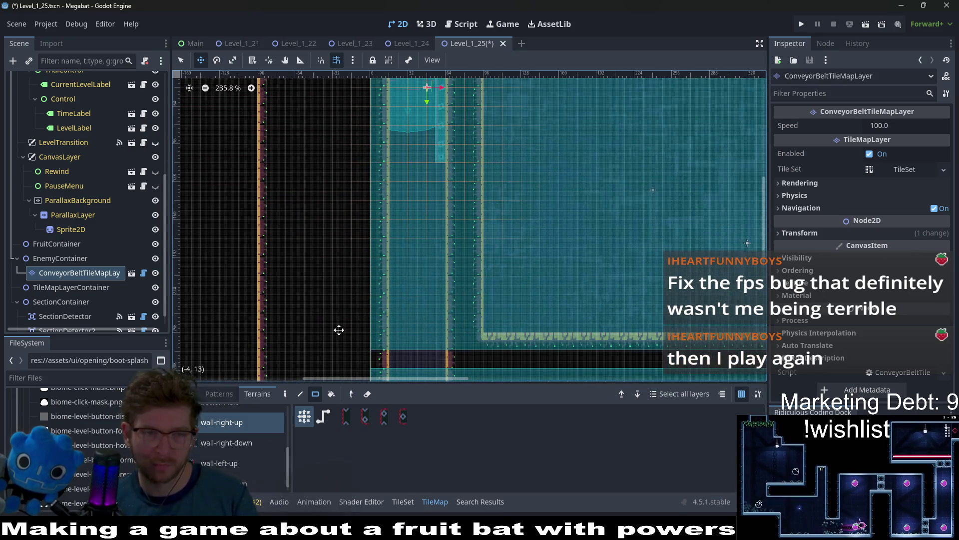
pyautogui.moveTo(441, 172); pyautogui.dragTo(433, 356)
pyautogui.scroll(-5, 433, 355)
pyautogui.moveTo(459, 234); pyautogui.dragTo(457, 359)
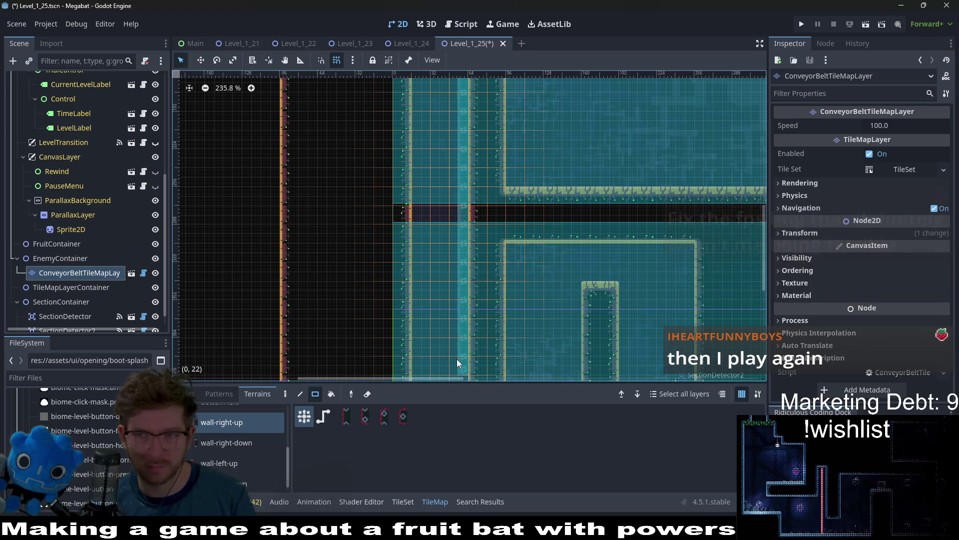
pyautogui.scroll(-5, 470, 190)
pyautogui.moveTo(474, 228); pyautogui.dragTo(474, 297)
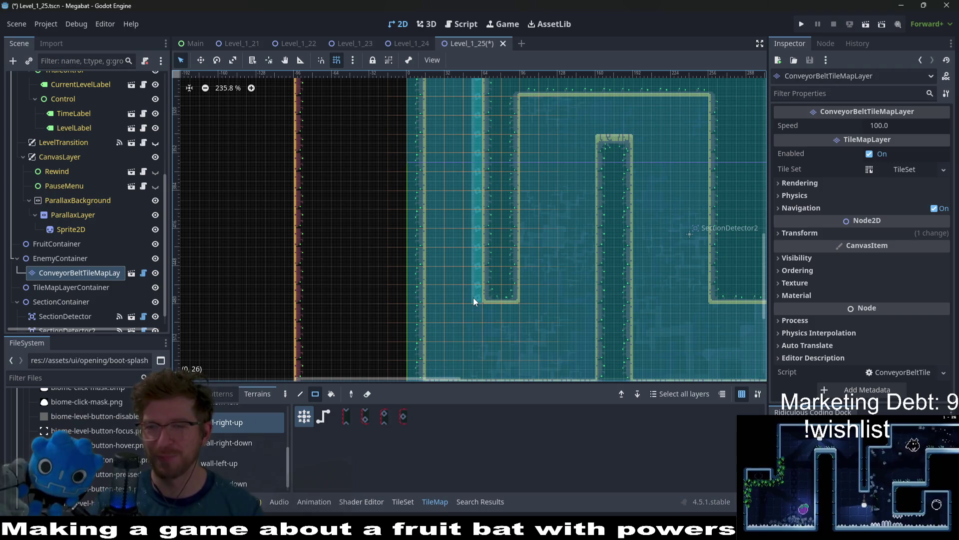
pyautogui.moveTo(549, 306)
pyautogui.mouseDown()
pyautogui.moveTo(529, 212)
pyautogui.moveTo(527, 229)
pyautogui.mouseUp()
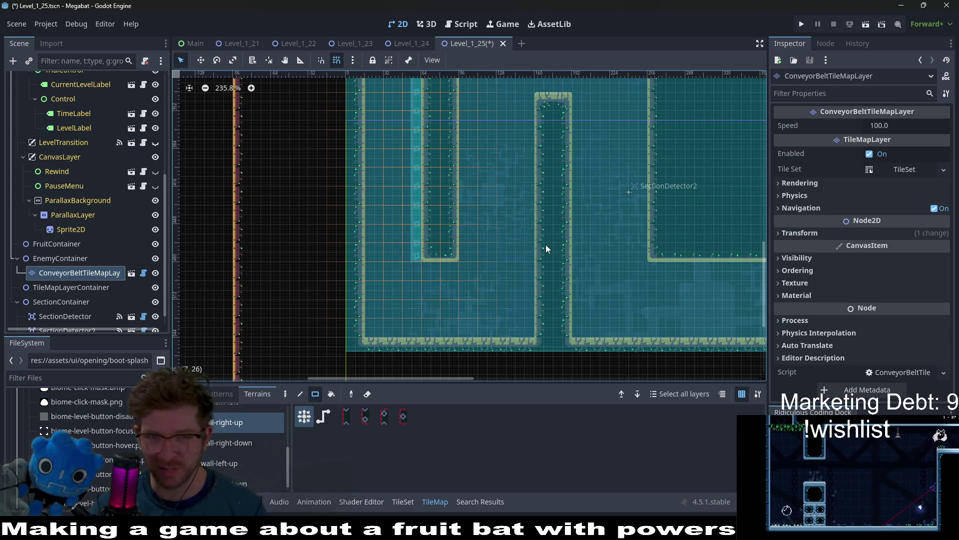
# Instantiate another ConveyorBeltTileMapLayer scene as a child of EnemyContainer.
pyautogui.click(63, 264)
pyautogui.rightClick(62, 263)
pyautogui.click(140, 226)
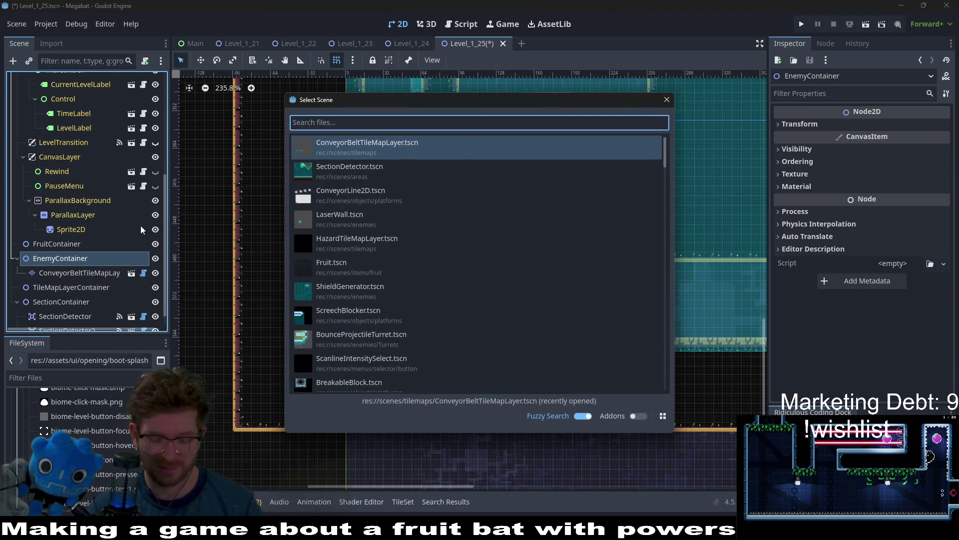
pyautogui.write('conve')
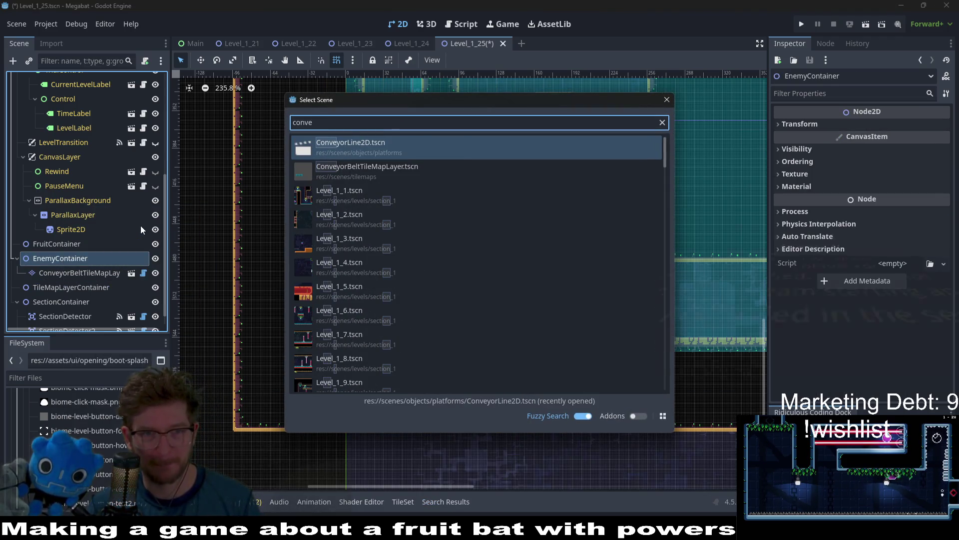
pyautogui.press('Down')
pyautogui.press('Return')
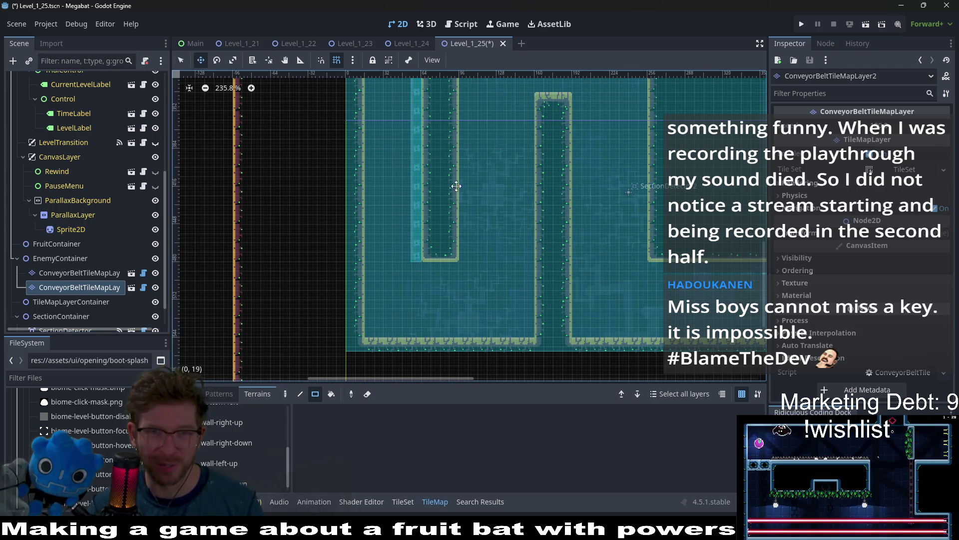
# Move the new conveyor layer beside the central pillar and start a wall-right-up conveyor rectangle.
pyautogui.scroll(-6, 456, 186)
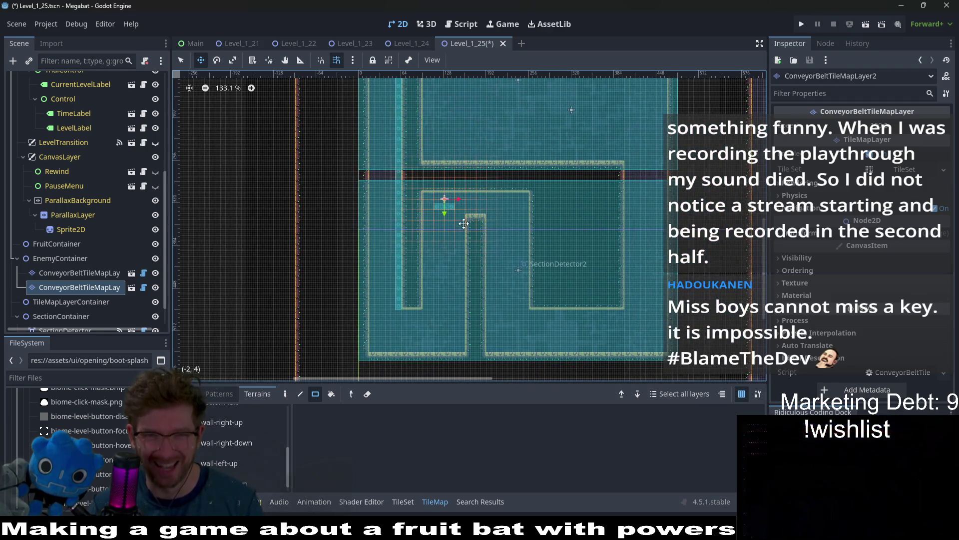
pyautogui.scroll(8, 449, 275)
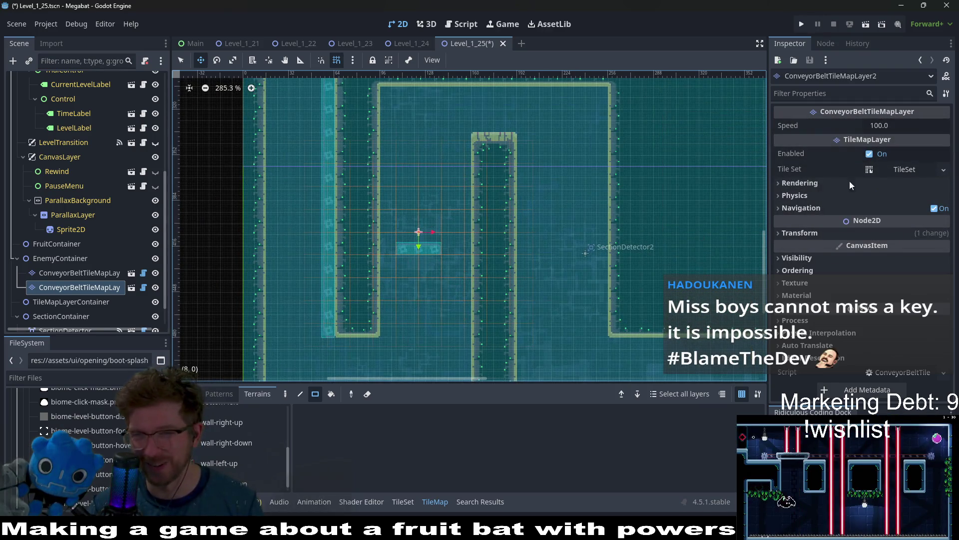
pyautogui.click(844, 230)
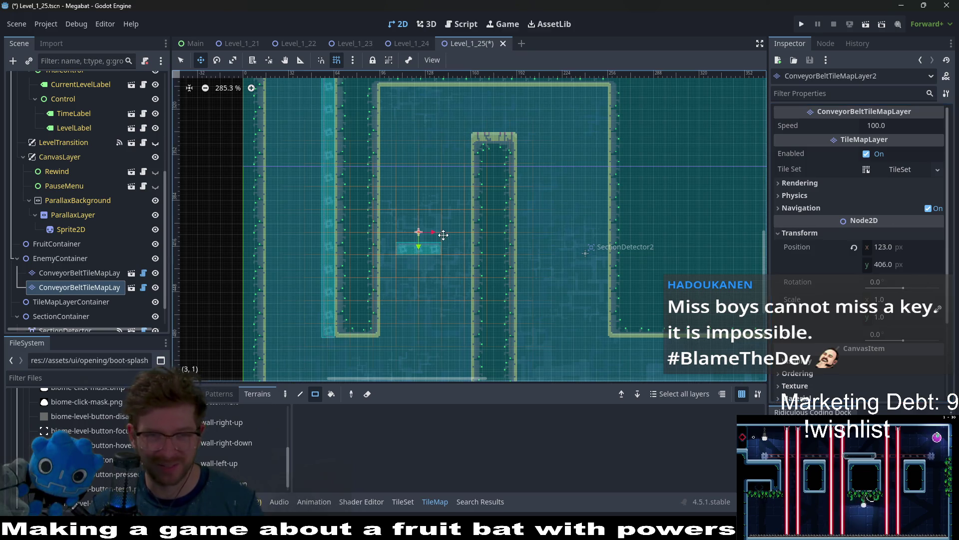
pyautogui.moveTo(443, 235); pyautogui.dragTo(451, 175)
pyautogui.scroll(3, 467, 242)
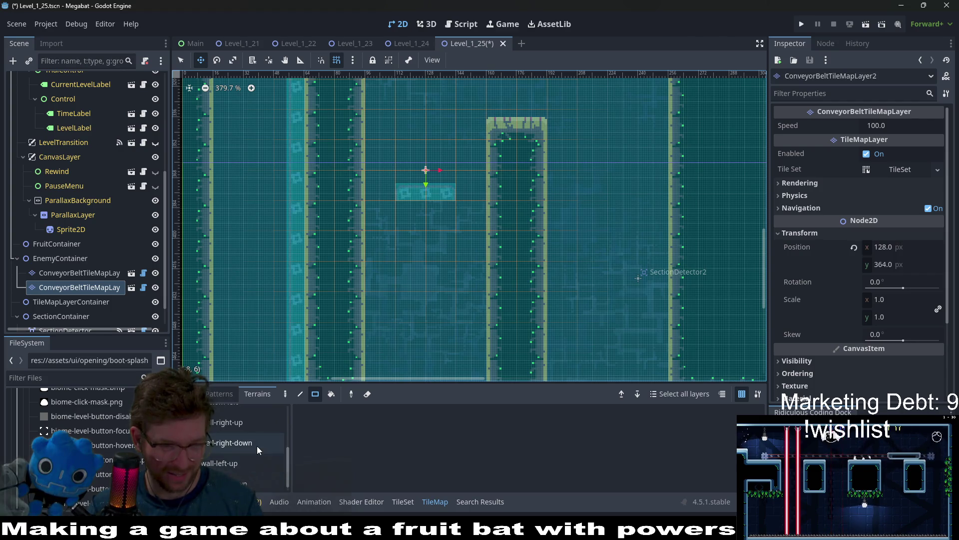
pyautogui.click(245, 428)
pyautogui.moveTo(405, 185)
pyautogui.mouseDown()
pyautogui.moveTo(446, 188)
pyautogui.moveTo(432, 328)
pyautogui.mouseUp()
pyautogui.scroll(3, 446, 263)
# Align the second conveyor layer and paint a 1x7 conveyor strip plus one tile along the pillar's left side.
pyautogui.press('w')
pyautogui.moveTo(437, 256)
pyautogui.mouseDown()
pyautogui.moveTo(452, 266)
pyautogui.moveTo(450, 257)
pyautogui.mouseUp()
pyautogui.scroll(-5, 450, 263)
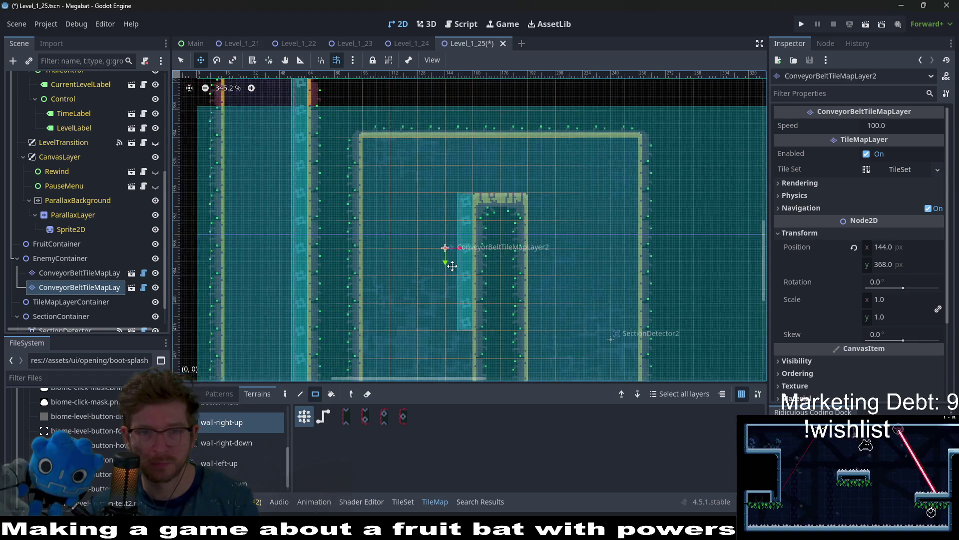
pyautogui.scroll(-2, 465, 315)
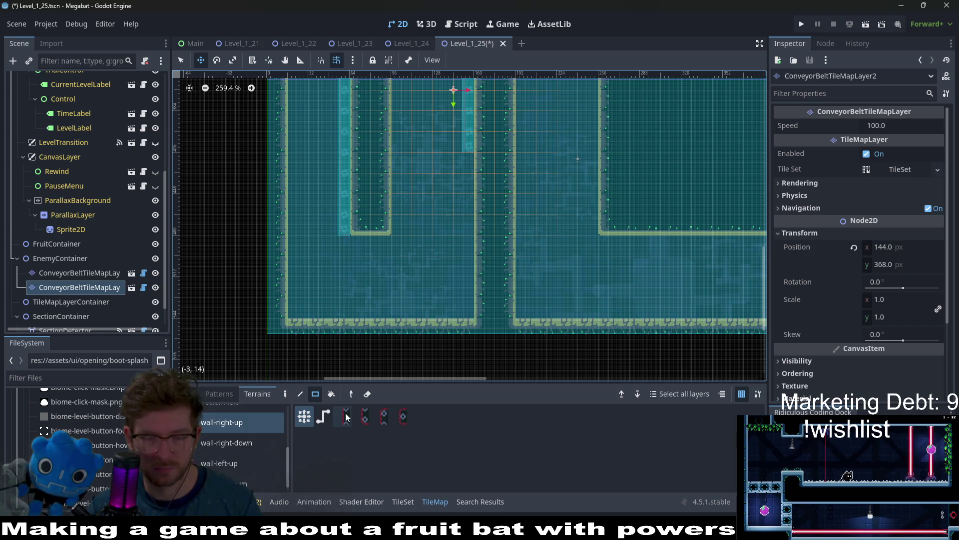
pyautogui.moveTo(462, 163); pyautogui.dragTo(462, 198)
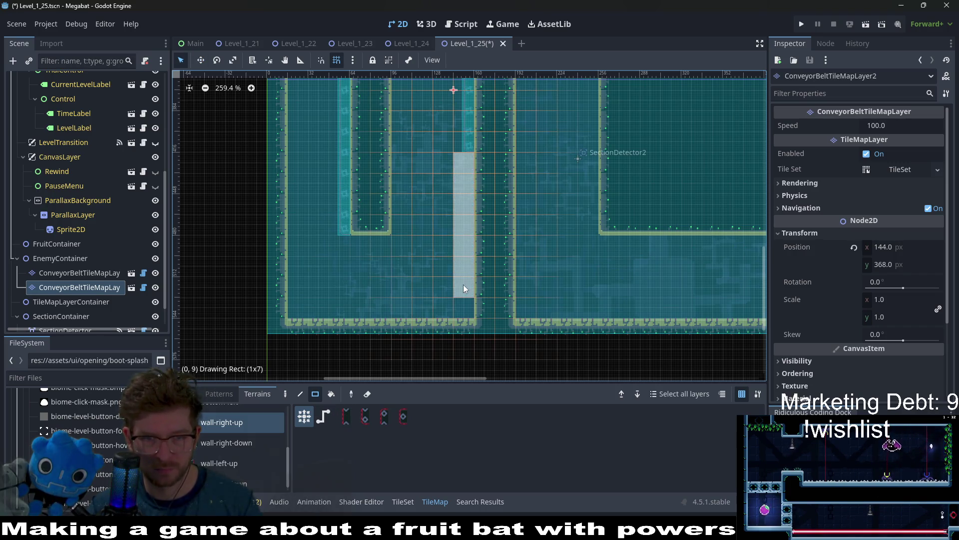
pyautogui.moveTo(463, 285); pyautogui.dragTo(463, 285)
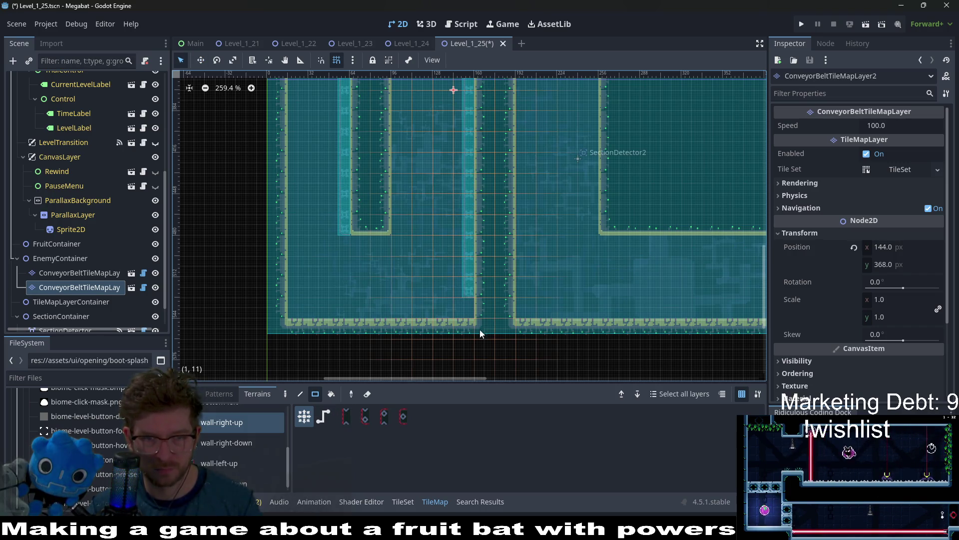
pyautogui.click(463, 306)
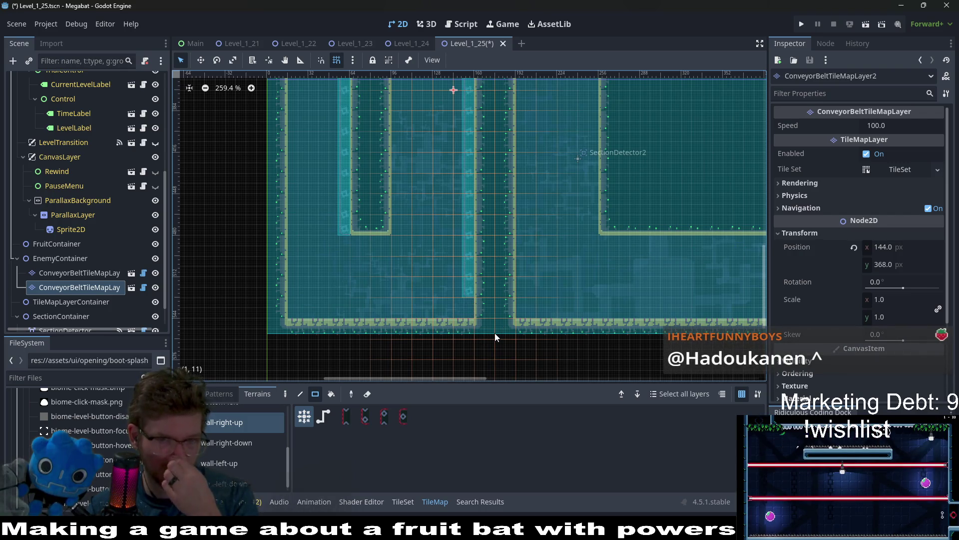
pyautogui.rightClick(76, 258)
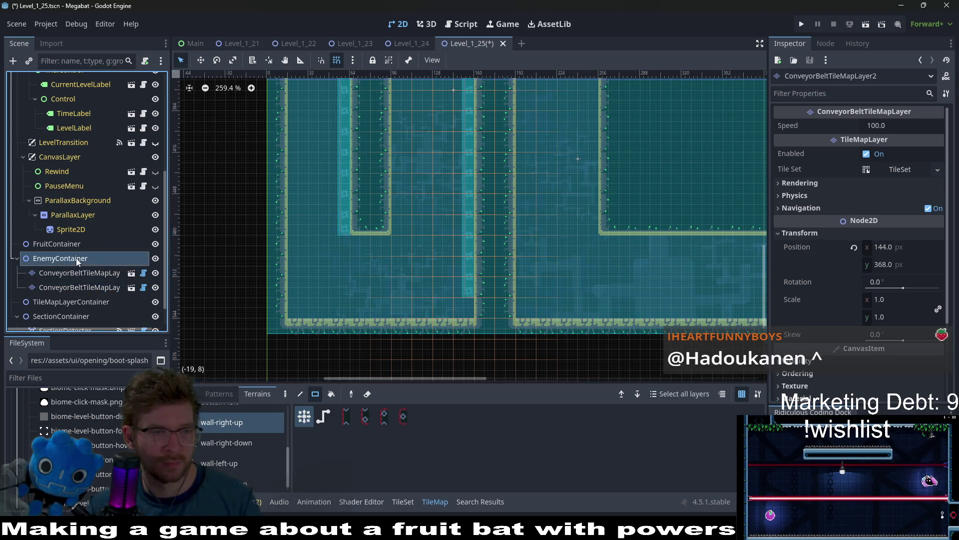
# Add HazardTileMapLayer.tscn under EnemyContainer and paint a row of Spikes along the lower-left floor.
pyautogui.click(121, 229)
pyautogui.write('hazard')
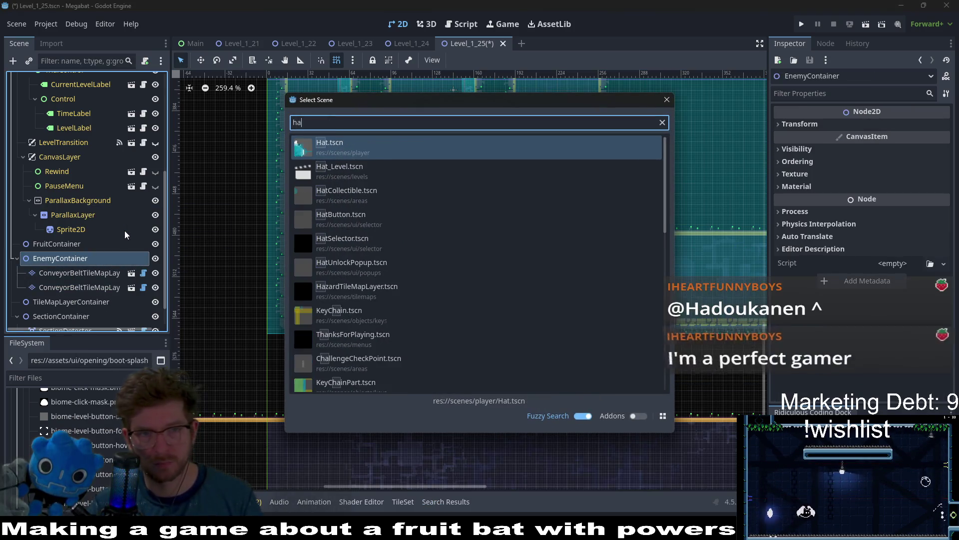
pyautogui.press('Return')
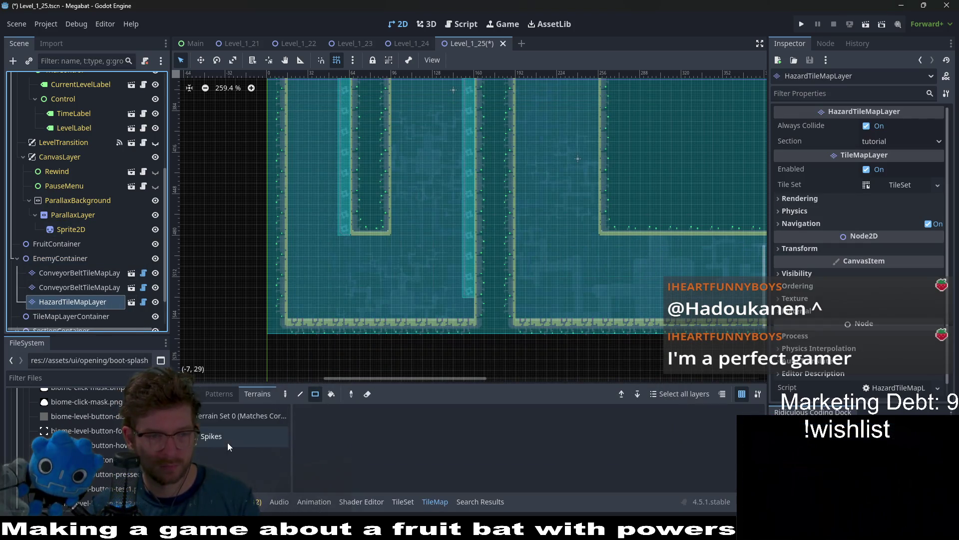
pyautogui.click(227, 442)
pyautogui.moveTo(297, 314); pyautogui.dragTo(470, 314)
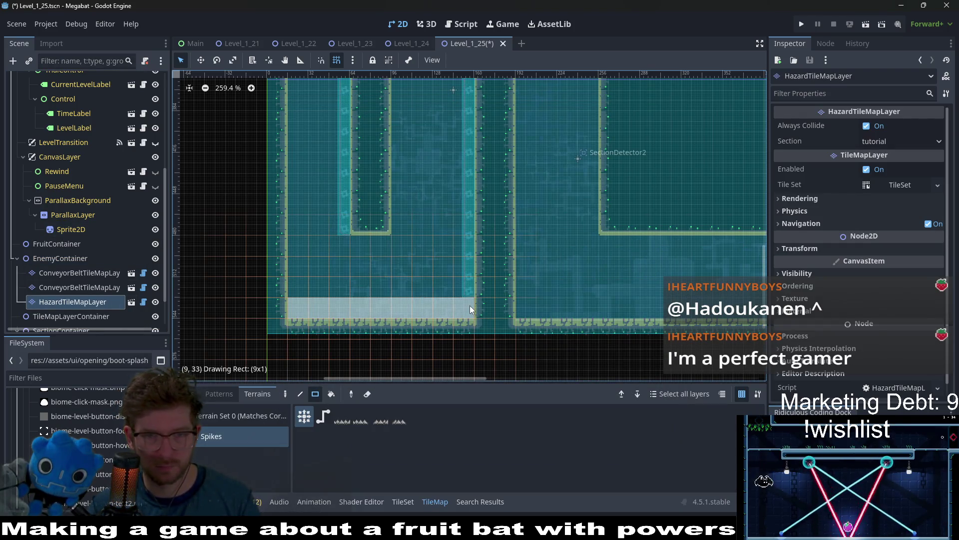
# Set the hazard layer's Section to lab and save the level.
pyautogui.click(897, 142)
pyautogui.click(882, 171)
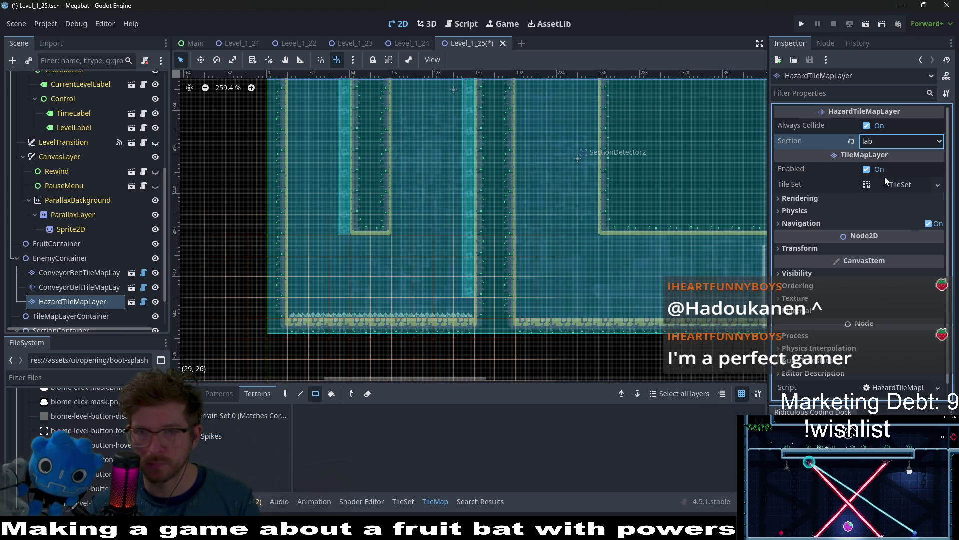
pyautogui.hotkey('ctrl', 's')
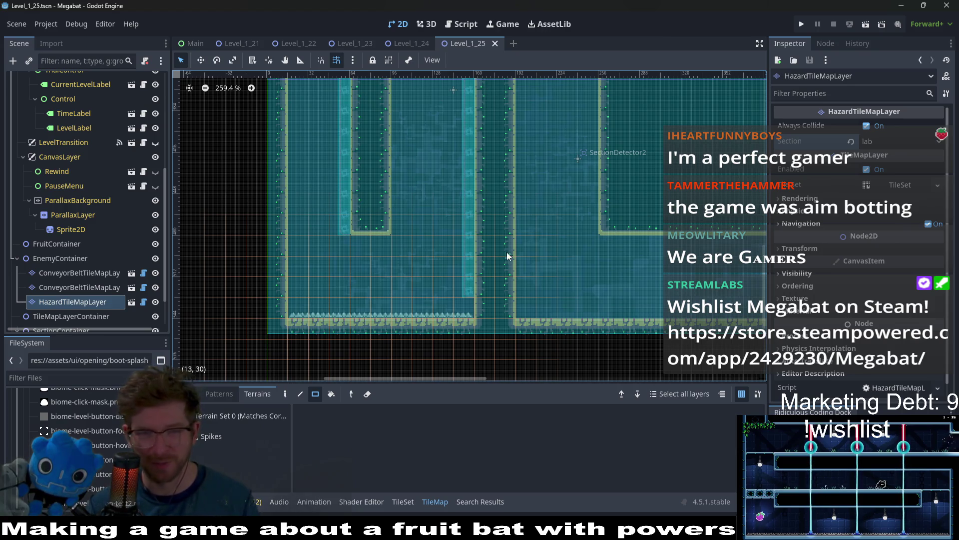
# Cap the central pillar with Spikes terrain and launch the level to playtest it.
pyautogui.scroll(2, 474, 238)
pyautogui.scroll(2, 482, 232)
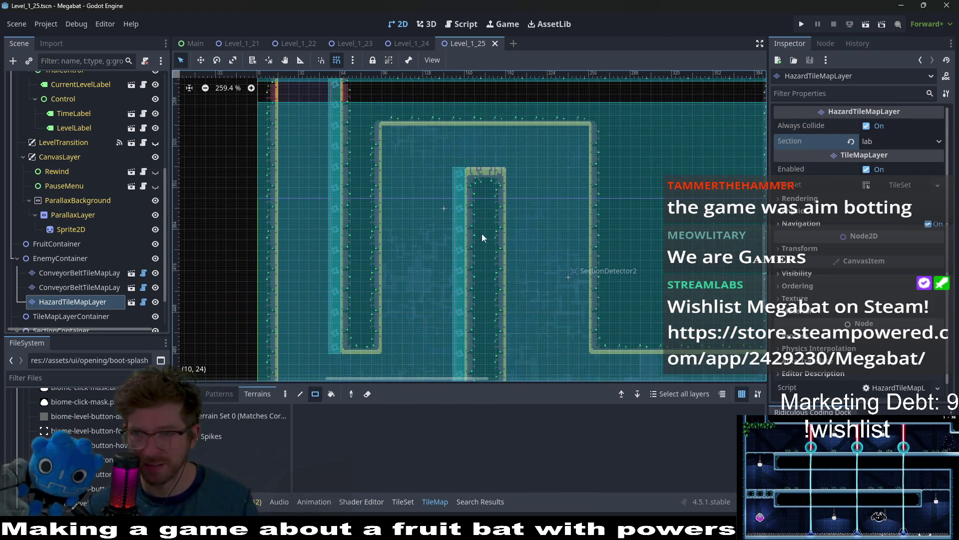
pyautogui.scroll(-4, 505, 232)
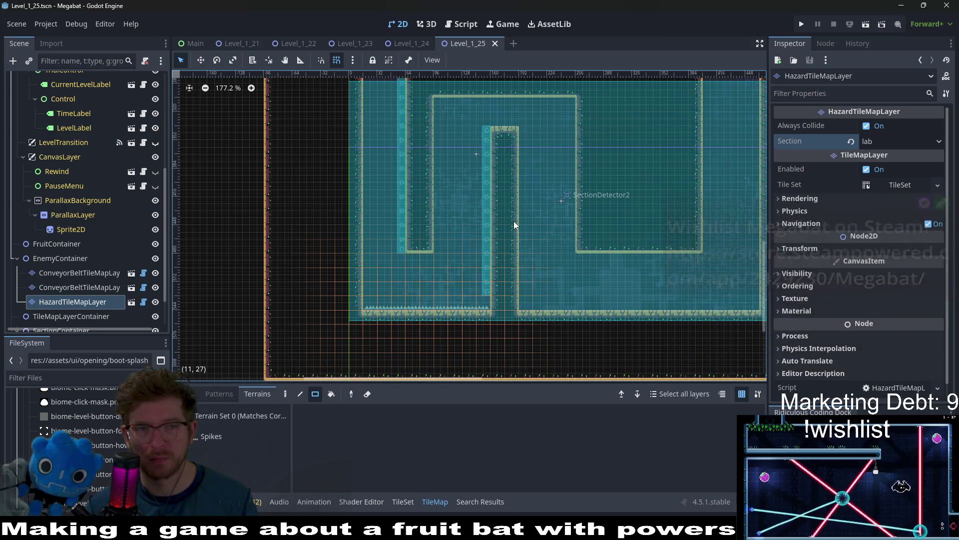
pyautogui.click(215, 436)
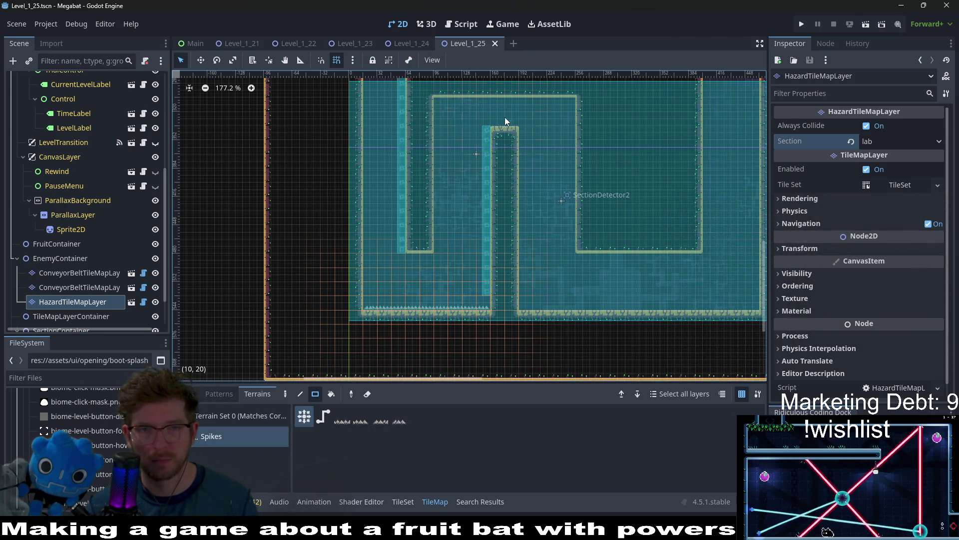
pyautogui.moveTo(505, 119); pyautogui.dragTo(527, 120)
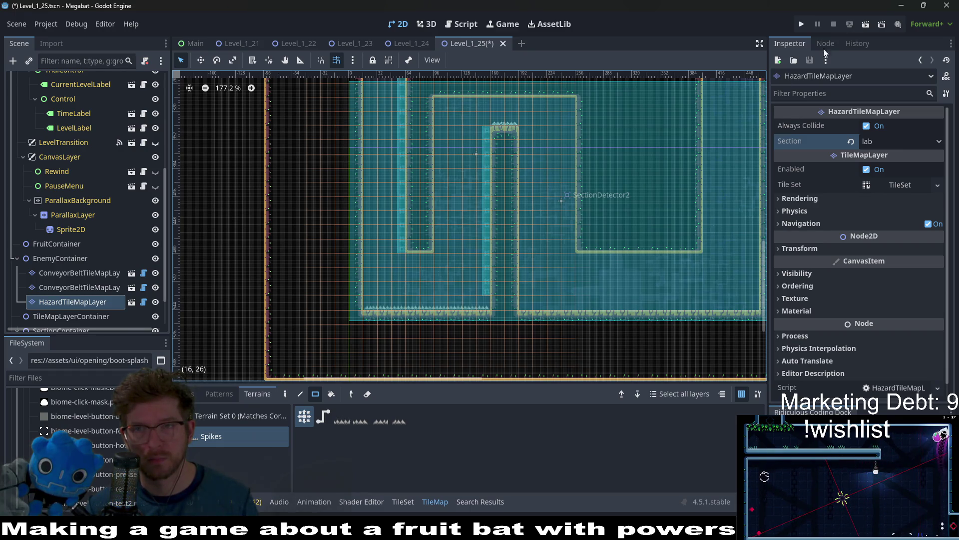
pyautogui.click(867, 25)
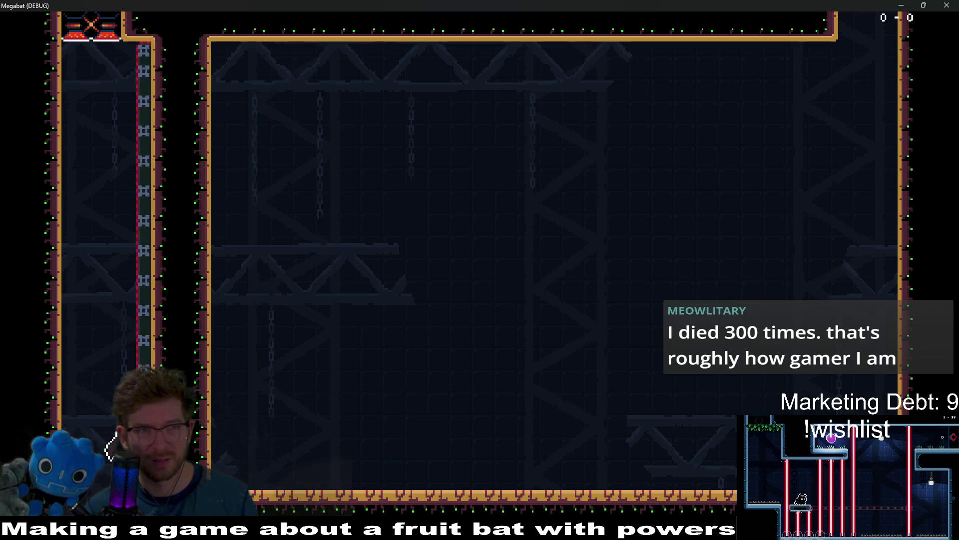
# Dash the bat up the left shaft, jump over the spiked pillar, and drop to the floor.
pyautogui.press('space')
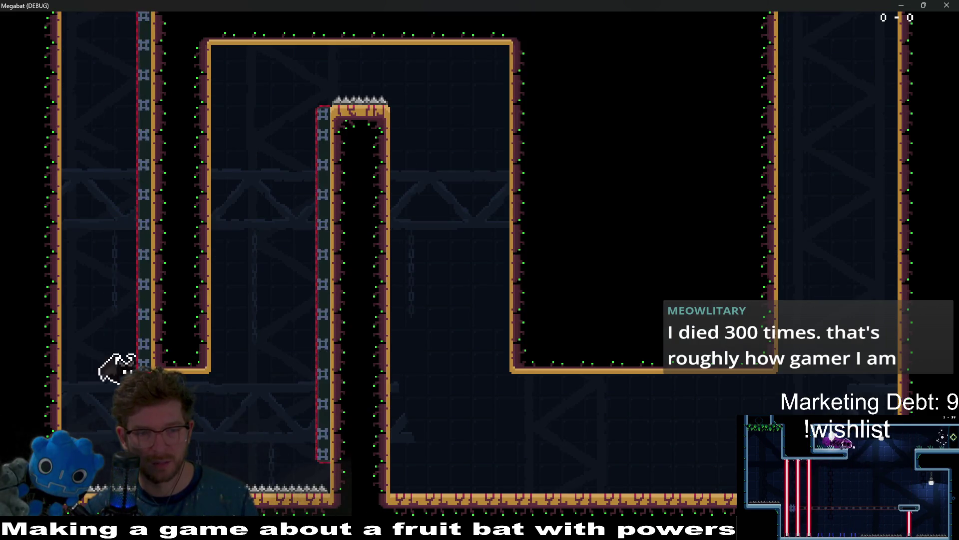
pyautogui.press('Right')
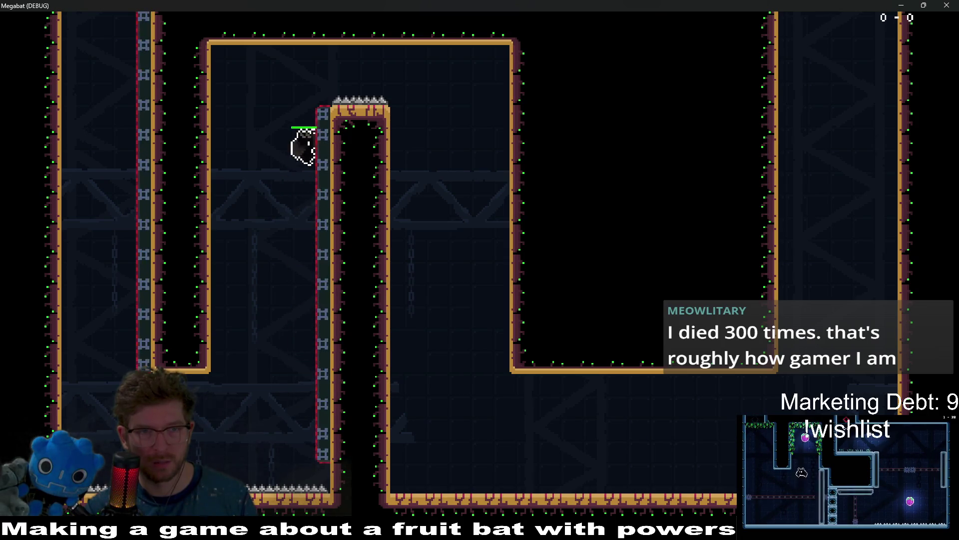
pyautogui.press('space')
pyautogui.press('Right')
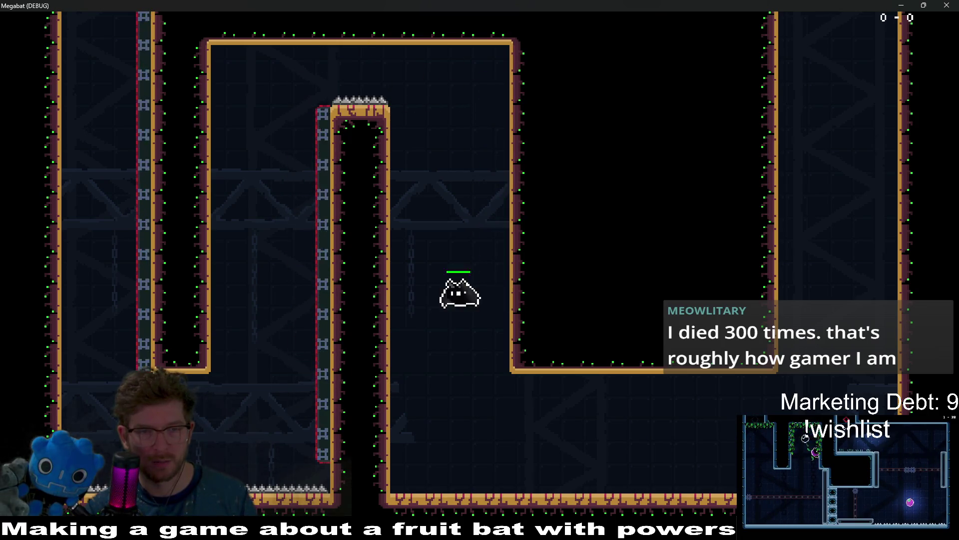
pyautogui.press('Left')
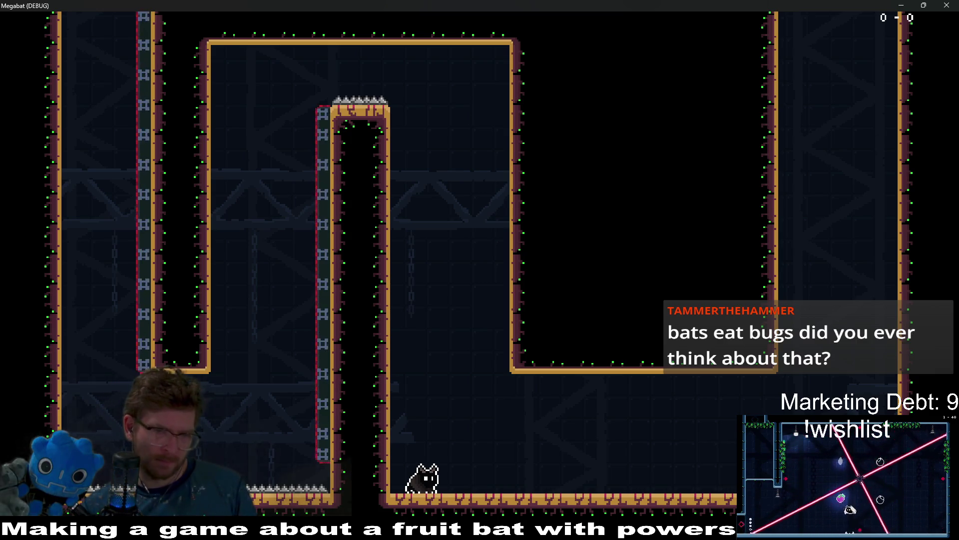
# Climb the bat repeatedly up the central pillar's left wall toward its top.
pyautogui.press('Left')
pyautogui.press('Up')
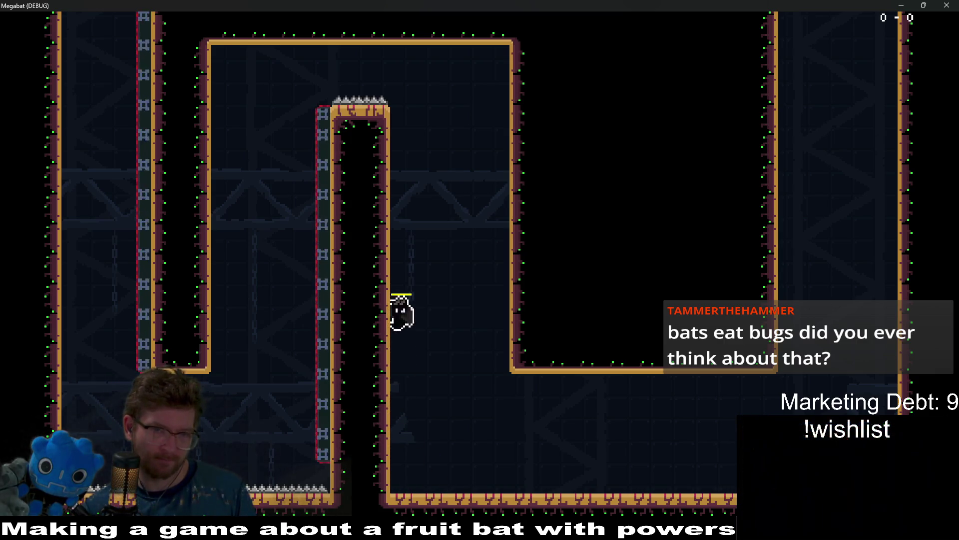
pyautogui.press('Left')
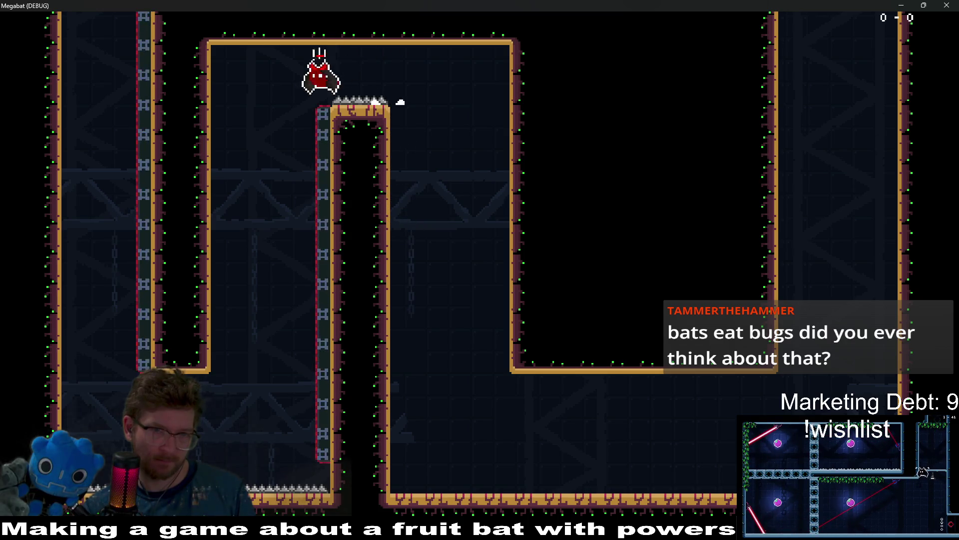
pyautogui.press('Right')
pyautogui.press('Up')
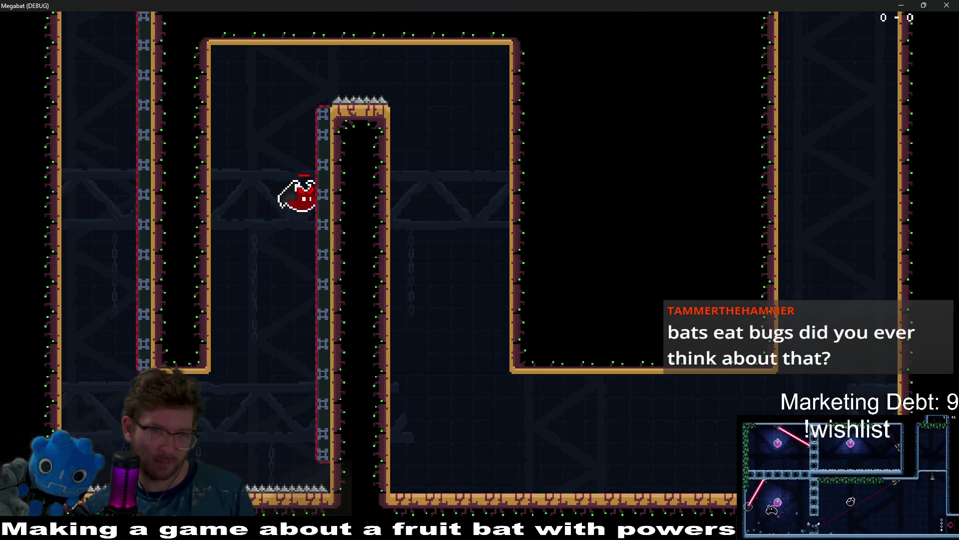
pyautogui.press('Up')
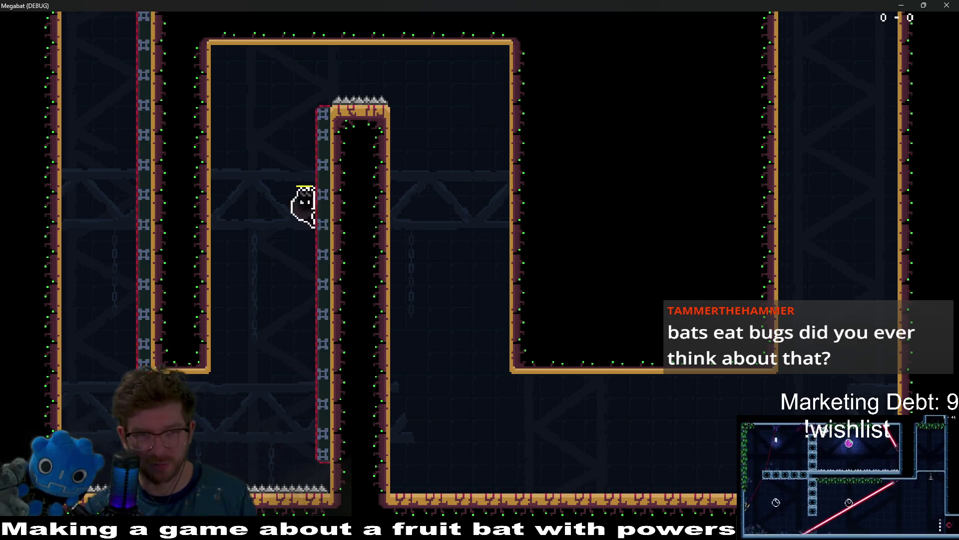
pyautogui.press('Up')
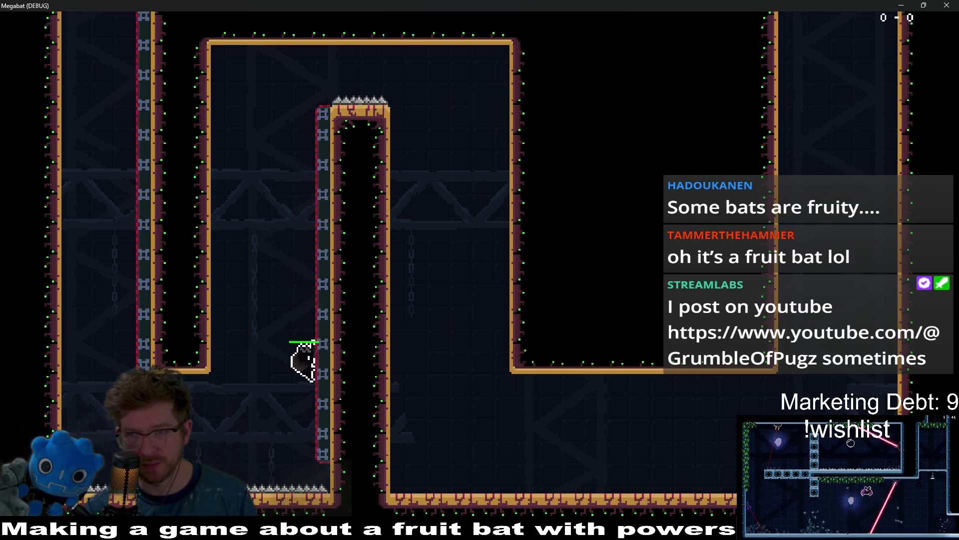
pyautogui.press('Up')
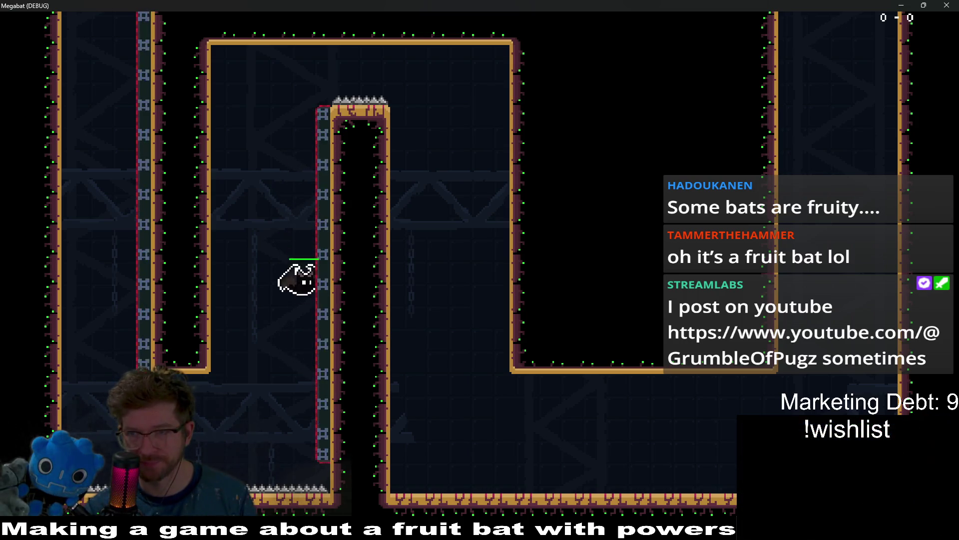
pyautogui.press('Up')
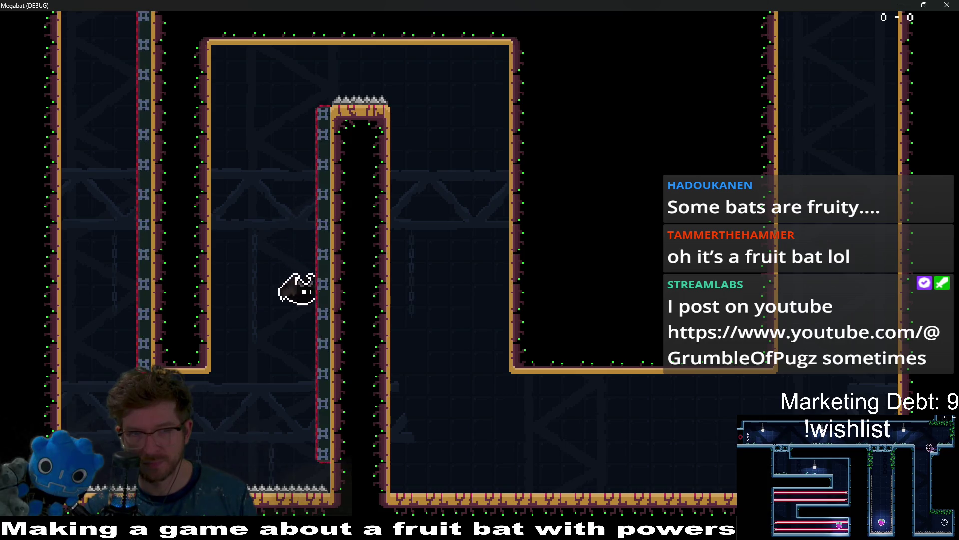
pyautogui.press('Up')
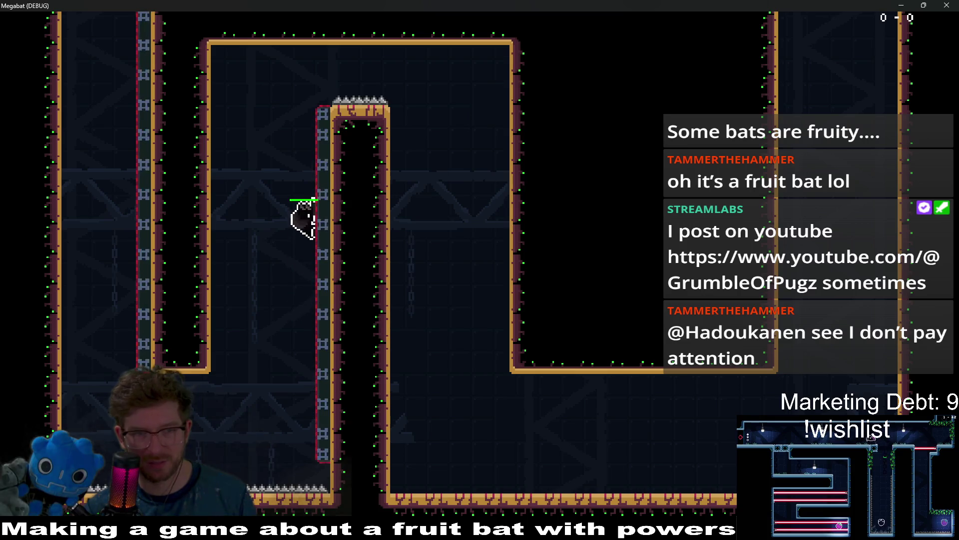
pyautogui.press('Up')
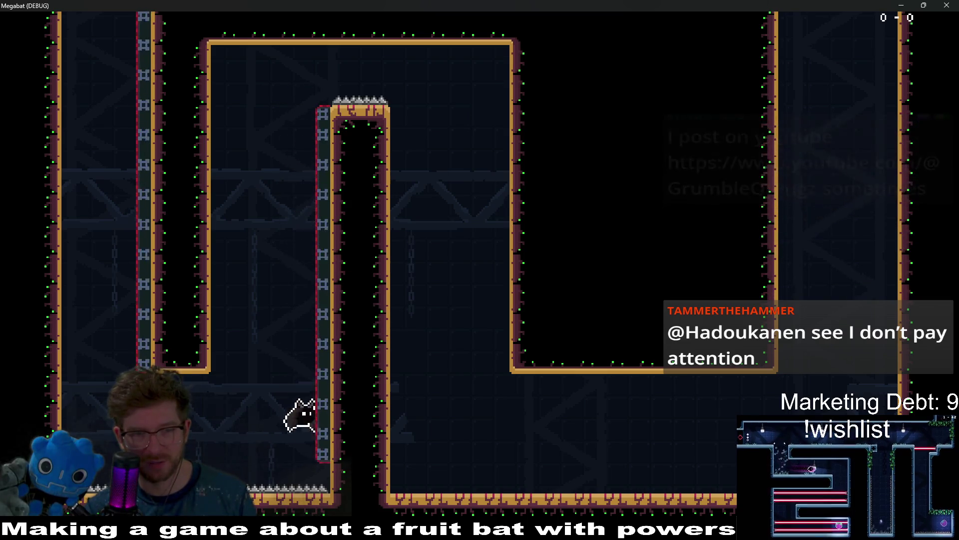
# Wall-jump the bat back and forth between the walls to gain height.
pyautogui.press('space')
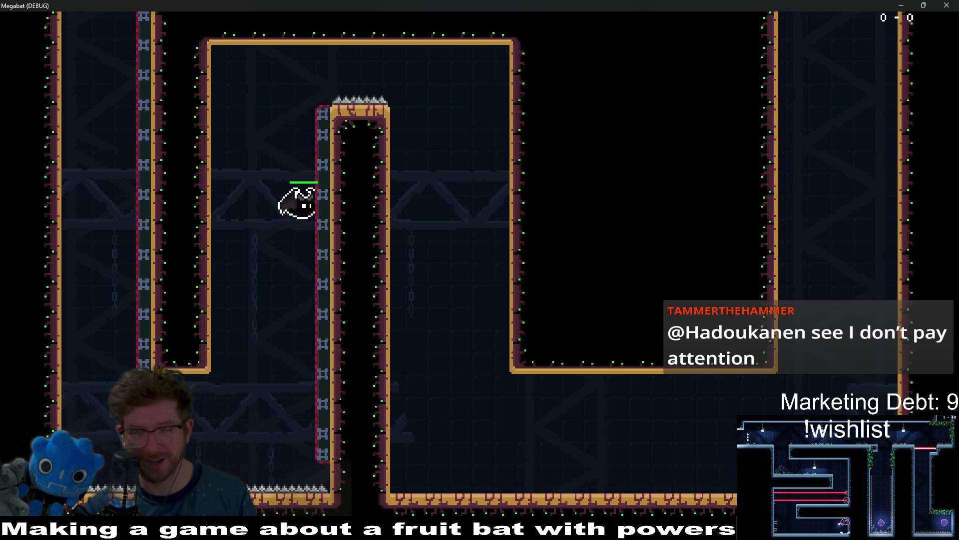
pyautogui.press('space')
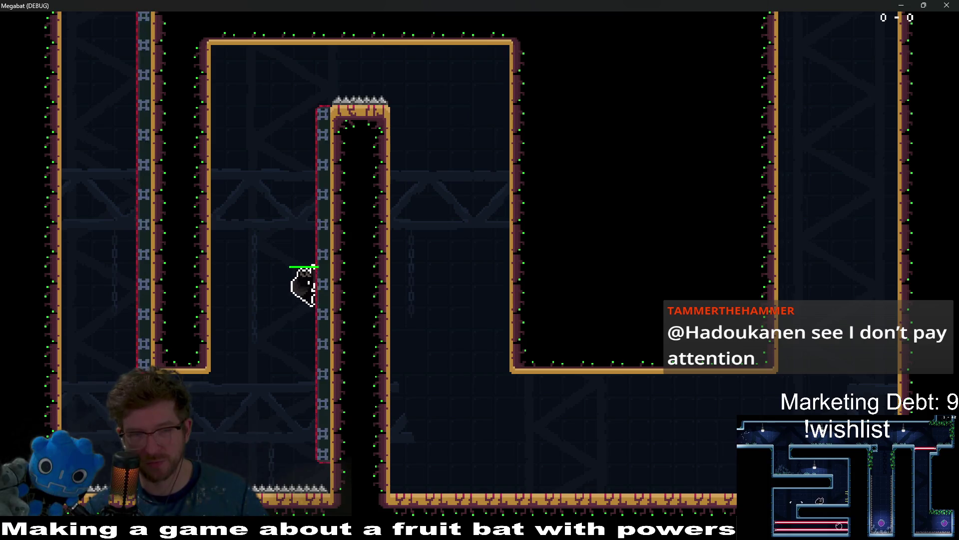
pyautogui.press('space')
pyautogui.press('space')
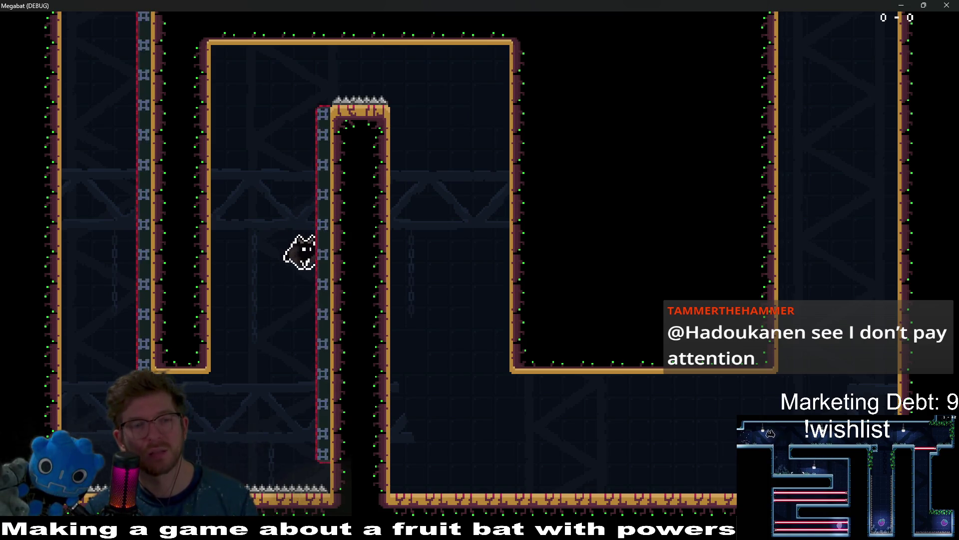
pyautogui.press('space')
pyautogui.press('space')
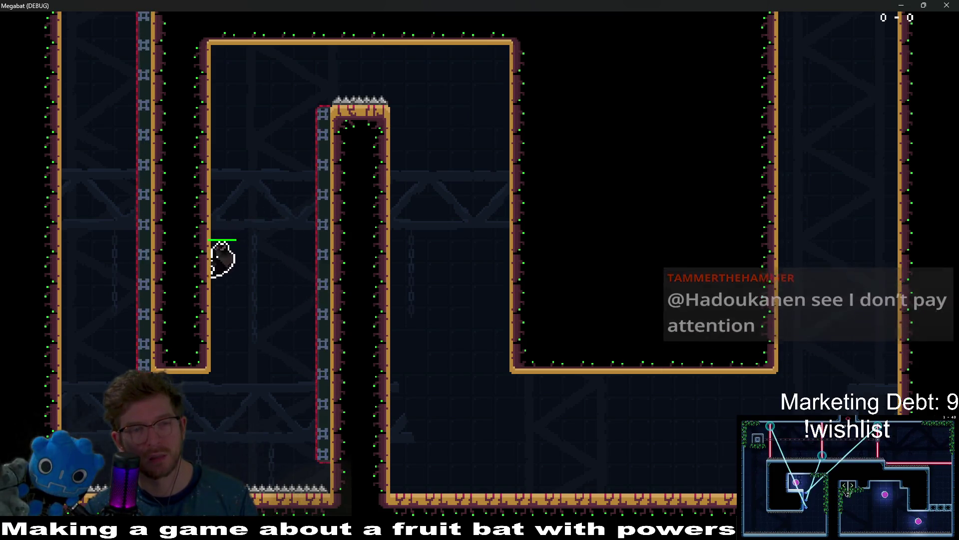
pyautogui.press('space')
pyautogui.press('space')
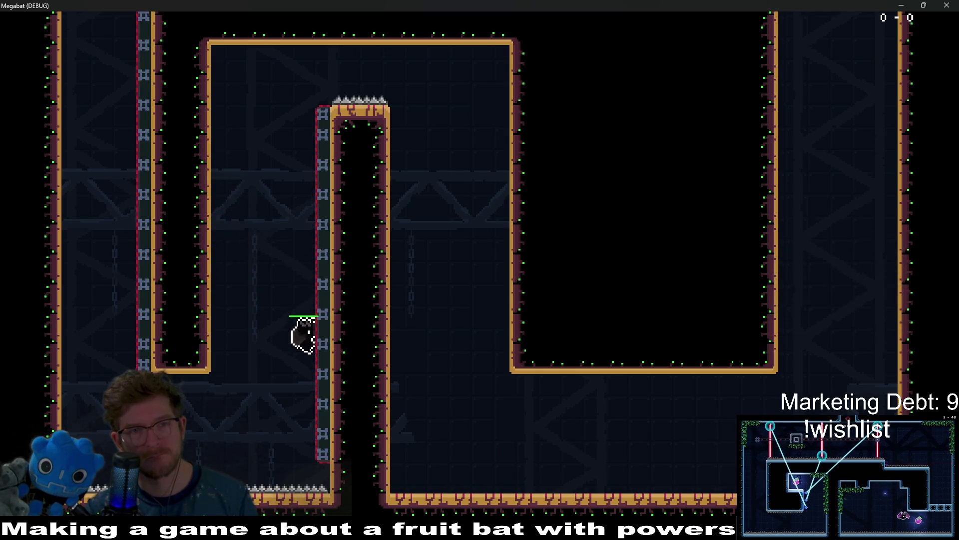
pyautogui.press('space')
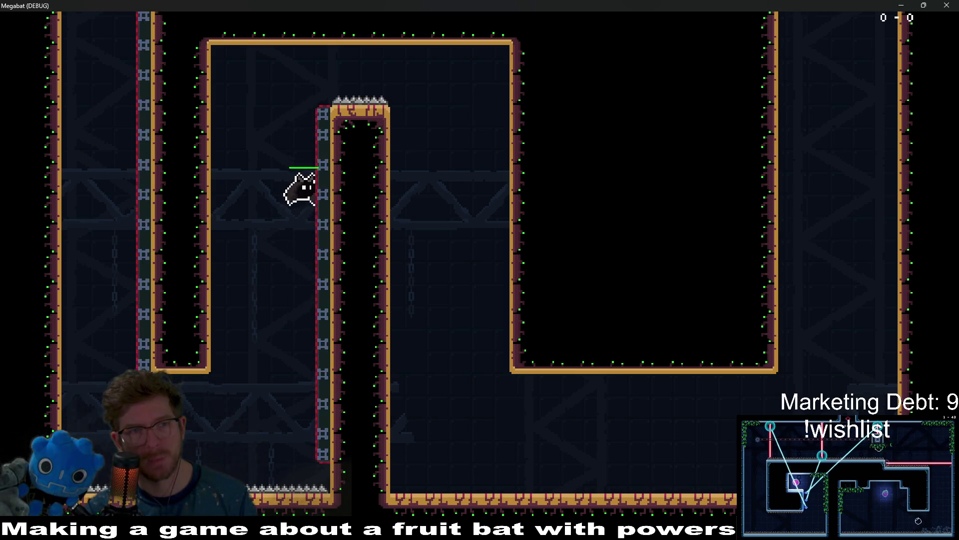
pyautogui.press('space')
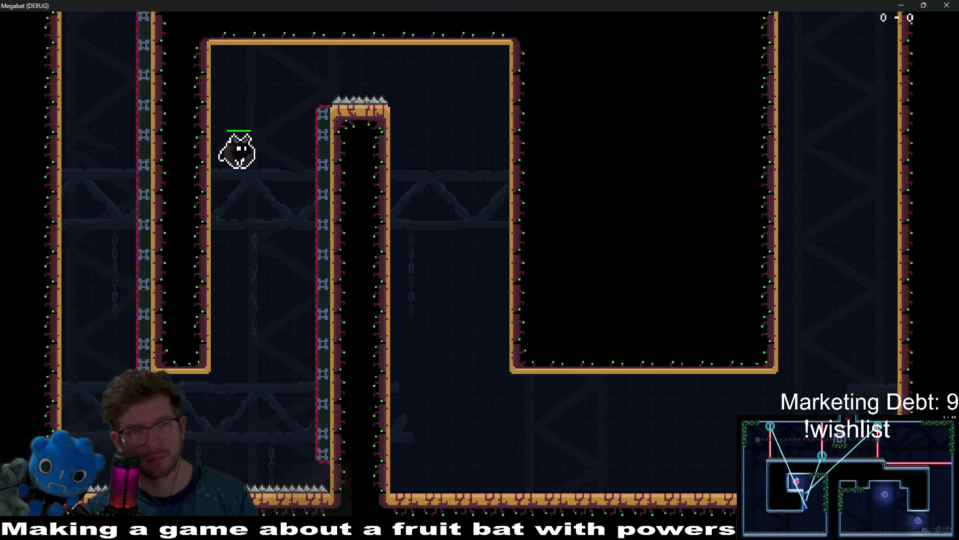
pyautogui.press('space')
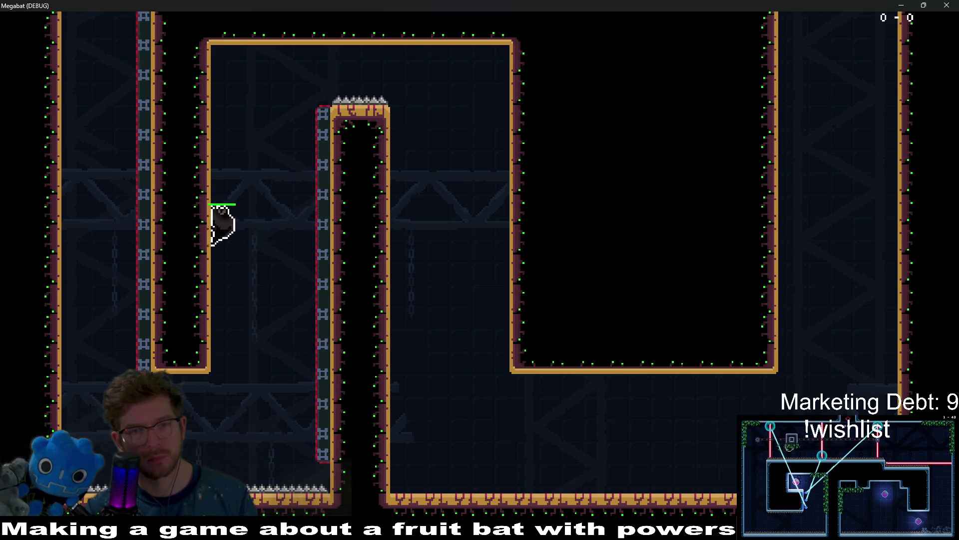
pyautogui.press('space')
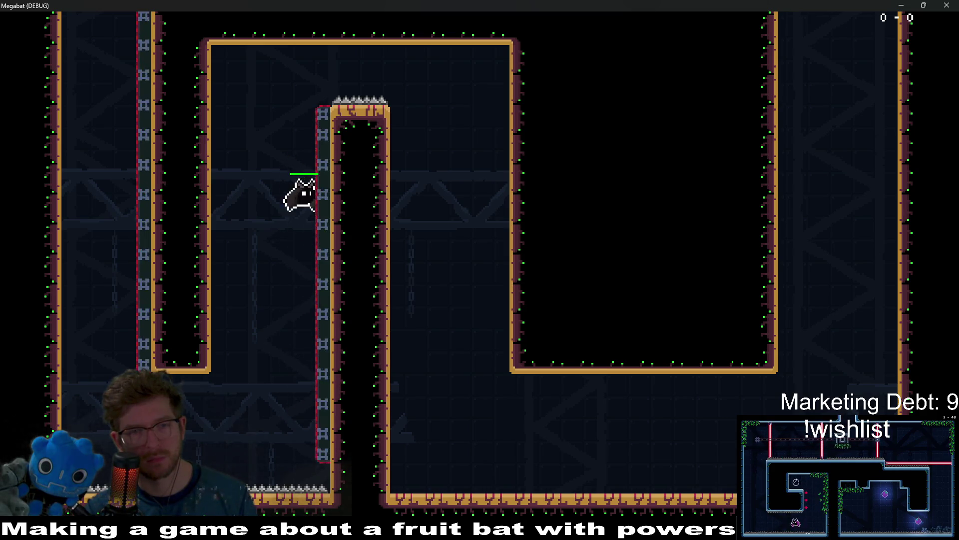
# Fly the bat over the spiked pillar, land right of it, and close the game.
pyautogui.press('space')
pyautogui.press('Right')
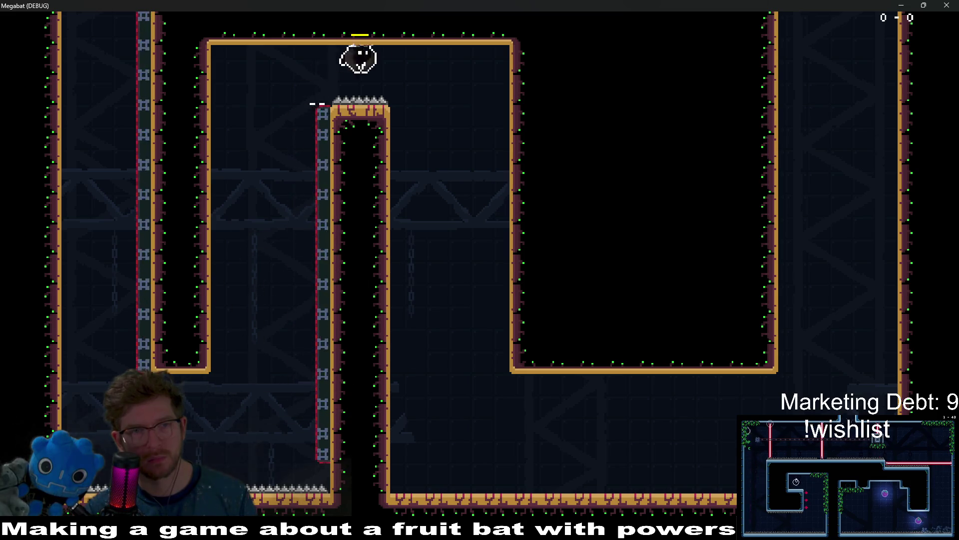
pyautogui.press('Left')
pyautogui.press('Right')
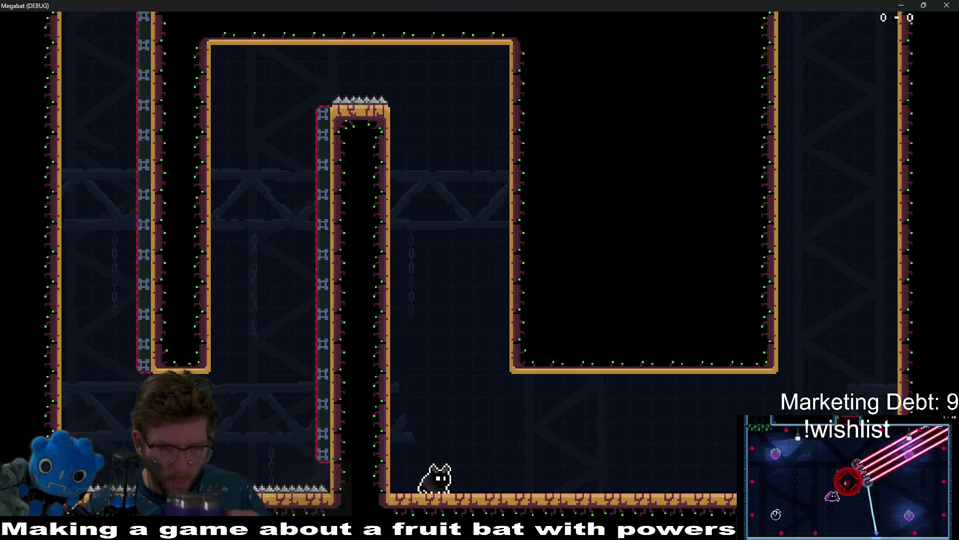
pyautogui.click(946, 5)
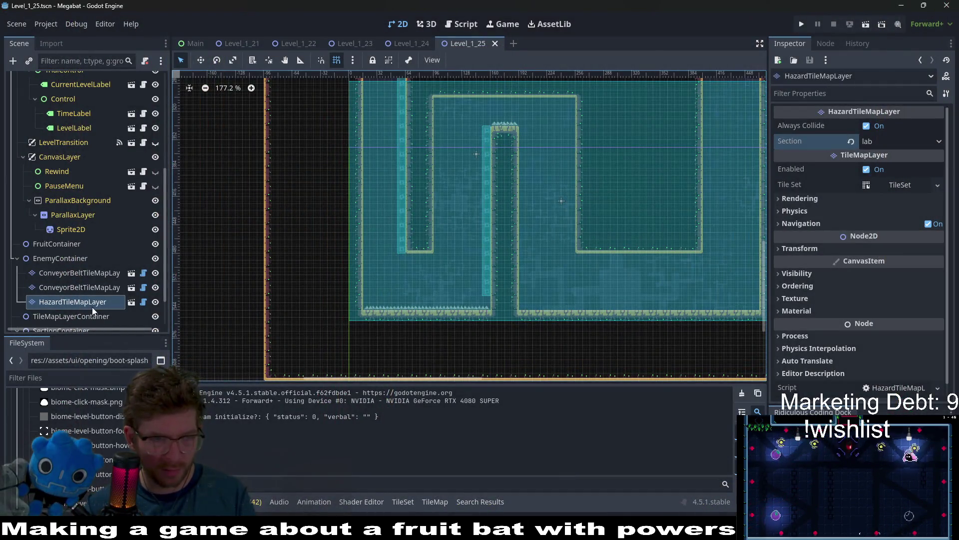
pyautogui.click(85, 289)
pyautogui.click(83, 300)
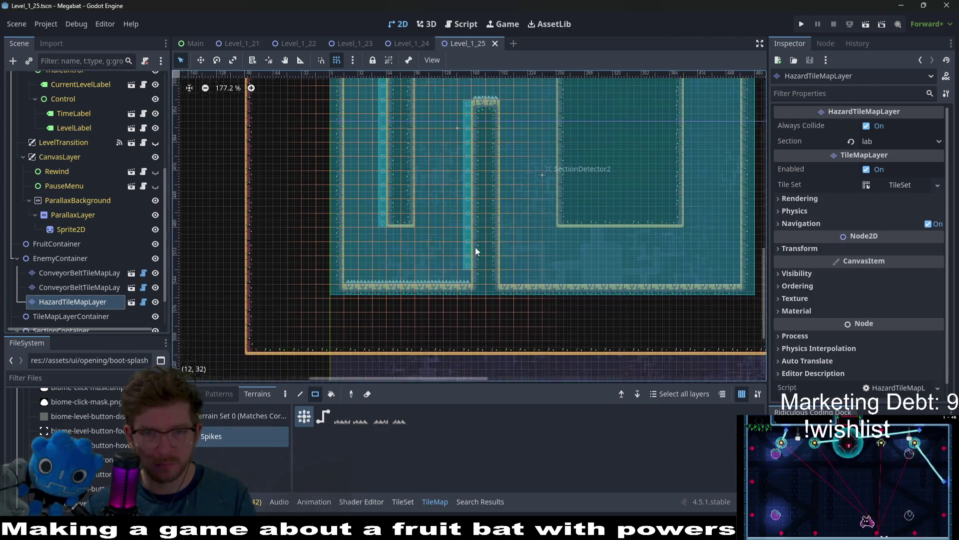
pyautogui.moveTo(481, 259); pyautogui.dragTo(711, 268)
pyautogui.scroll(2, 607, 278)
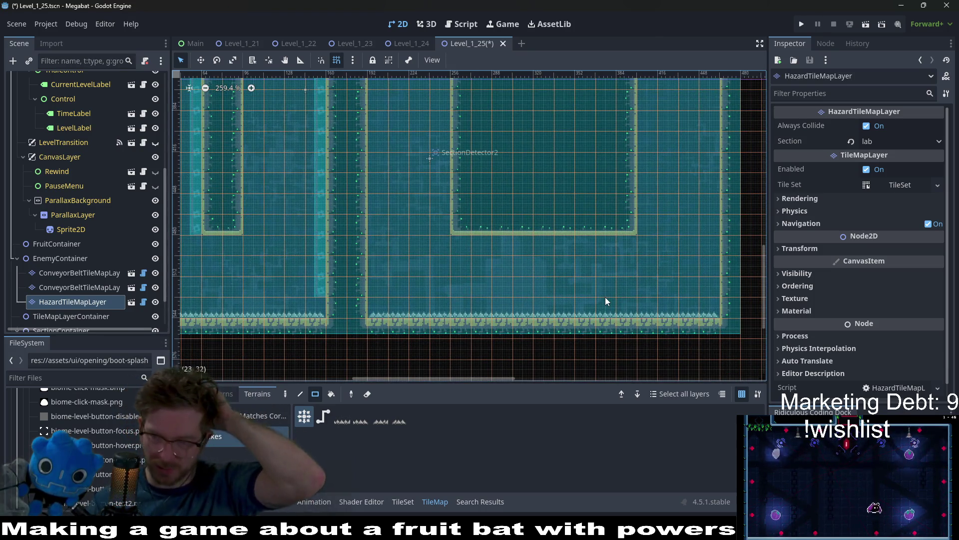
pyautogui.scroll(-2, 604, 296)
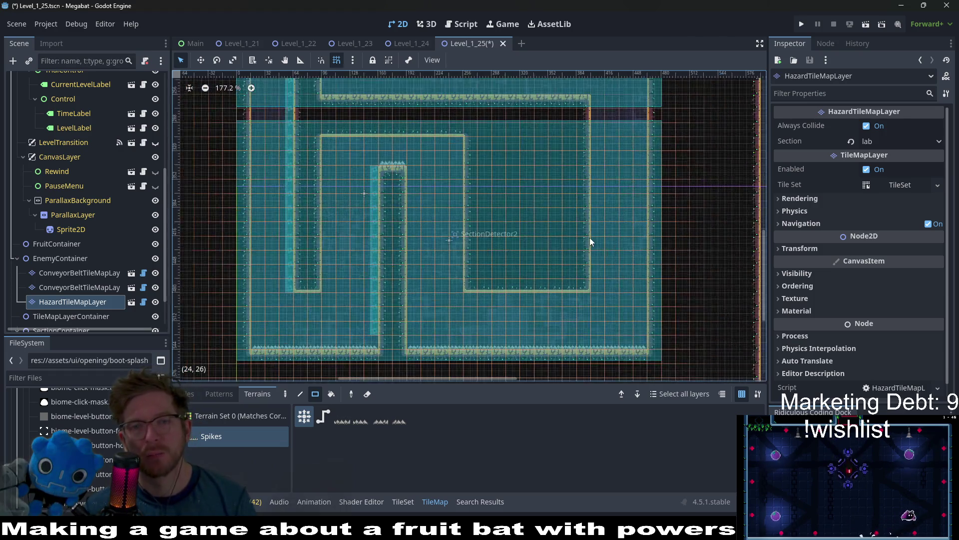
pyautogui.scroll(3, 561, 240)
pyautogui.scroll(-1, 564, 250)
pyautogui.scroll(10, 584, 262)
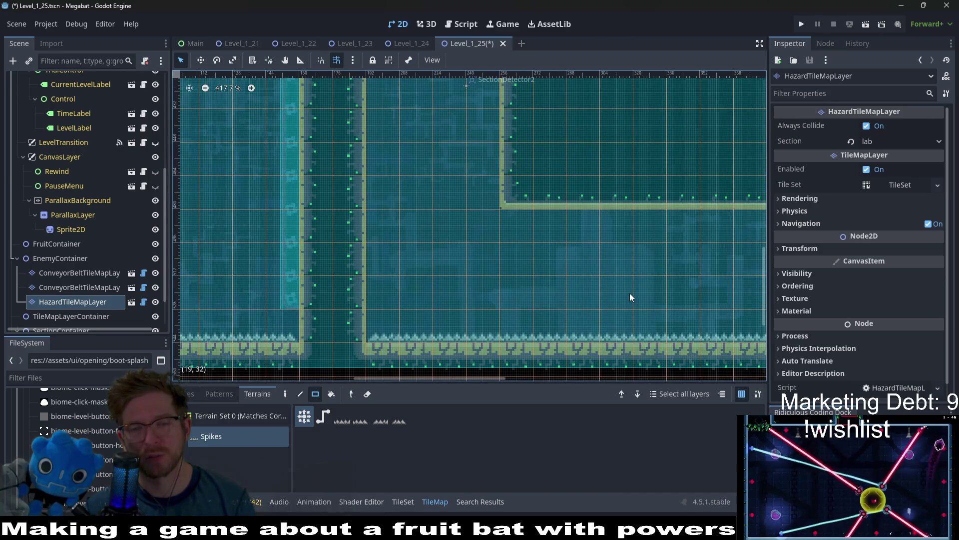
pyautogui.scroll(-9, 630, 292)
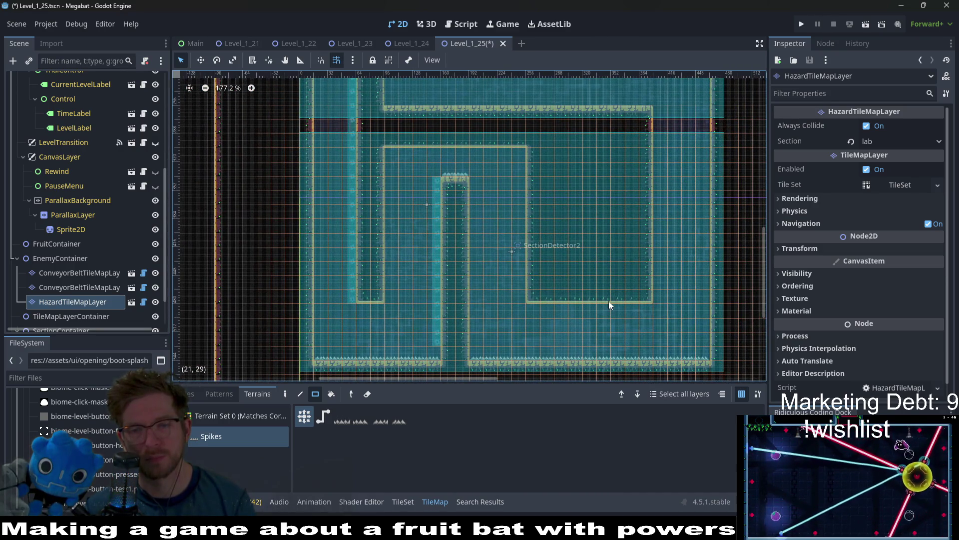
pyautogui.moveTo(608, 301); pyautogui.dragTo(616, 227)
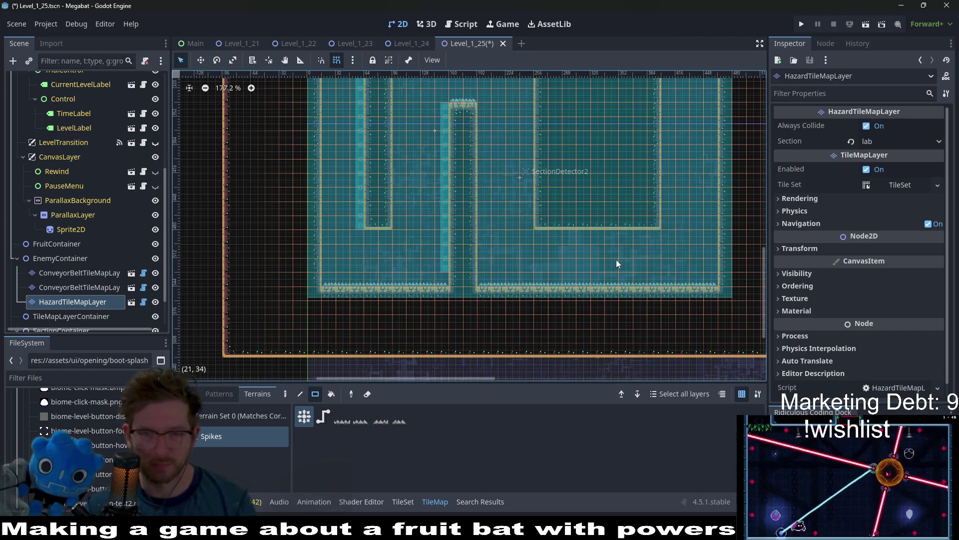
pyautogui.moveTo(616, 259); pyautogui.dragTo(596, 277)
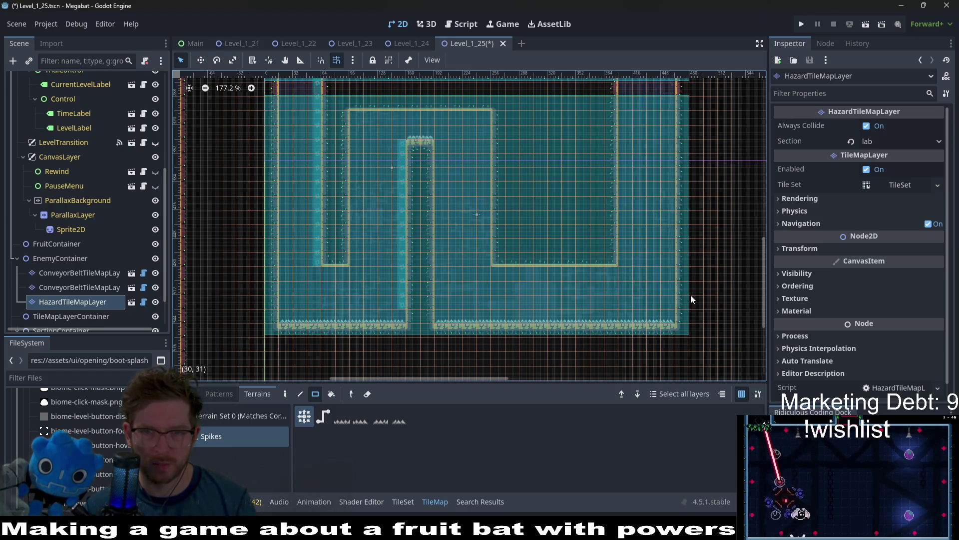
pyautogui.click(78, 262)
pyautogui.rightClick(78, 262)
pyautogui.click(610, 142)
pyautogui.scroll(5, 598, 233)
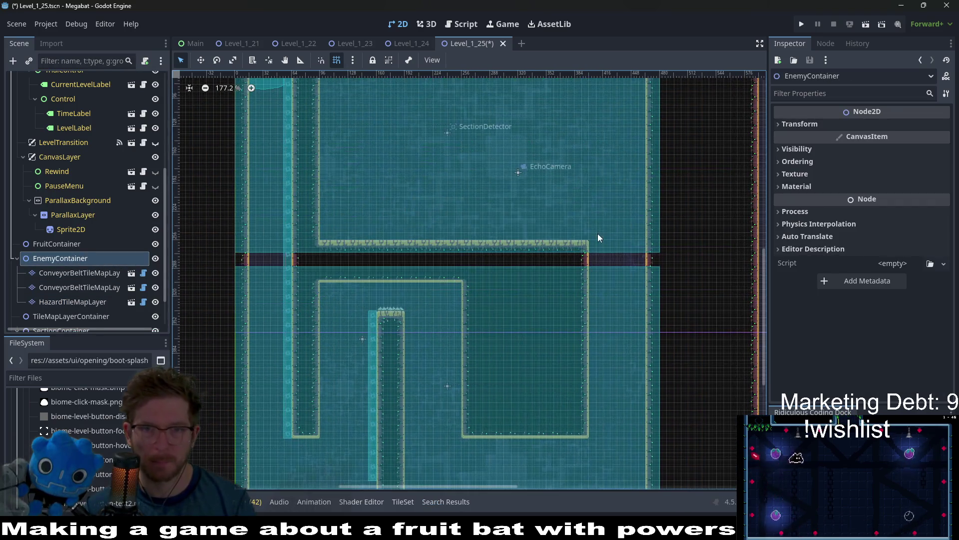
pyautogui.scroll(5, 590, 301)
pyautogui.scroll(5, 80, 185)
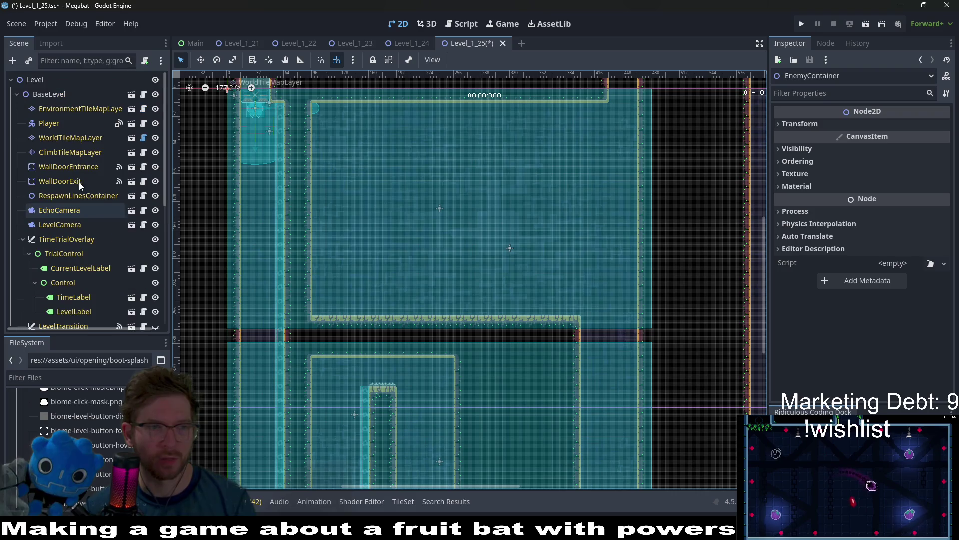
pyautogui.click(70, 138)
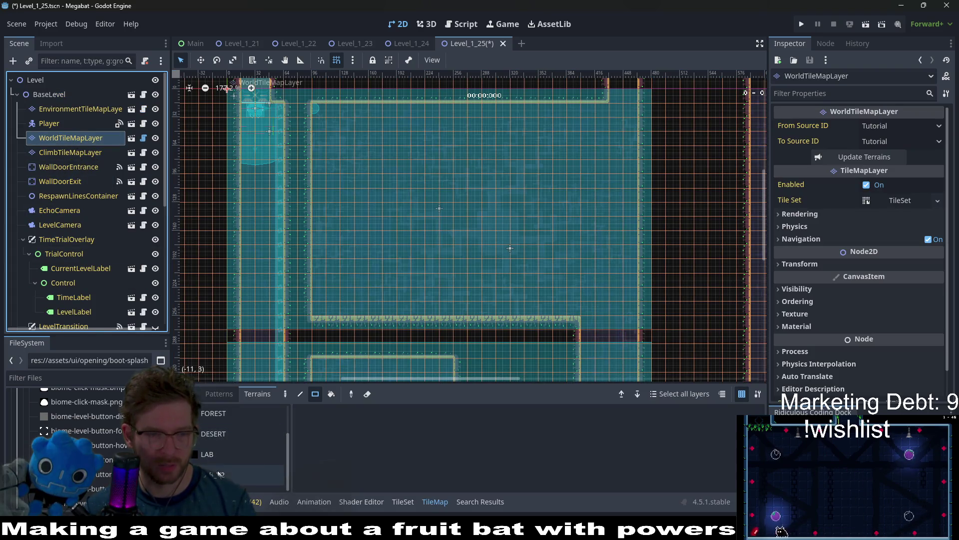
# Draw a LAB wall block on the upper room's right side and extend it leftward.
pyautogui.click(210, 453)
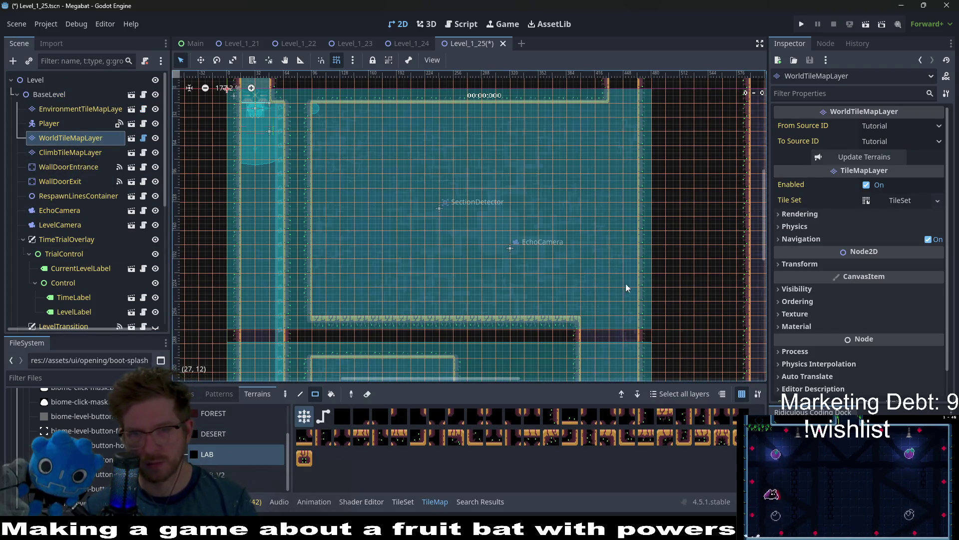
pyautogui.moveTo(633, 233)
pyautogui.mouseDown()
pyautogui.moveTo(585, 236)
pyautogui.moveTo(637, 220)
pyautogui.moveTo(597, 220)
pyautogui.moveTo(590, 176)
pyautogui.mouseUp()
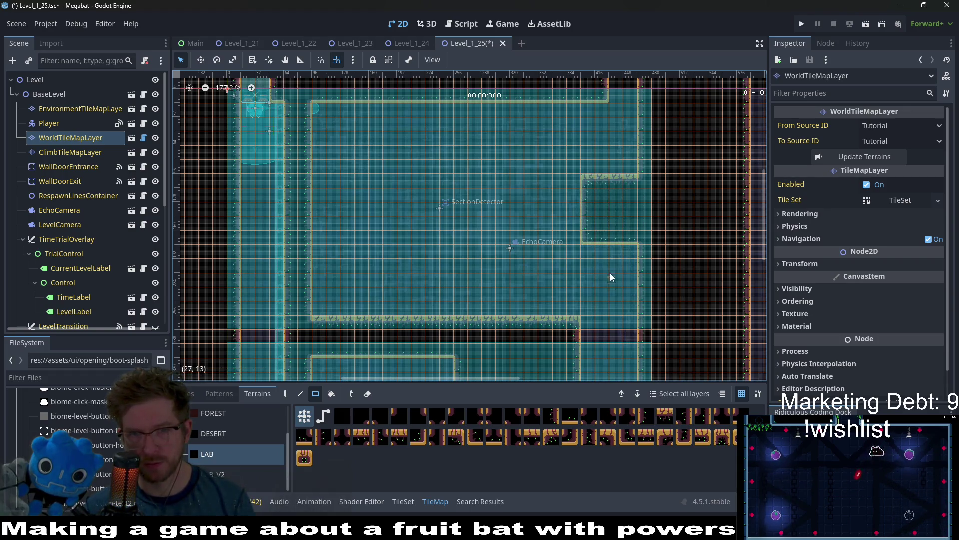
pyautogui.scroll(1, 610, 273)
pyautogui.scroll(-3, 643, 272)
pyautogui.scroll(4, 567, 175)
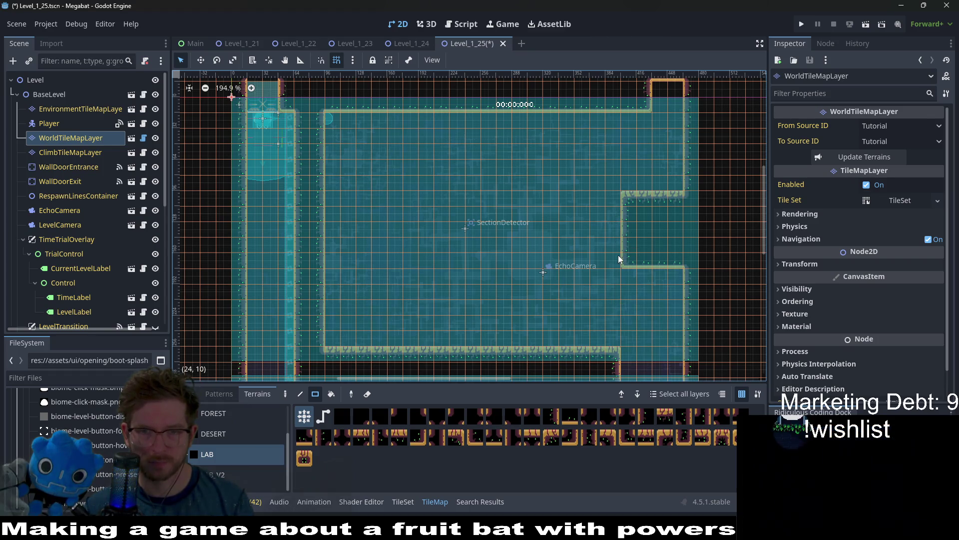
pyautogui.moveTo(619, 255)
pyautogui.mouseDown()
pyautogui.moveTo(478, 225)
pyautogui.moveTo(421, 201)
pyautogui.mouseUp()
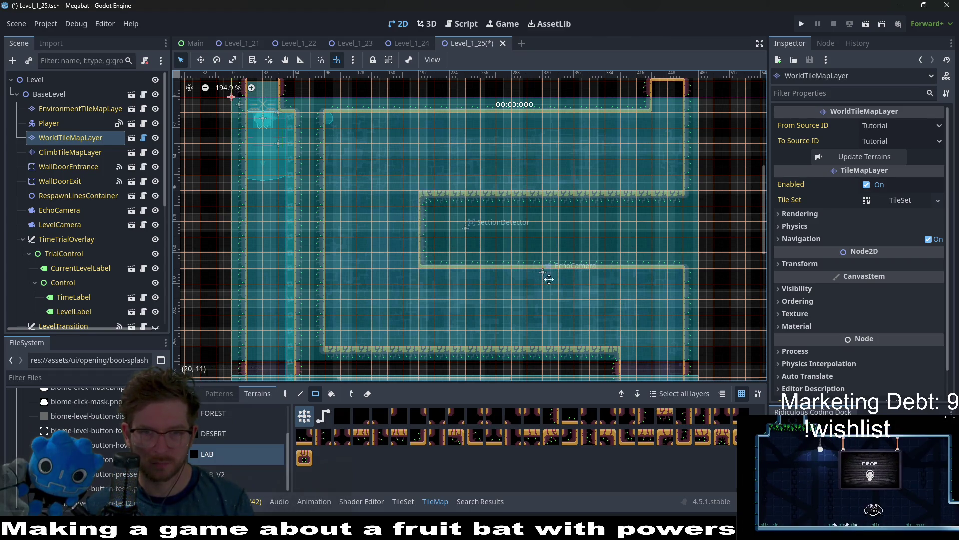
# Pan around to view the whole upper room with its new wall shelf.
pyautogui.scroll(-2, 552, 277)
pyautogui.hscroll(2, 552, 278)
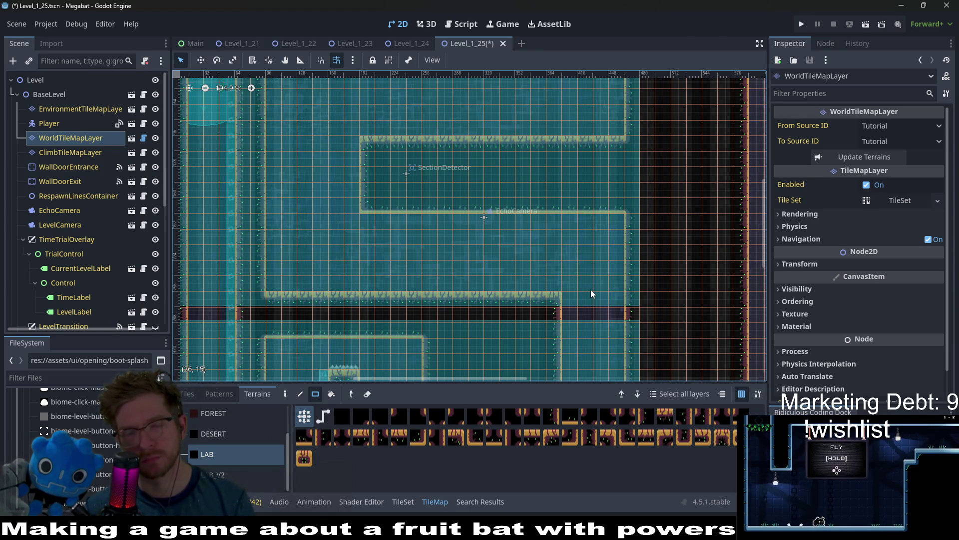
pyautogui.scroll(3, 594, 270)
pyautogui.hscroll(1, 595, 270)
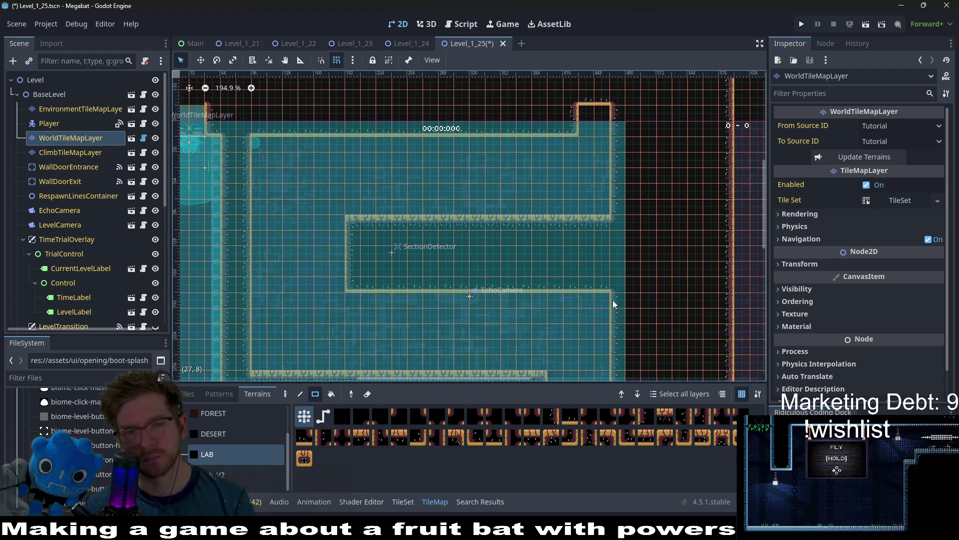
pyautogui.scroll(-3, 608, 230)
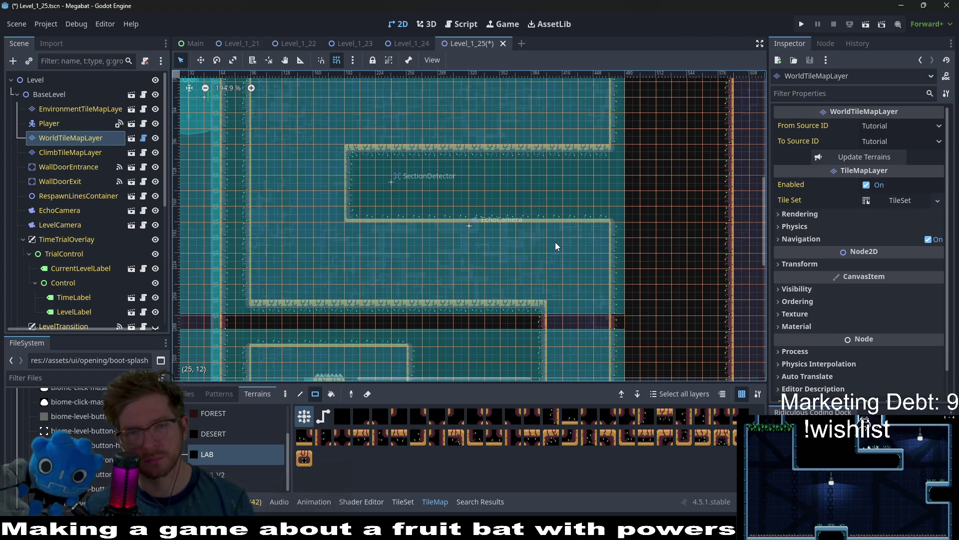
pyautogui.scroll(-4, 564, 214)
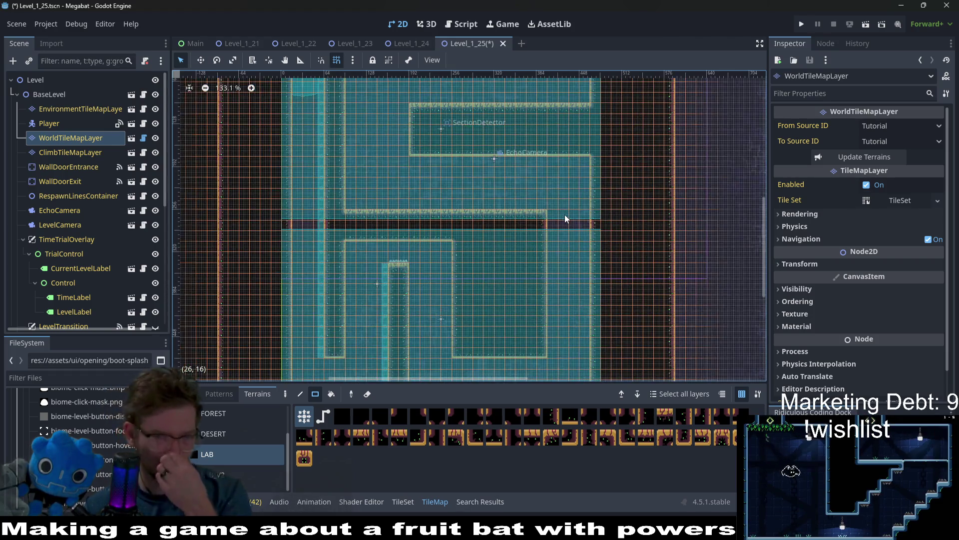
pyautogui.scroll(-2, 559, 241)
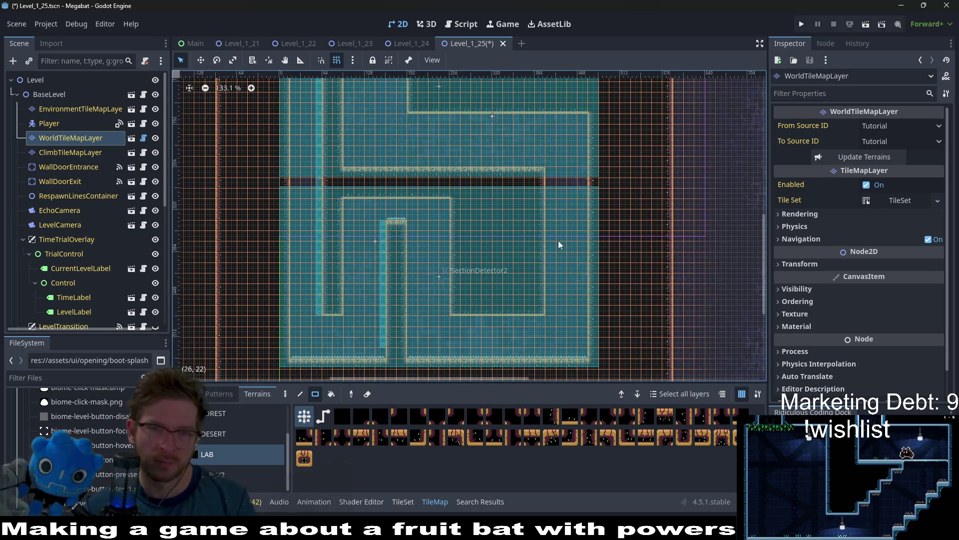
pyautogui.scroll(3, 558, 242)
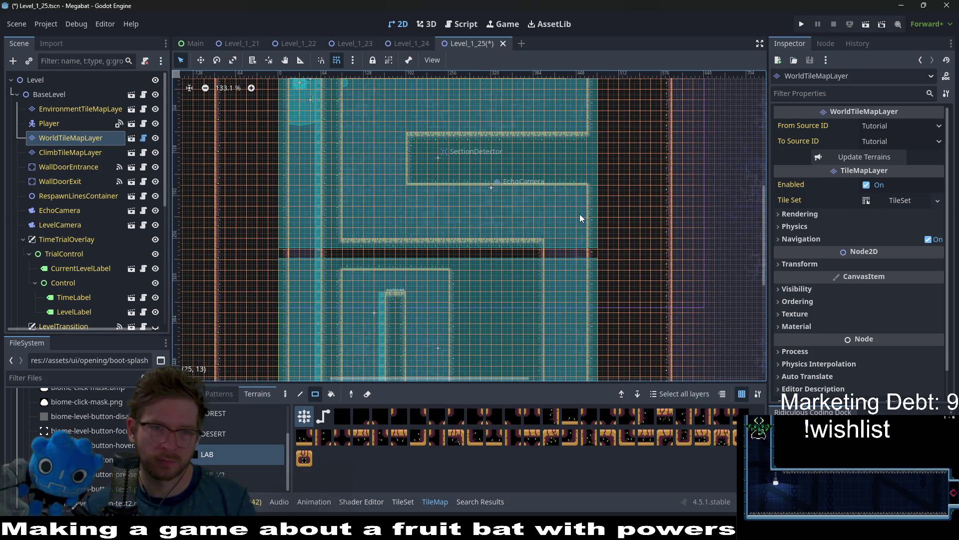
pyautogui.moveTo(577, 242); pyautogui.dragTo(572, 282)
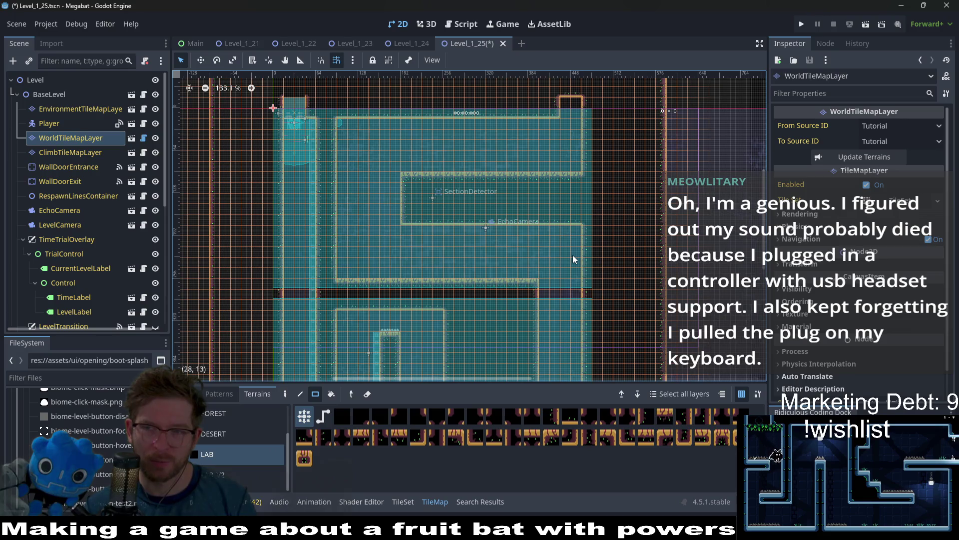
pyautogui.scroll(-2, 572, 255)
pyautogui.scroll(4, 561, 255)
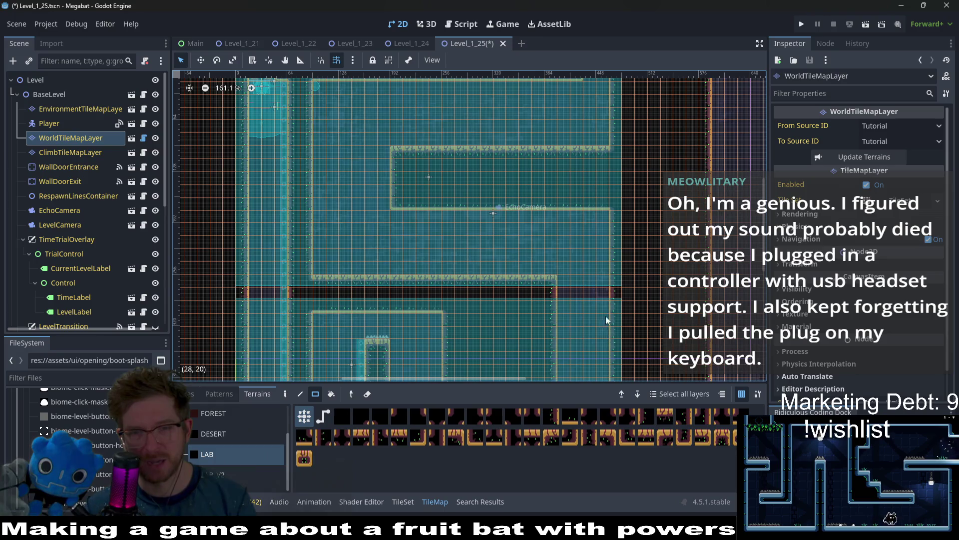
pyautogui.hscroll(-1, 500, 260)
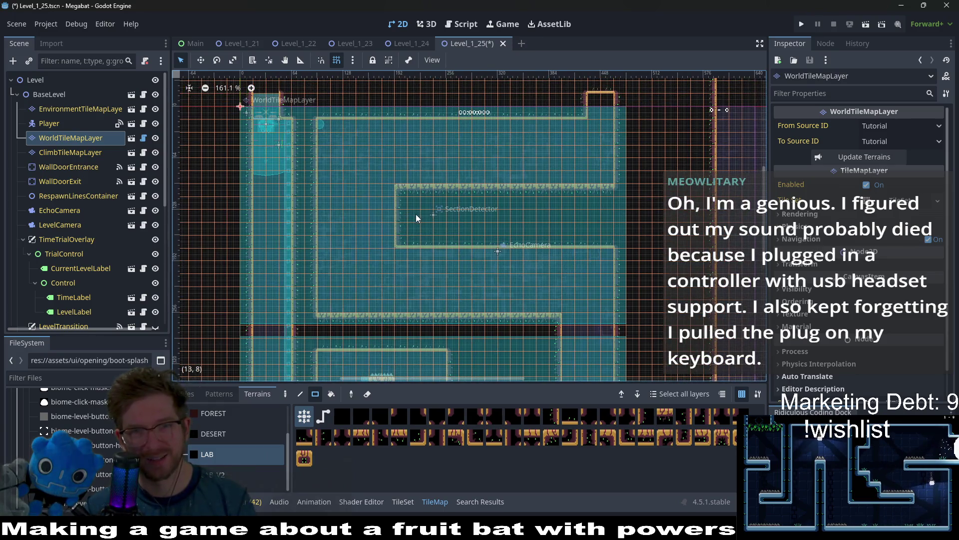
pyautogui.scroll(-1, 614, 275)
pyautogui.scroll(-2, 643, 321)
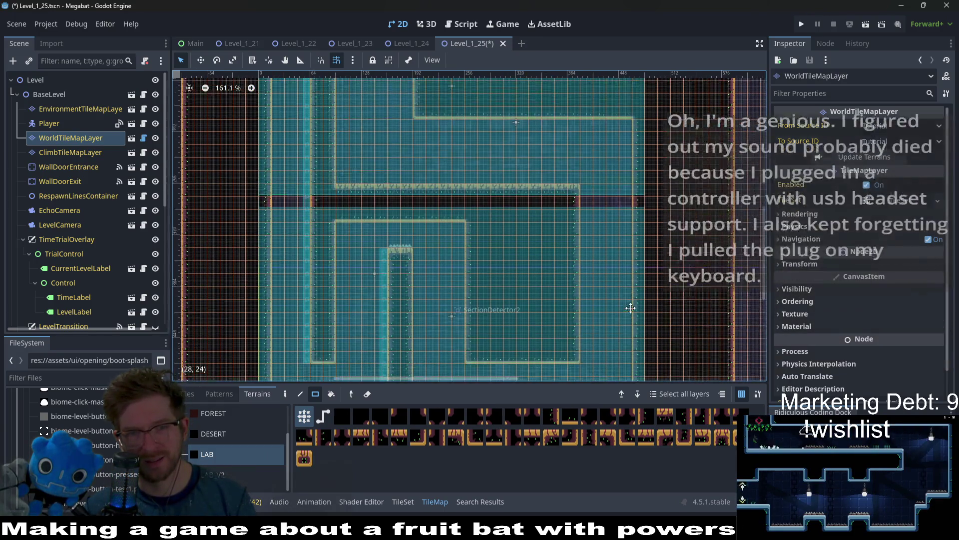
pyautogui.scroll(3, 584, 285)
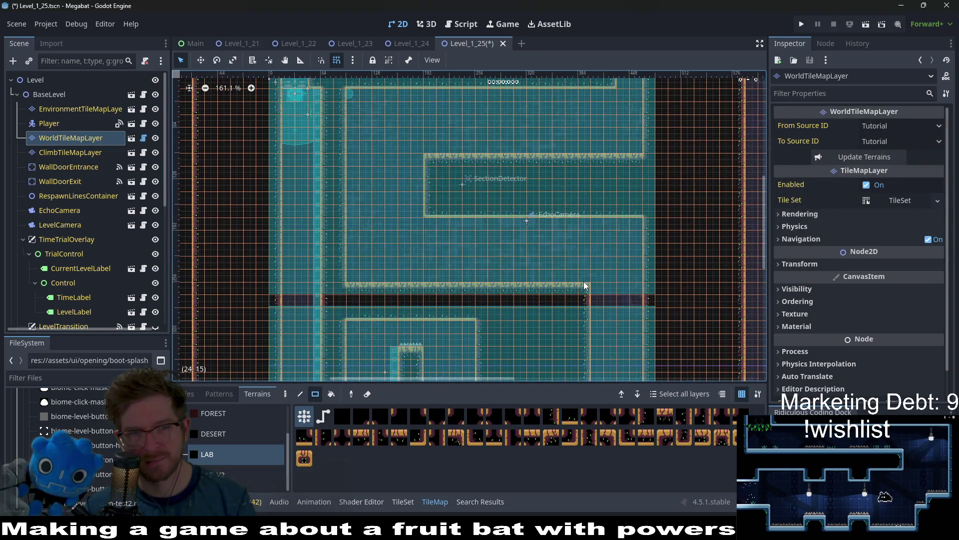
pyautogui.scroll(-4, 585, 285)
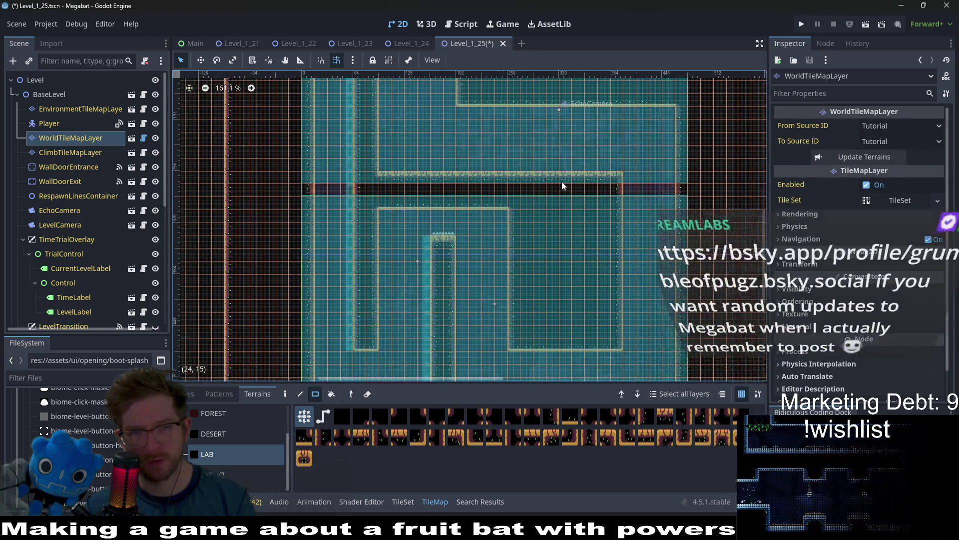
pyautogui.scroll(2, 561, 187)
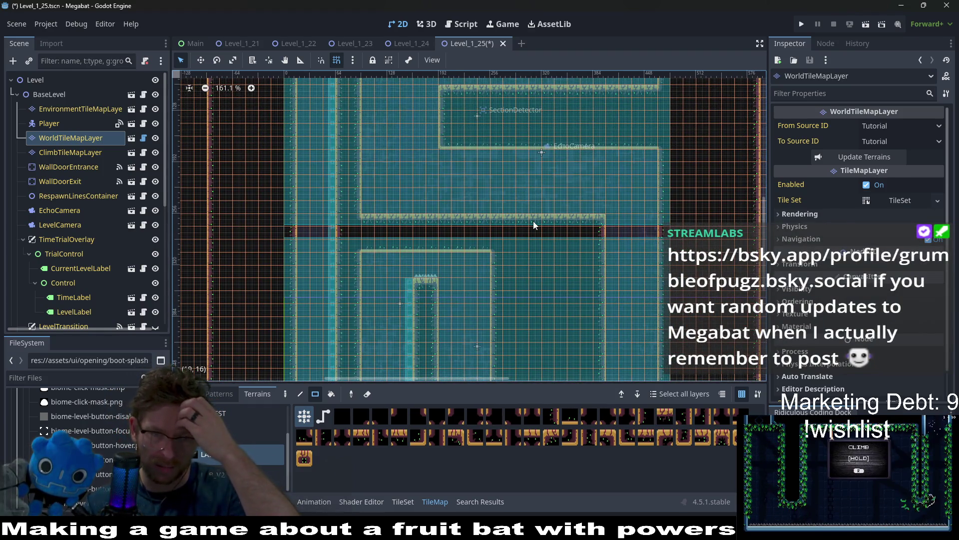
pyautogui.scroll(1, 556, 244)
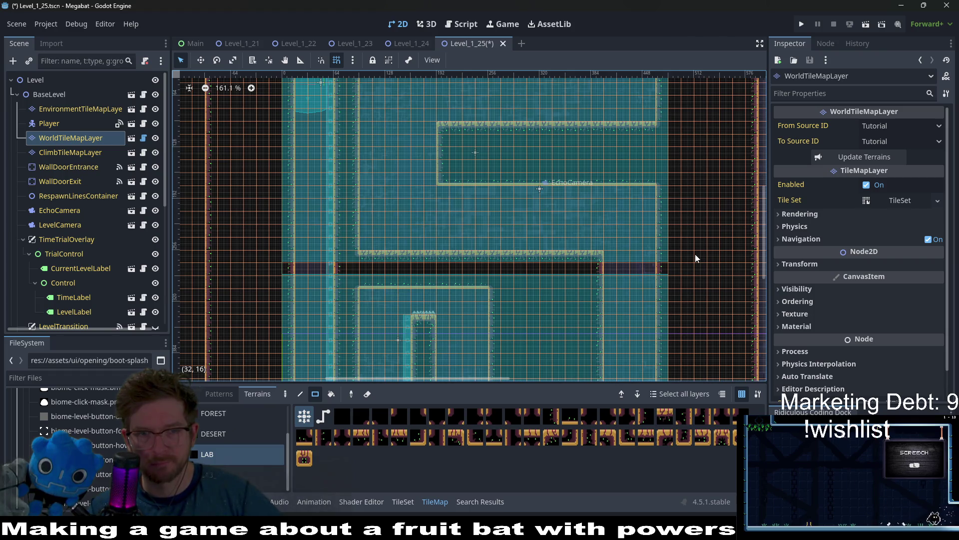
pyautogui.scroll(-3, 619, 250)
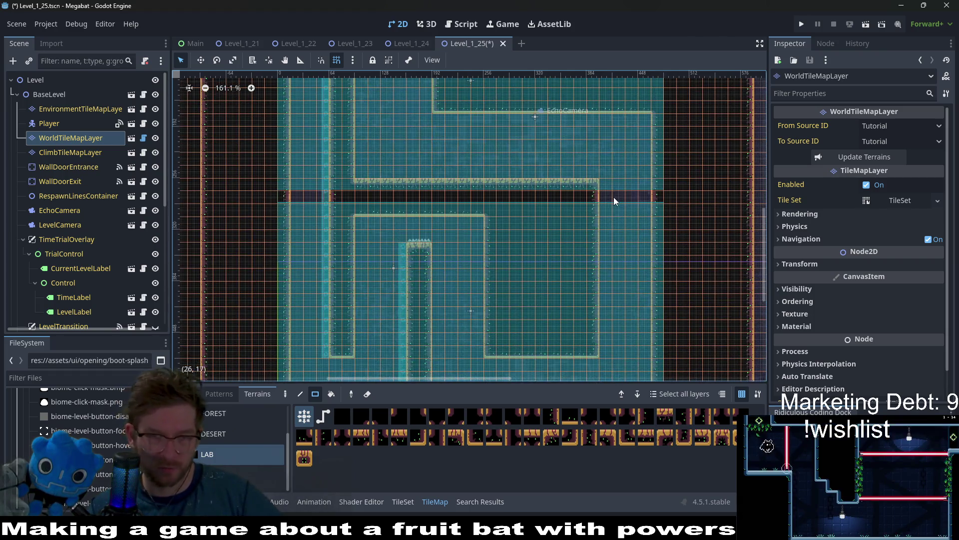
pyautogui.scroll(3, 600, 208)
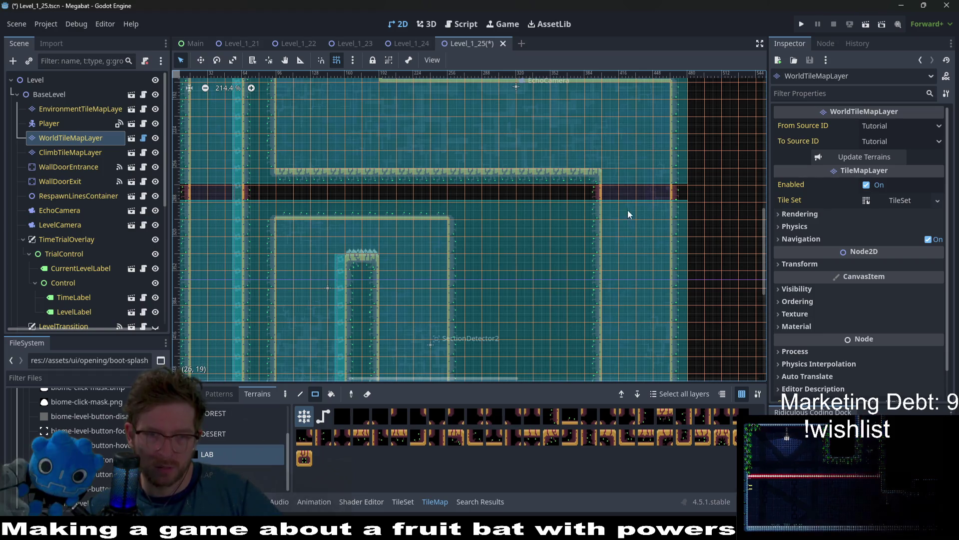
pyautogui.scroll(-2, 628, 194)
pyautogui.moveTo(646, 146); pyautogui.dragTo(620, 173)
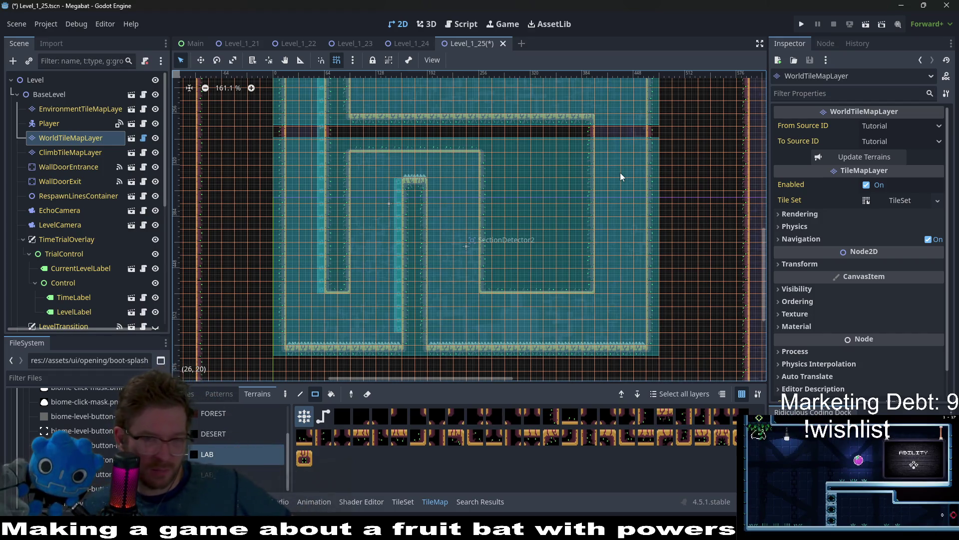
pyautogui.moveTo(628, 138); pyautogui.dragTo(619, 236)
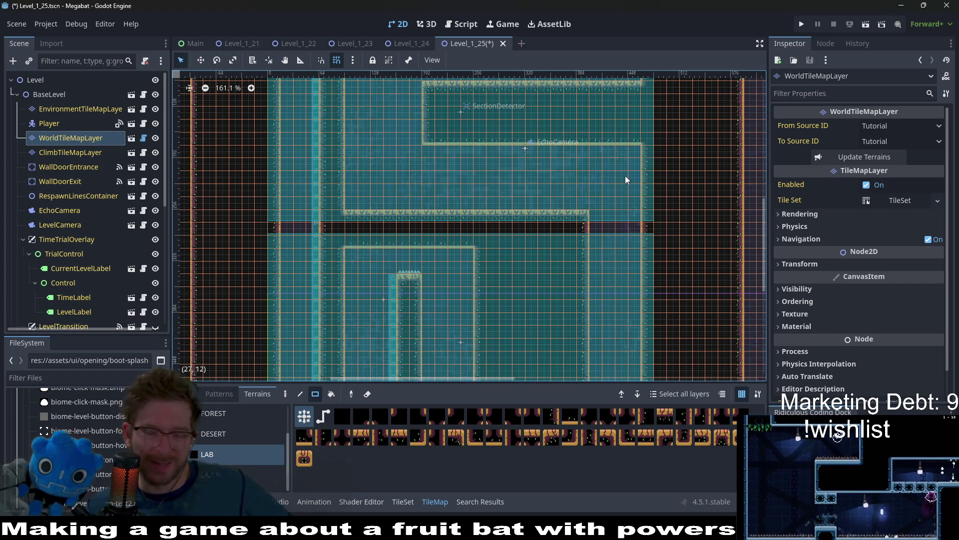
pyautogui.moveTo(626, 186)
pyautogui.mouseDown()
pyautogui.moveTo(631, 158)
pyautogui.moveTo(624, 223)
pyautogui.mouseUp()
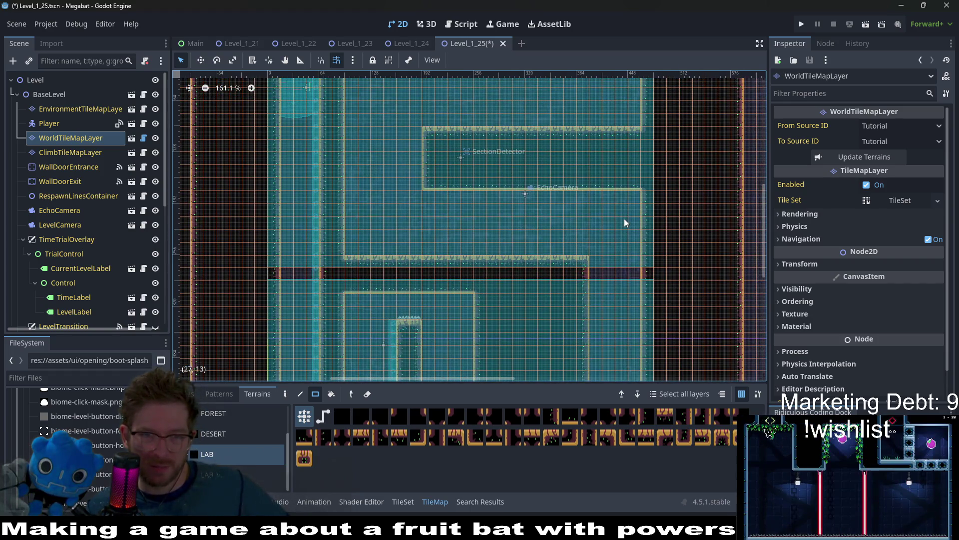
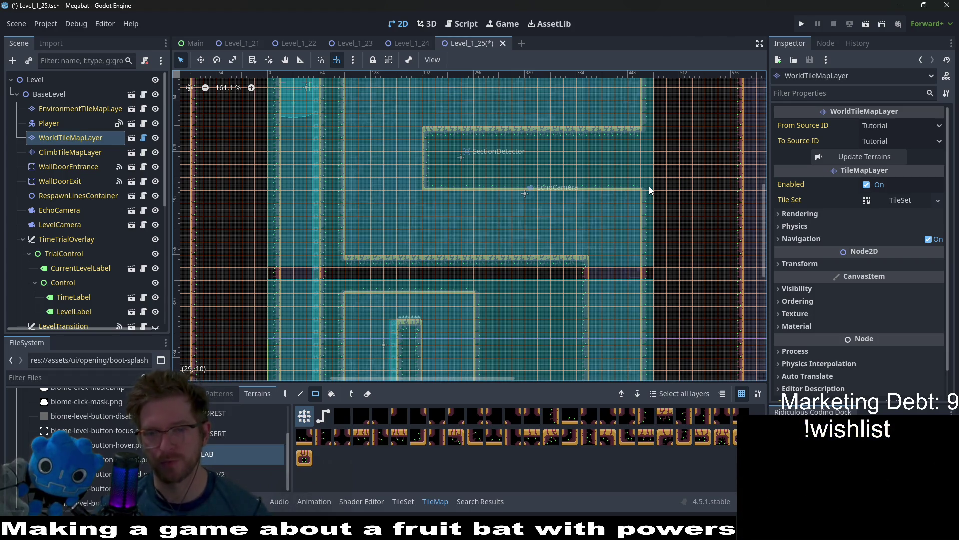
# Erase the inner platform inside Level_1_25's upper room with the Rect terrain brush.
pyautogui.moveTo(492, 179)
pyautogui.mouseDown()
pyautogui.moveTo(487, 148)
pyautogui.moveTo(535, 206)
pyautogui.mouseUp()
pyautogui.moveTo(660, 218); pyautogui.dragTo(656, 181)
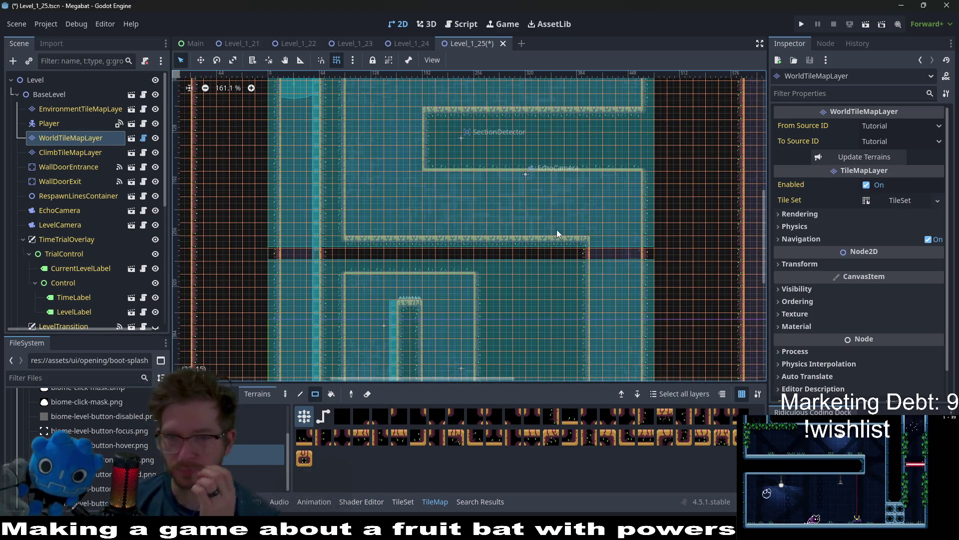
pyautogui.moveTo(618, 143); pyautogui.dragTo(601, 206)
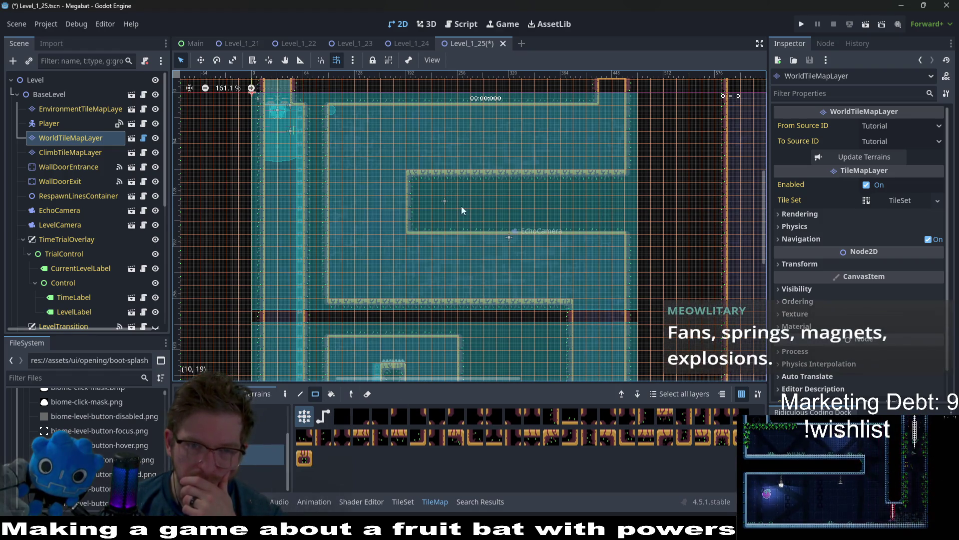
pyautogui.moveTo(395, 157); pyautogui.dragTo(619, 242)
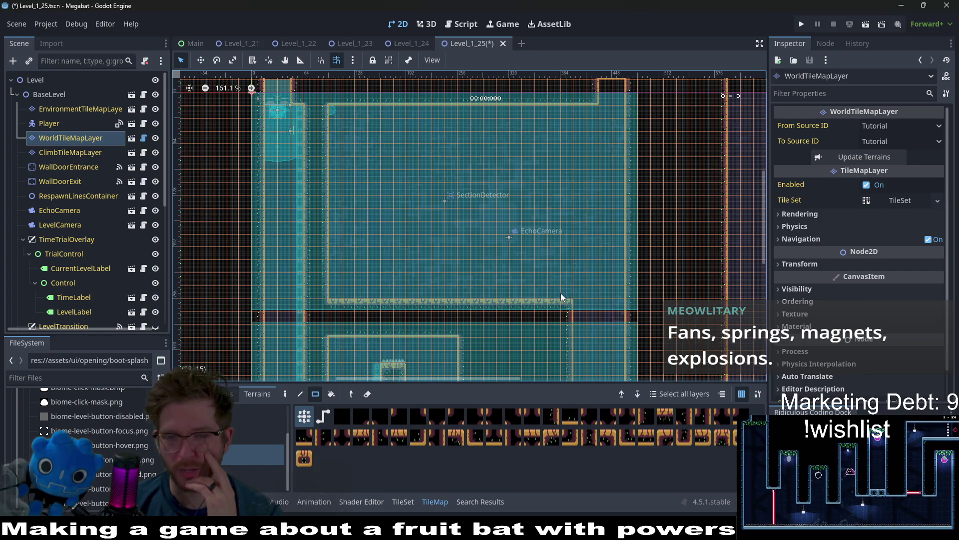
# Paint a new wall block and fill the notch so the top wall runs straight.
pyautogui.moveTo(562, 292); pyautogui.dragTo(523, 203)
pyautogui.scroll(1, 624, 160)
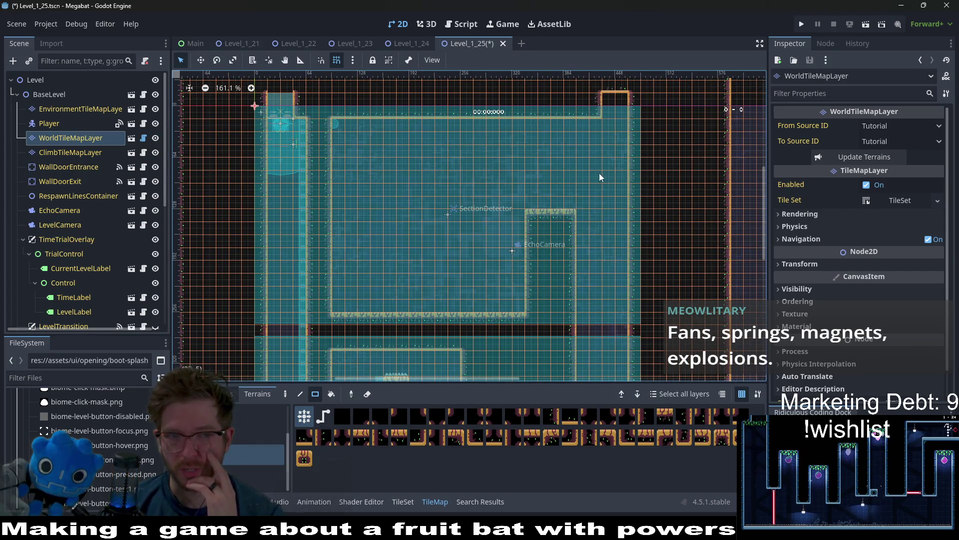
pyautogui.moveTo(593, 84); pyautogui.dragTo(635, 118)
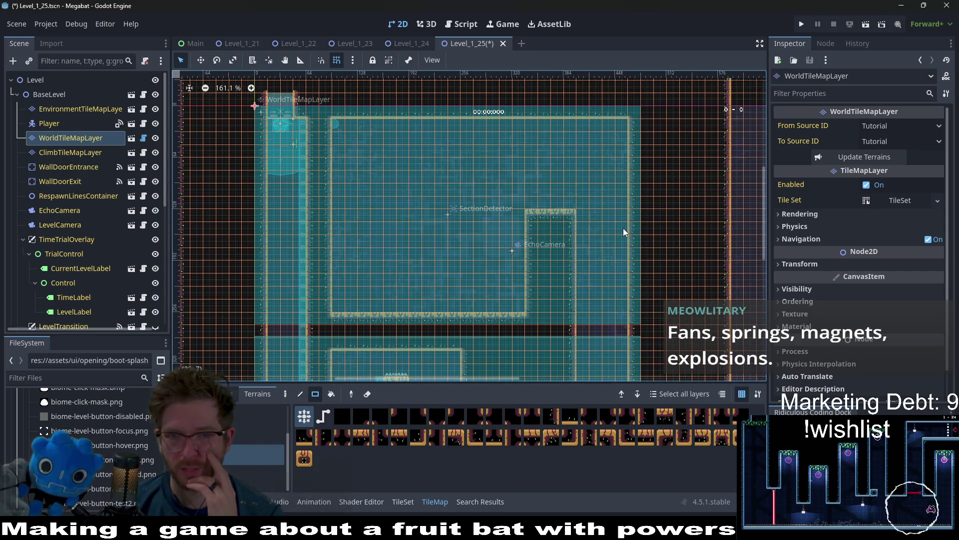
pyautogui.scroll(-3, 620, 220)
pyautogui.scroll(4, 620, 210)
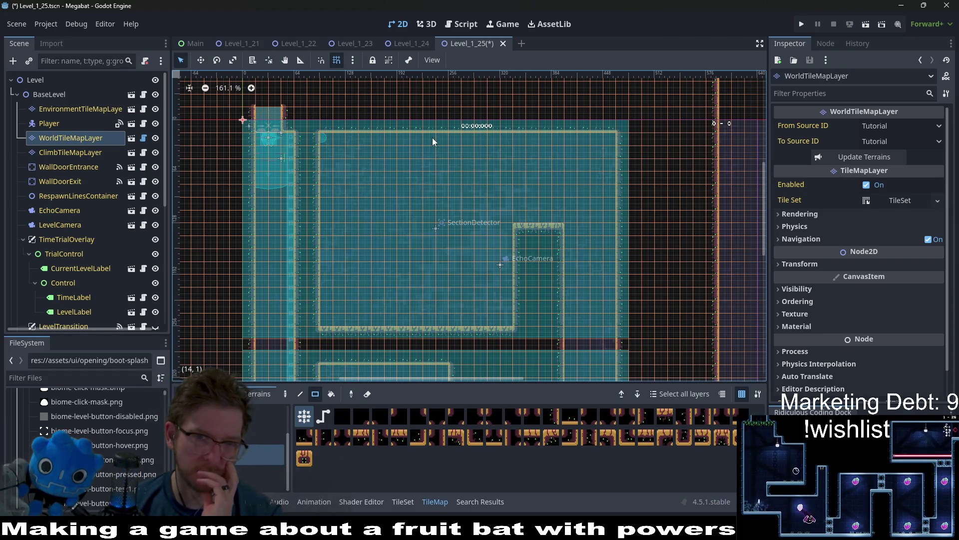
# Extend a wall down from the ceiling, add a small top block, and raise the inner pillar.
pyautogui.moveTo(430, 137); pyautogui.dragTo(472, 220)
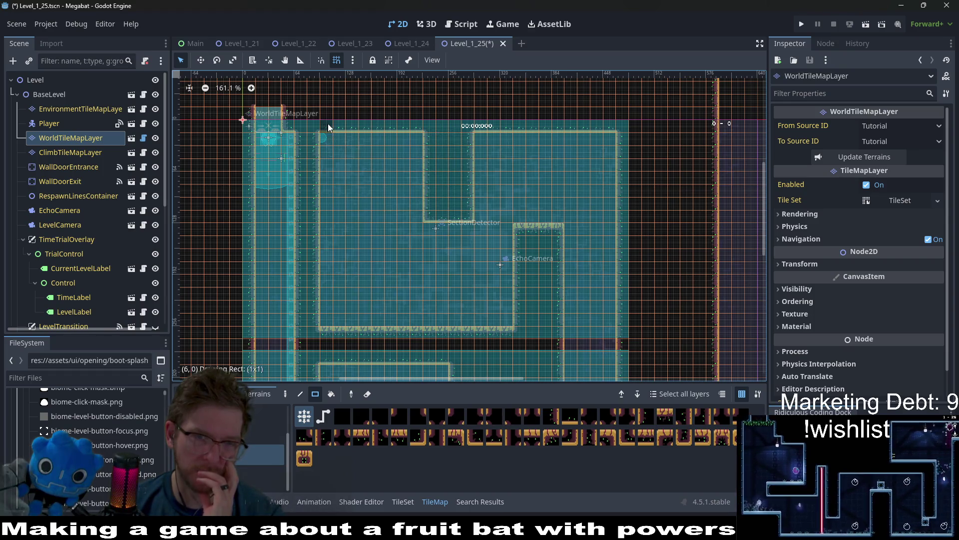
pyautogui.moveTo(328, 124); pyautogui.dragTo(335, 112)
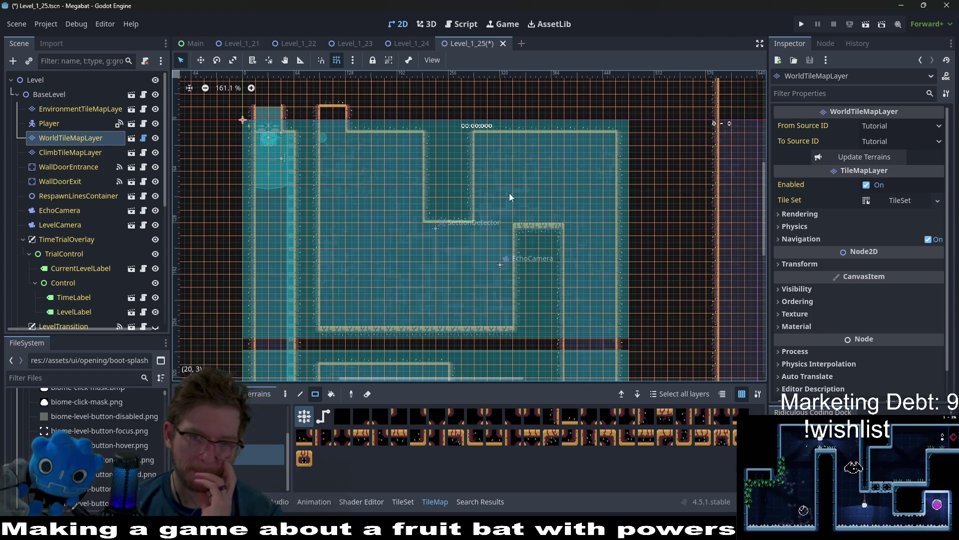
pyautogui.moveTo(530, 202); pyautogui.dragTo(558, 227)
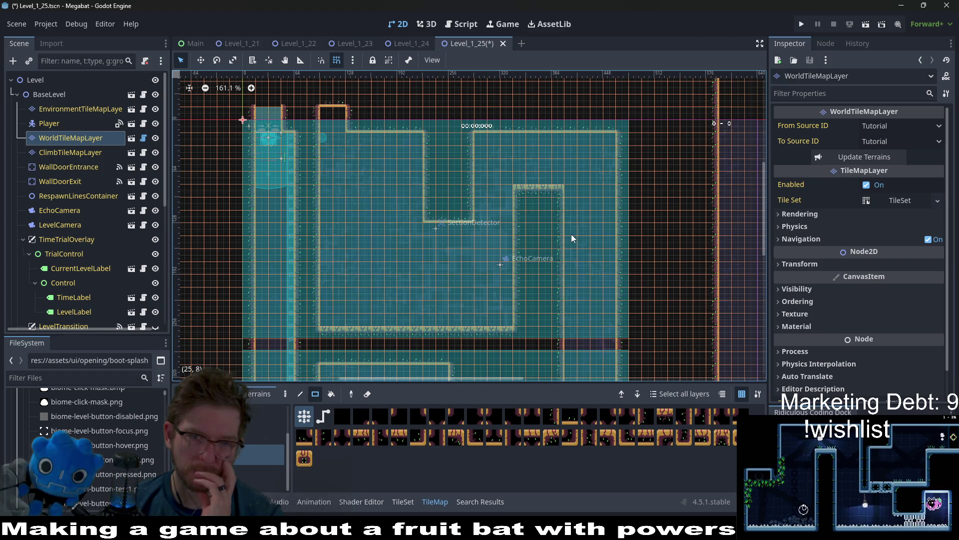
pyautogui.scroll(-5, 611, 334)
pyautogui.scroll(-2, 569, 232)
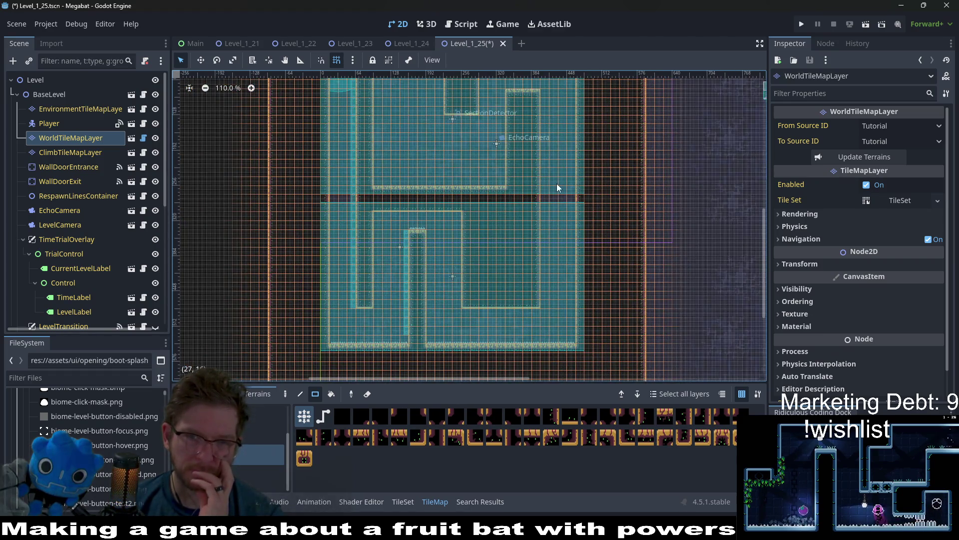
# Paint a 3x3 wall block, a 1x2 wall strip and a single wall tile in the upper room.
pyautogui.scroll(5, 558, 187)
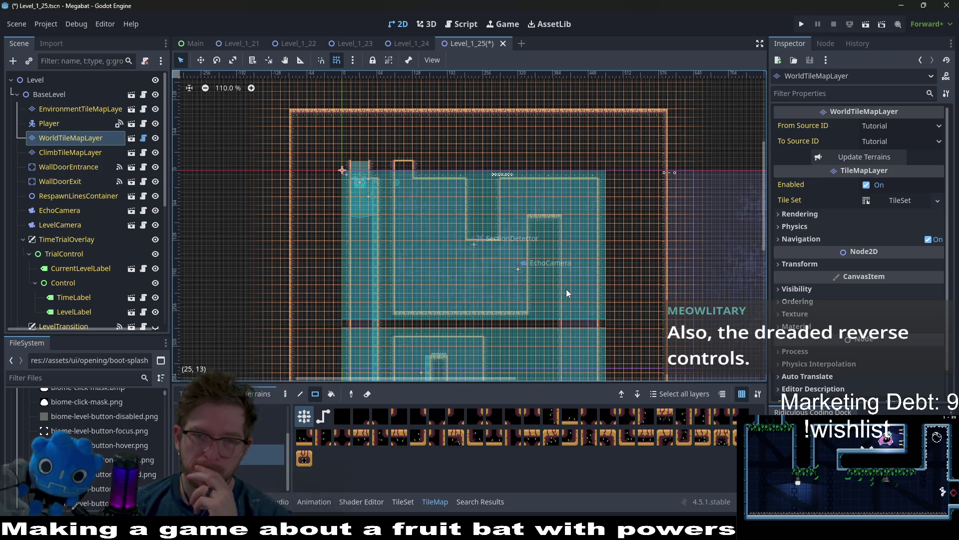
pyautogui.scroll(3, 498, 250)
pyautogui.moveTo(464, 249); pyautogui.dragTo(494, 265)
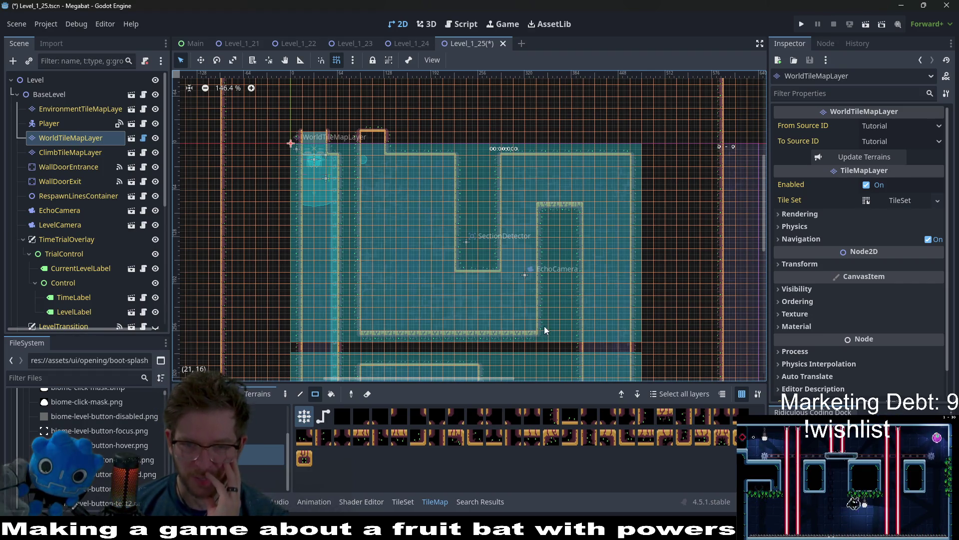
pyautogui.moveTo(544, 326); pyautogui.dragTo(541, 267)
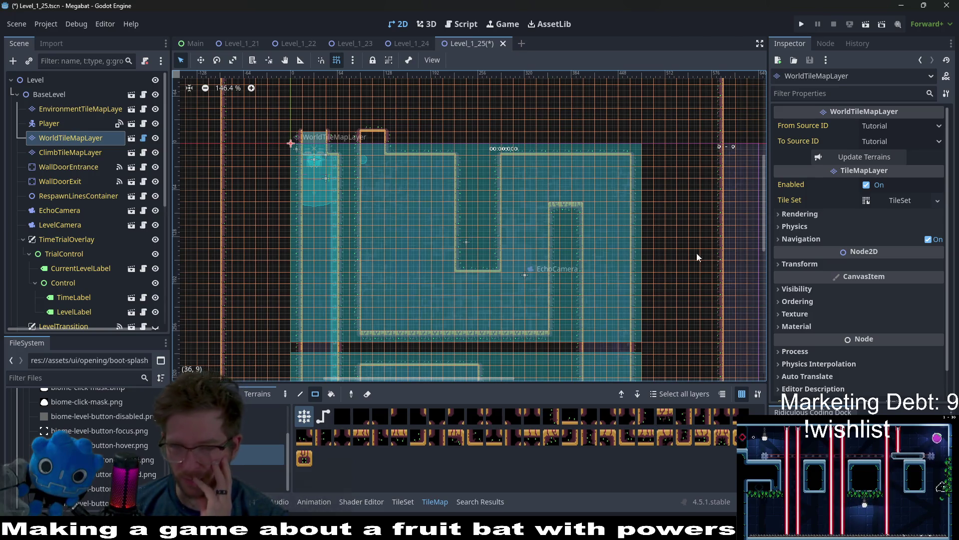
pyautogui.moveTo(630, 237)
pyautogui.mouseDown()
pyautogui.moveTo(597, 181)
pyautogui.moveTo(519, 174)
pyautogui.moveTo(489, 212)
pyautogui.mouseUp()
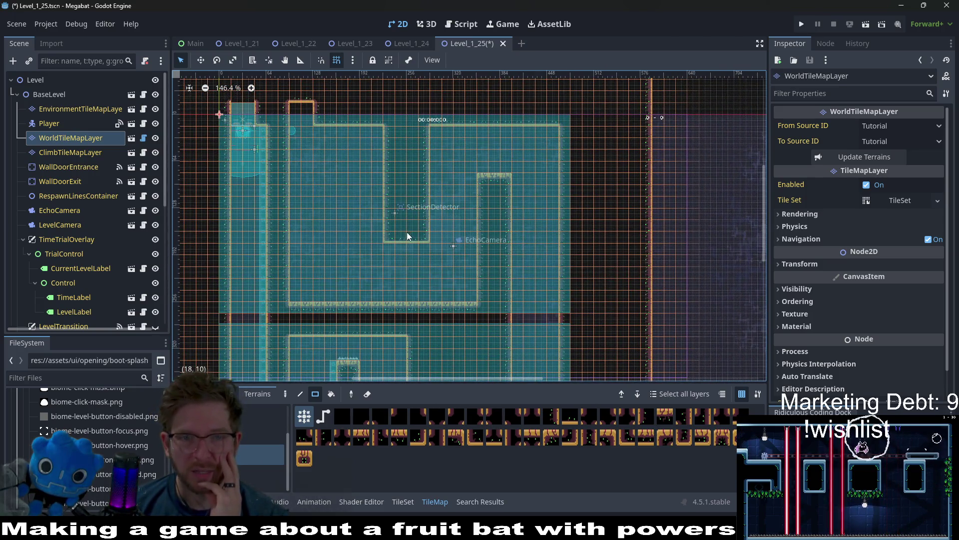
pyautogui.moveTo(393, 237)
pyautogui.mouseDown()
pyautogui.moveTo(395, 129)
pyautogui.moveTo(405, 226)
pyautogui.moveTo(406, 129)
pyautogui.mouseUp()
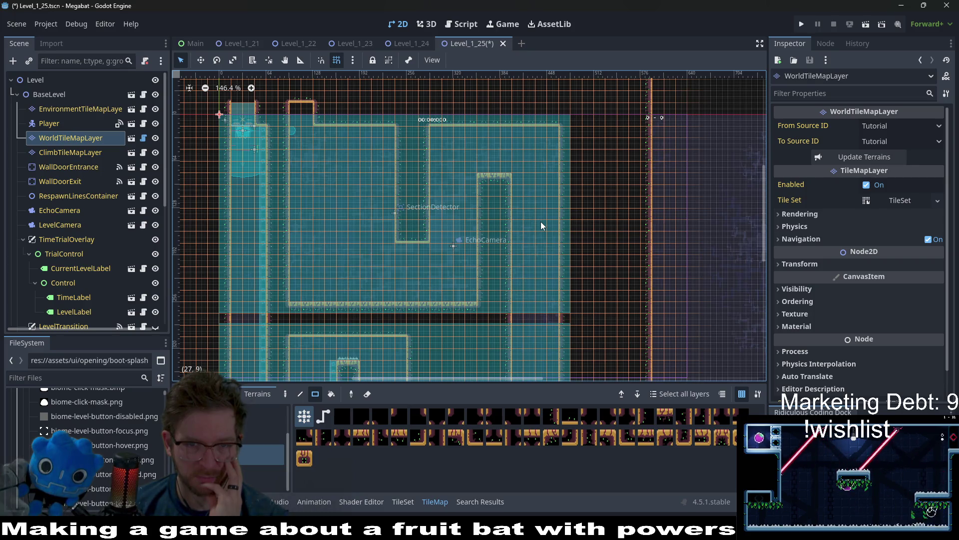
pyautogui.moveTo(507, 290); pyautogui.dragTo(547, 162)
pyautogui.scroll(-2, 547, 161)
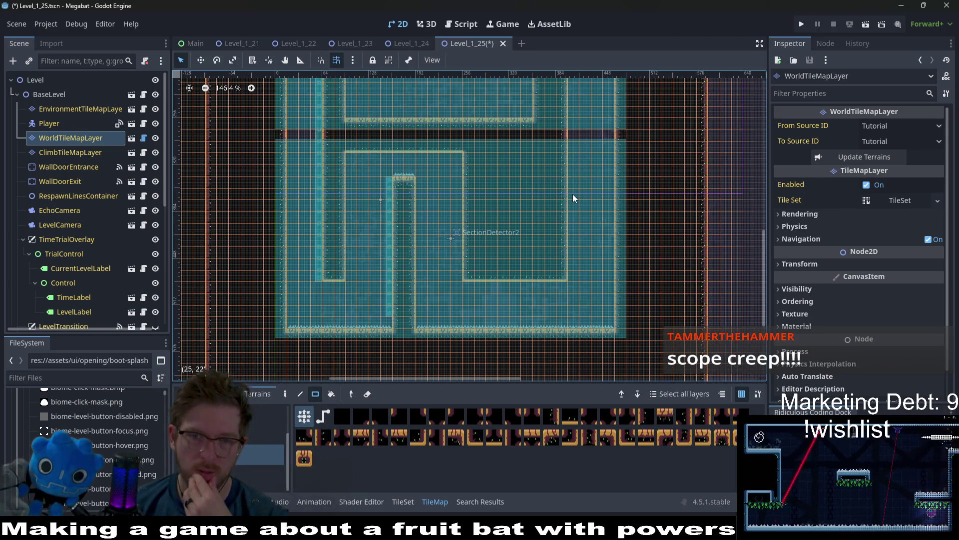
pyautogui.scroll(-5, 101, 240)
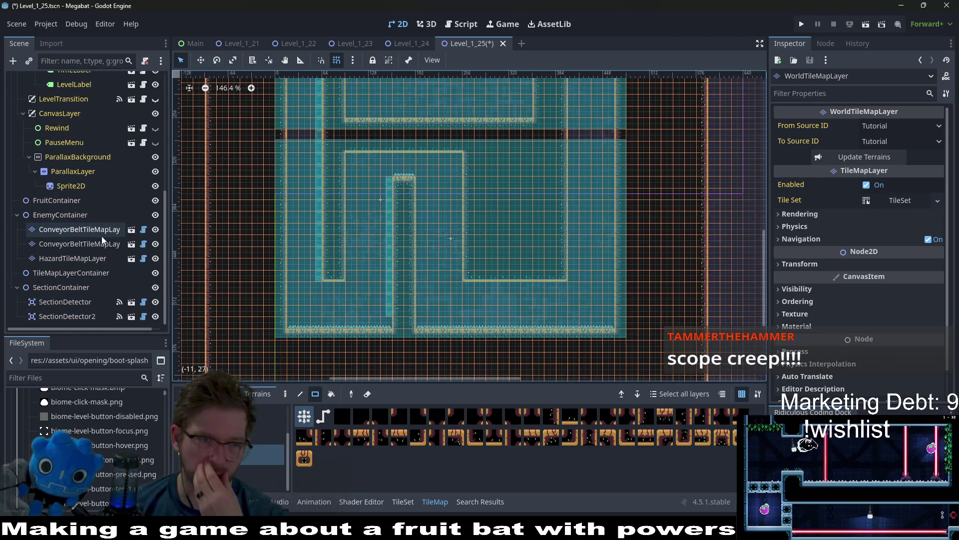
# Duplicate FruitContainer and rename the copy BreakableBlockContainer.
pyautogui.click(61, 200)
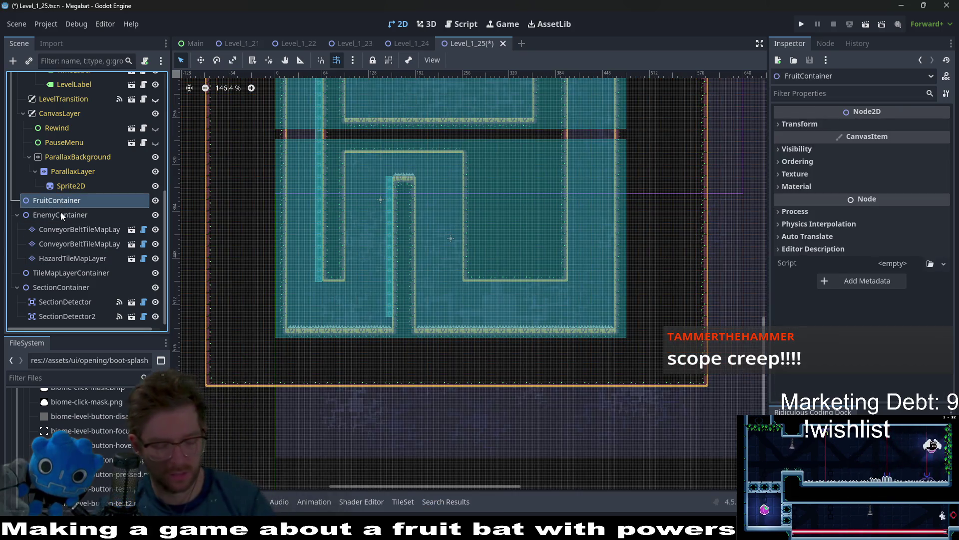
pyautogui.hotkey('ctrl', 'd')
pyautogui.press('F2')
pyautogui.write('Brek')
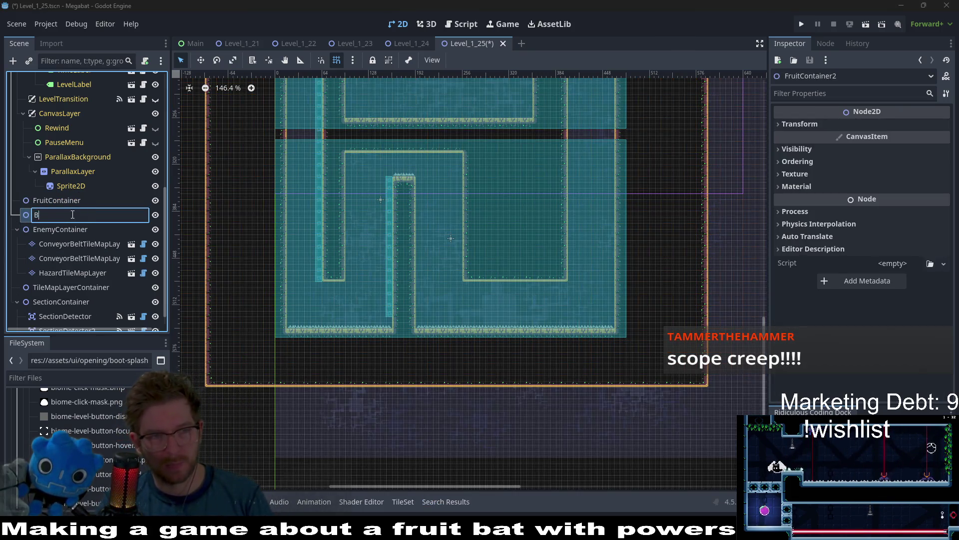
pyautogui.press('BackSpace')
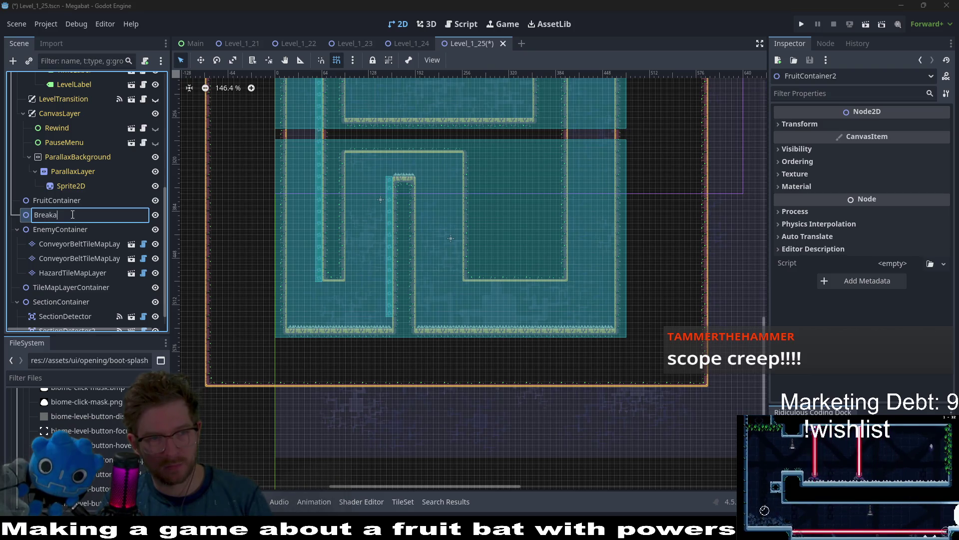
pyautogui.write('ble')
pyautogui.write('oc')
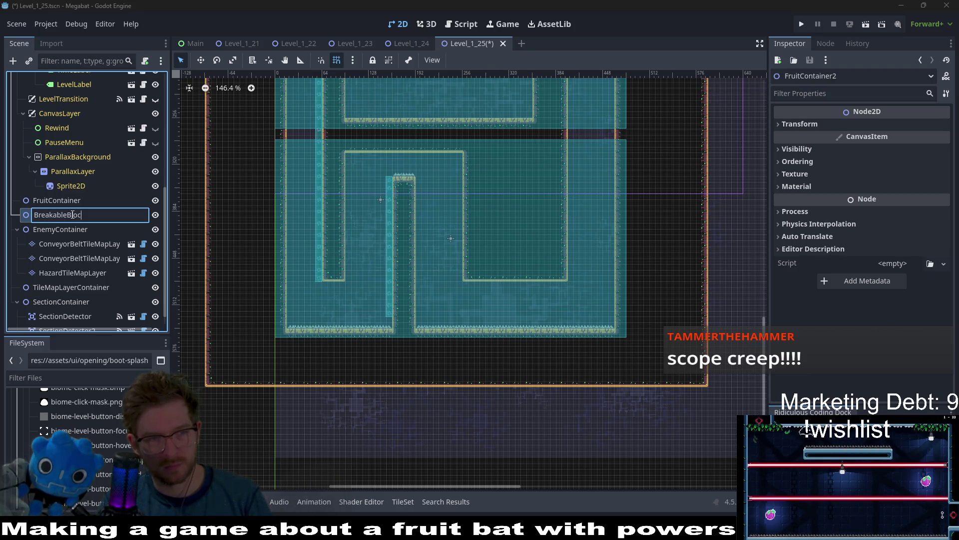
pyautogui.write('iner')
pyautogui.press('Return')
# Instance BreakableBlock.tscn under BreakableBlockContainer and move it onto the inner wall corner.
pyautogui.rightClick(71, 214)
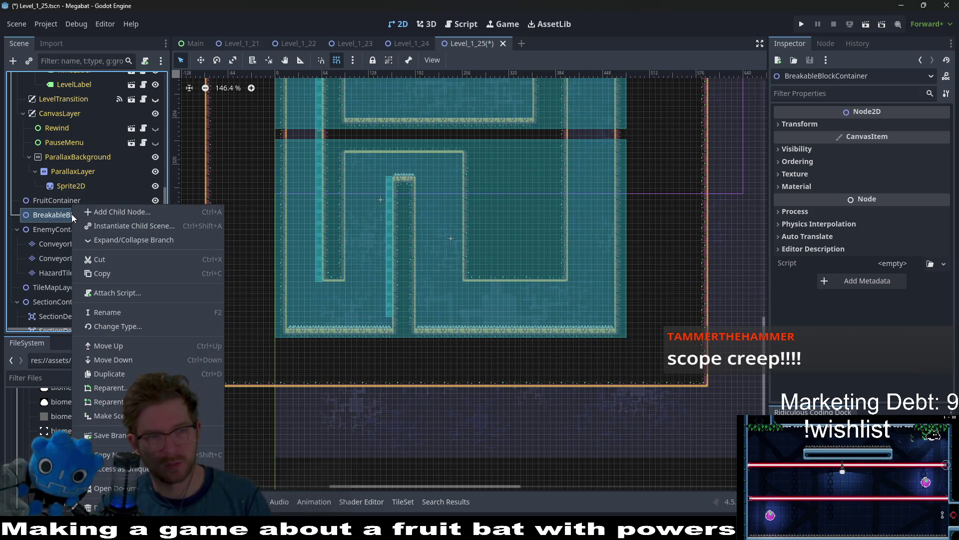
pyautogui.click(133, 223)
pyautogui.write('breakable')
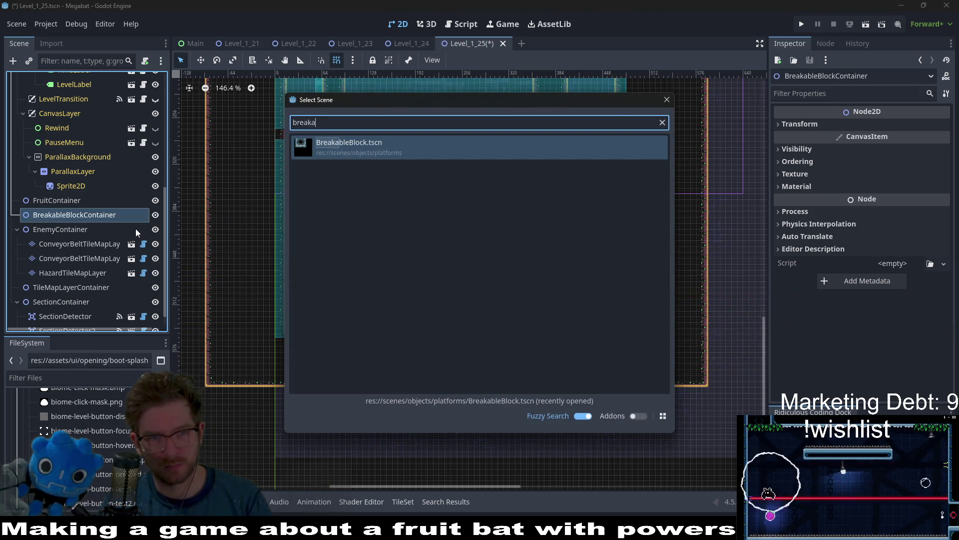
pyautogui.press('Return')
pyautogui.press('w')
pyautogui.moveTo(548, 217)
pyautogui.mouseDown()
pyautogui.moveTo(537, 165)
pyautogui.moveTo(595, 278)
pyautogui.mouseUp()
pyautogui.scroll(4, 595, 280)
pyautogui.scroll(7, 596, 280)
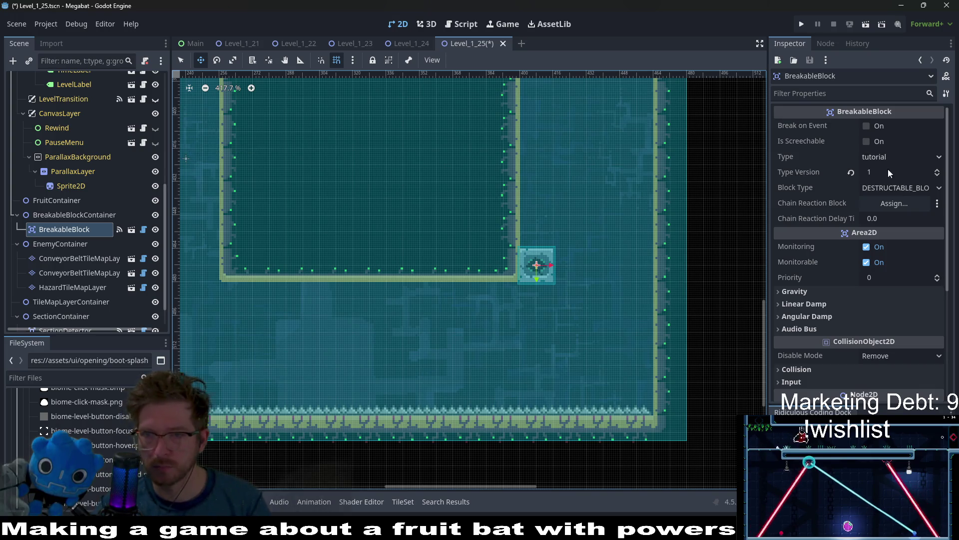
# Set the breakable block's Type to lab and place a duplicate right beside it.
pyautogui.click(894, 157)
pyautogui.click(895, 184)
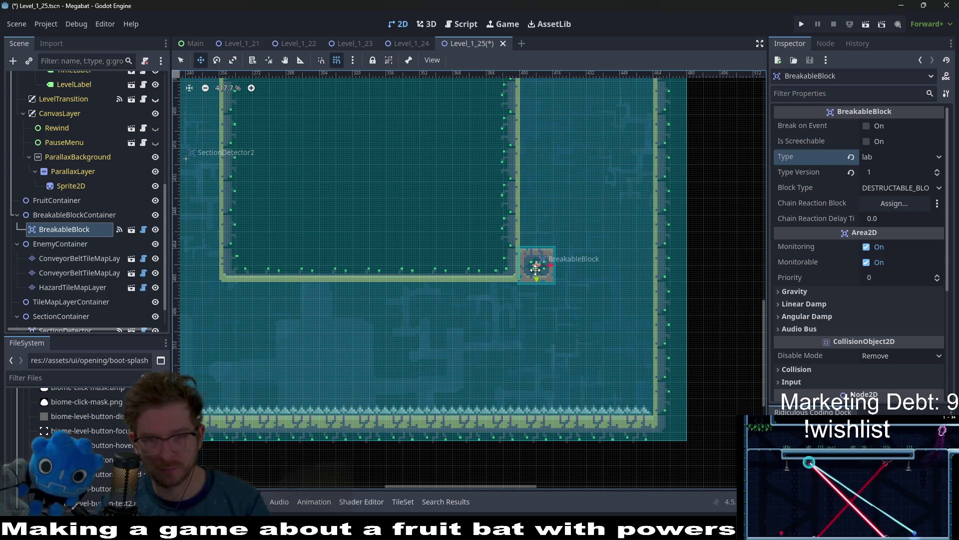
pyautogui.hotkey('ctrl', 'd')
pyautogui.press('Right')
pyautogui.press('Right')
pyautogui.press('Right')
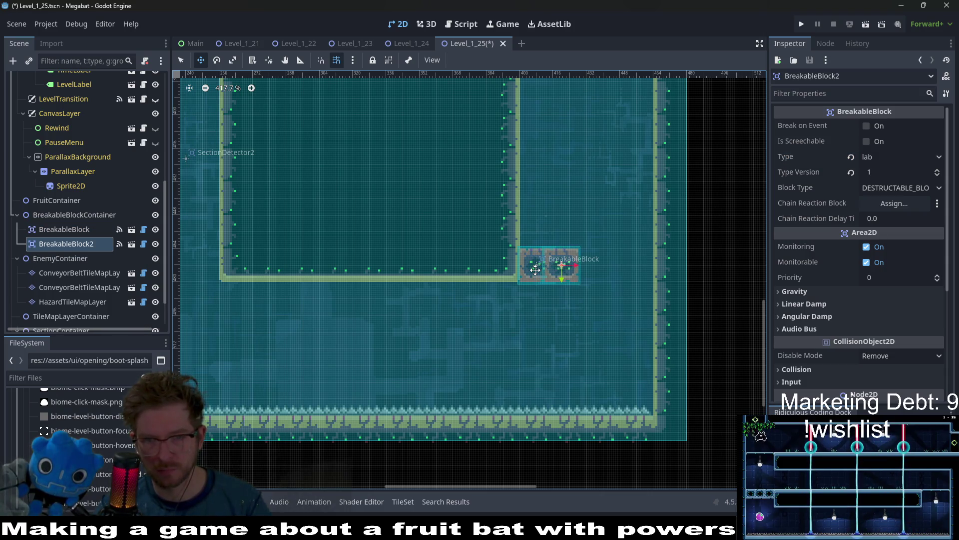
pyautogui.press('Right')
pyautogui.press('Right')
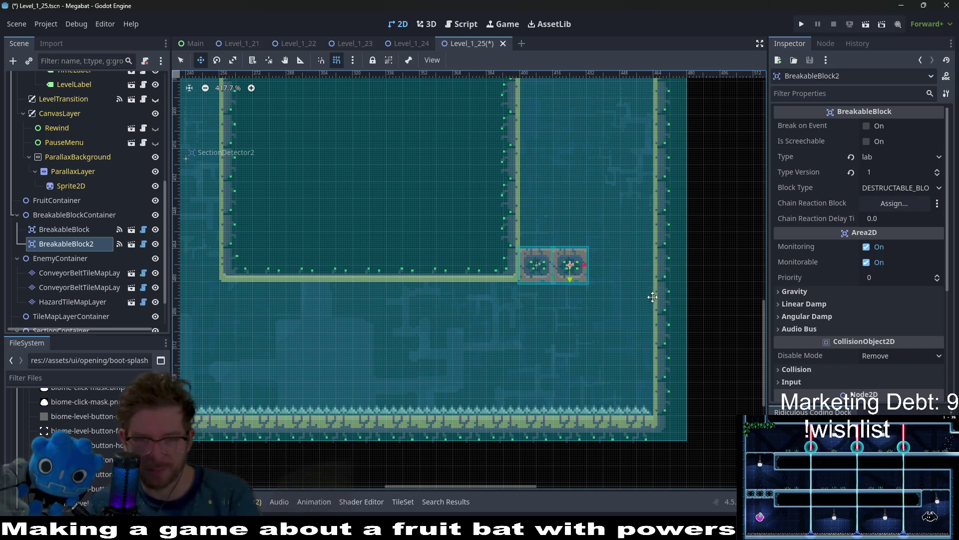
pyautogui.scroll(2, 619, 287)
pyautogui.moveTo(587, 238); pyautogui.dragTo(560, 274)
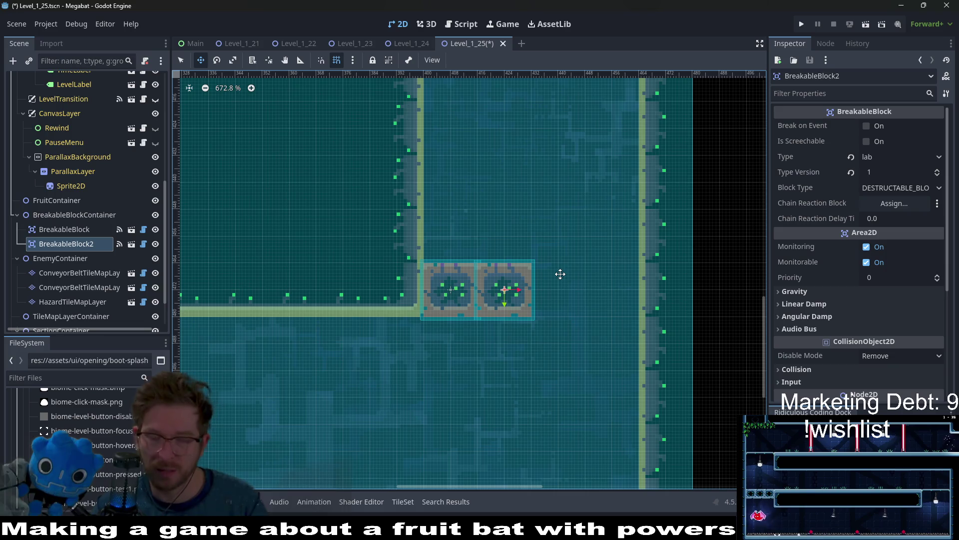
# Add third and fourth block copies in line, reaching the outer wall.
pyautogui.hotkey('ctrl', 'd')
pyautogui.press('Right')
pyautogui.press('Right')
pyautogui.press('Right')
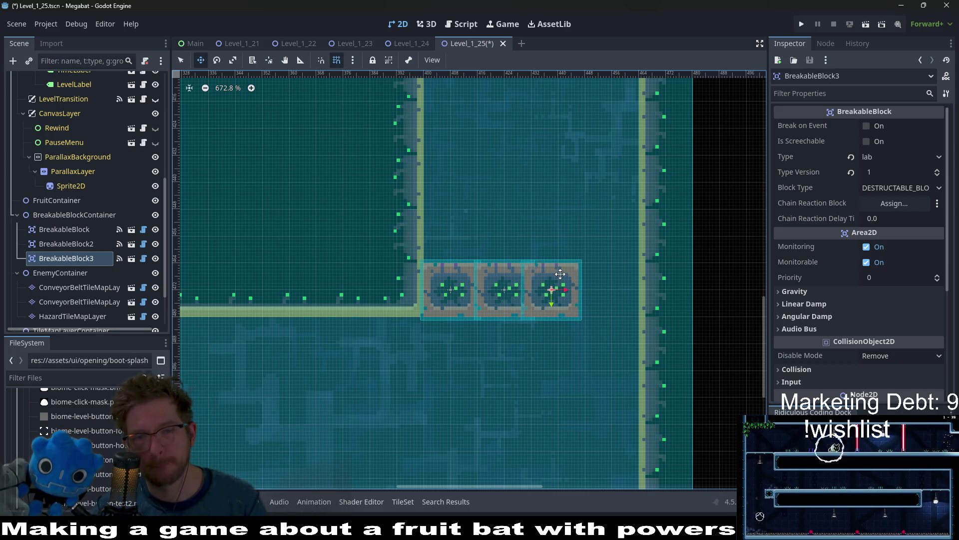
pyautogui.hotkey('ctrl', 'd')
pyautogui.press('Right')
pyautogui.press('Right')
pyautogui.press('Right')
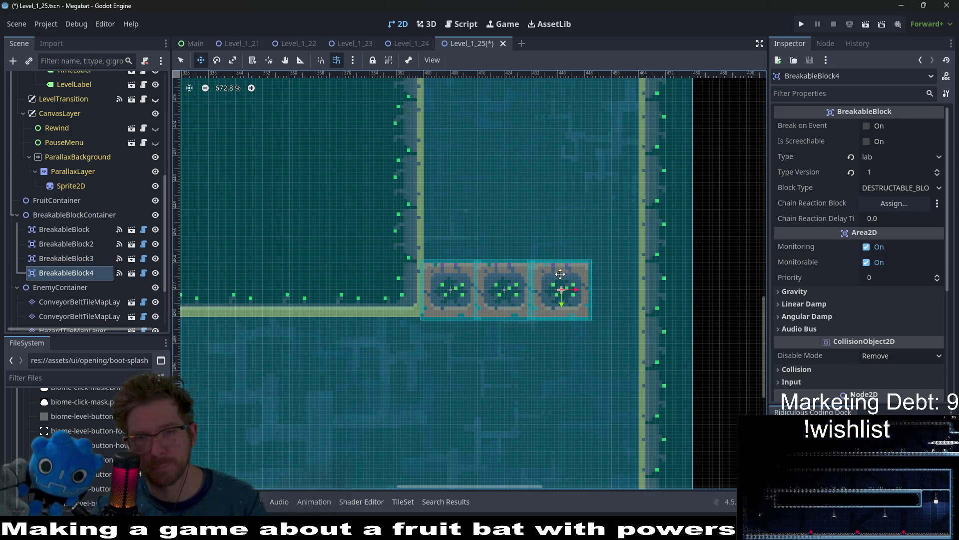
pyautogui.press('Right')
pyautogui.press('Right')
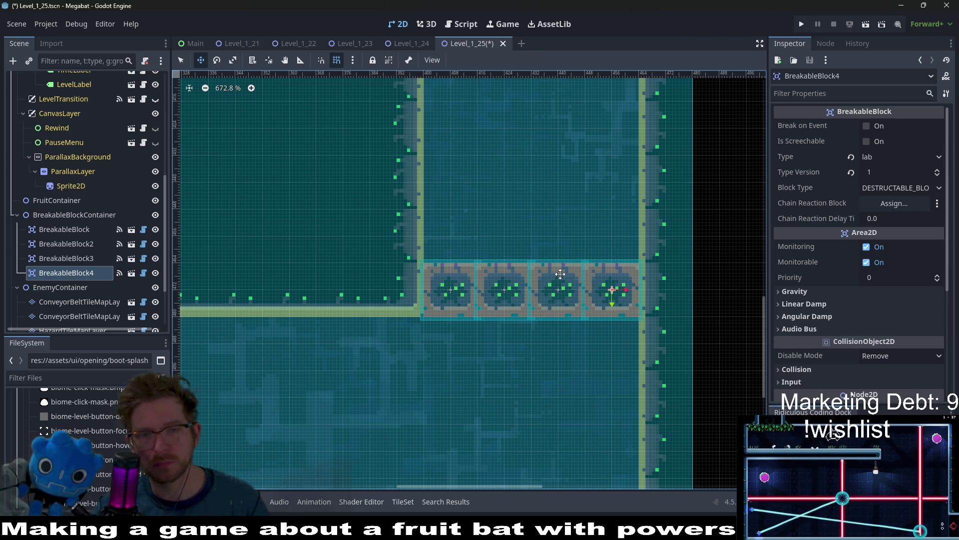
# Save the Level_1_25 scene.
pyautogui.hotkey('ctrl', 's')
pyautogui.scroll(-6, 633, 175)
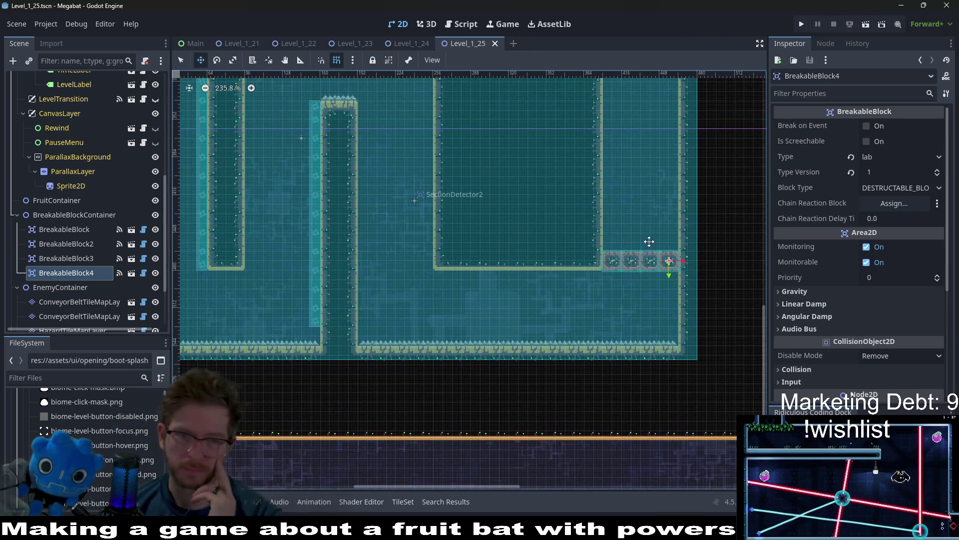
pyautogui.scroll(2, 307, 257)
pyautogui.hscroll(-3, 331, 333)
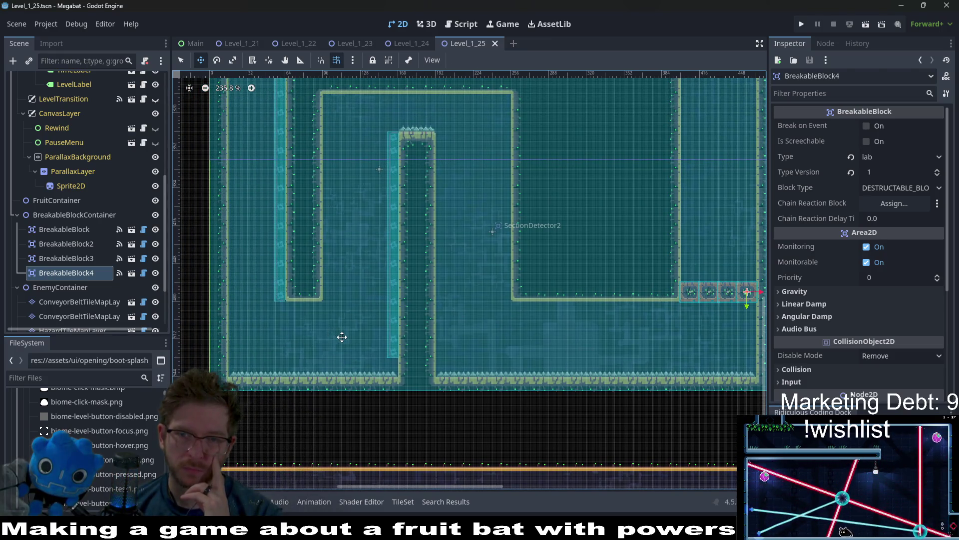
# Add a Fruit.tscn instance under FruitContainer.
pyautogui.rightClick(100, 199)
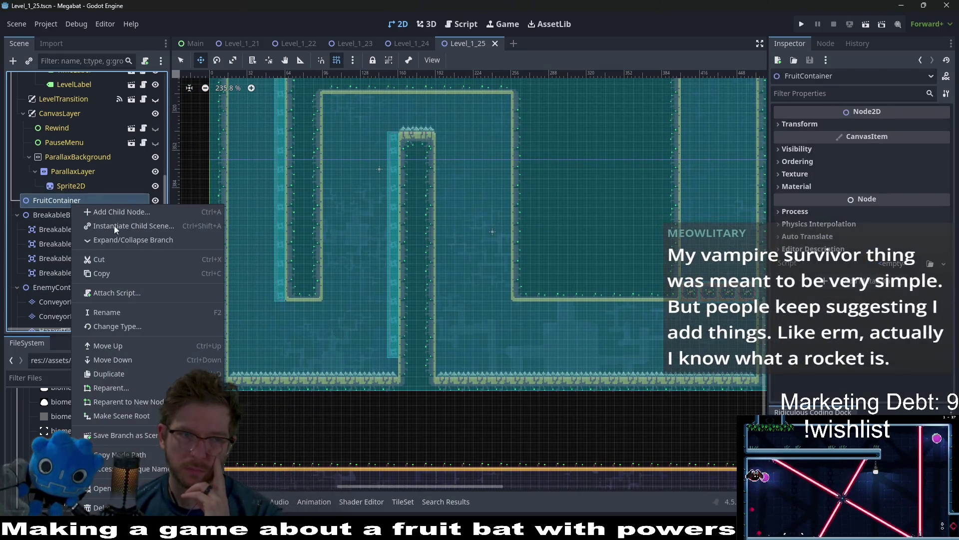
pyautogui.click(115, 228)
pyautogui.write('fruit')
pyautogui.press('Return')
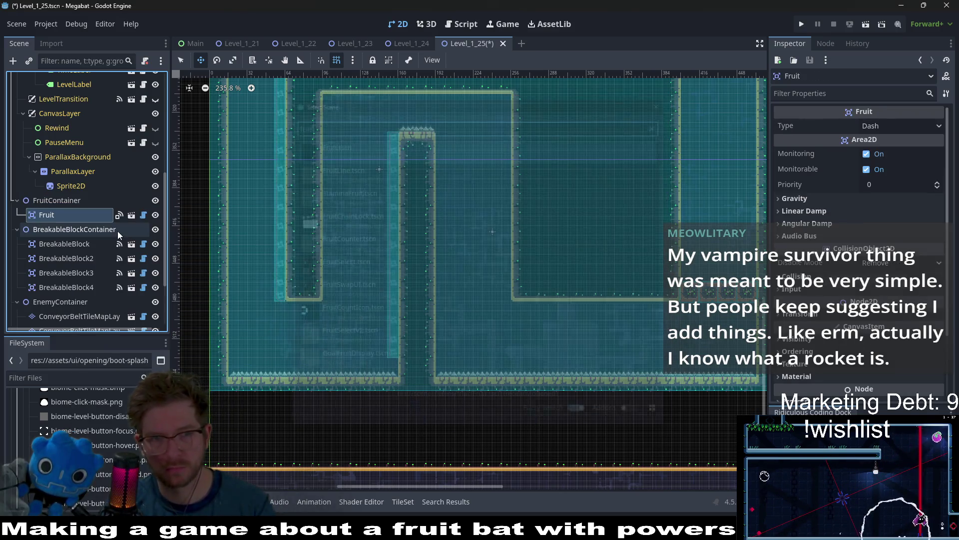
# Place the Dash fruit in the open space just right of the central pillar's top.
pyautogui.scroll(4, 158, 220)
pyautogui.scroll(-6, 437, 181)
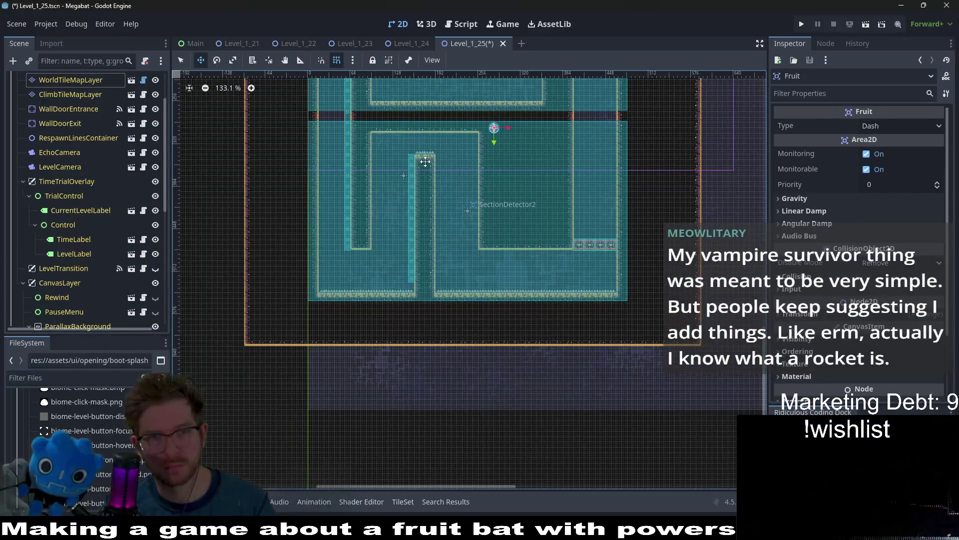
pyautogui.moveTo(497, 160); pyautogui.dragTo(452, 204)
pyautogui.scroll(4, 461, 172)
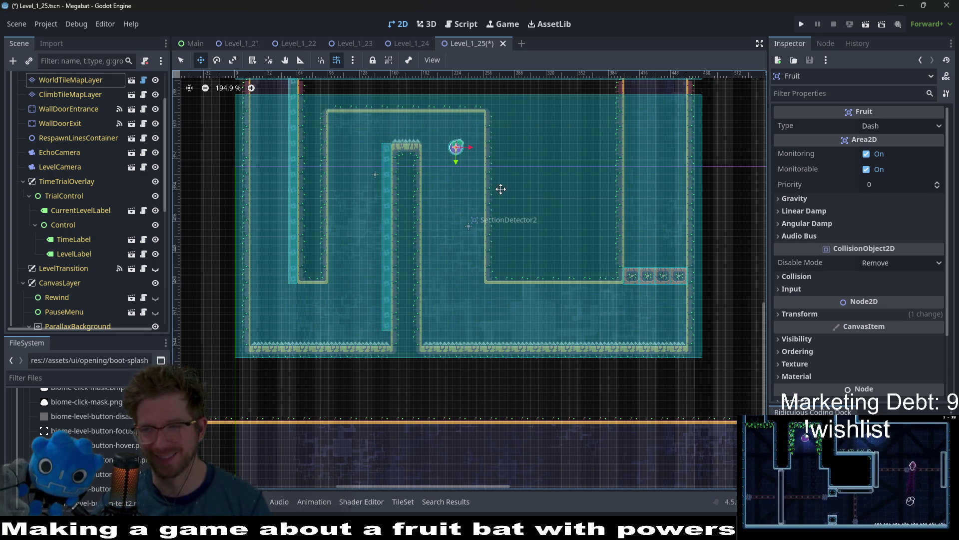
pyautogui.scroll(3, 430, 151)
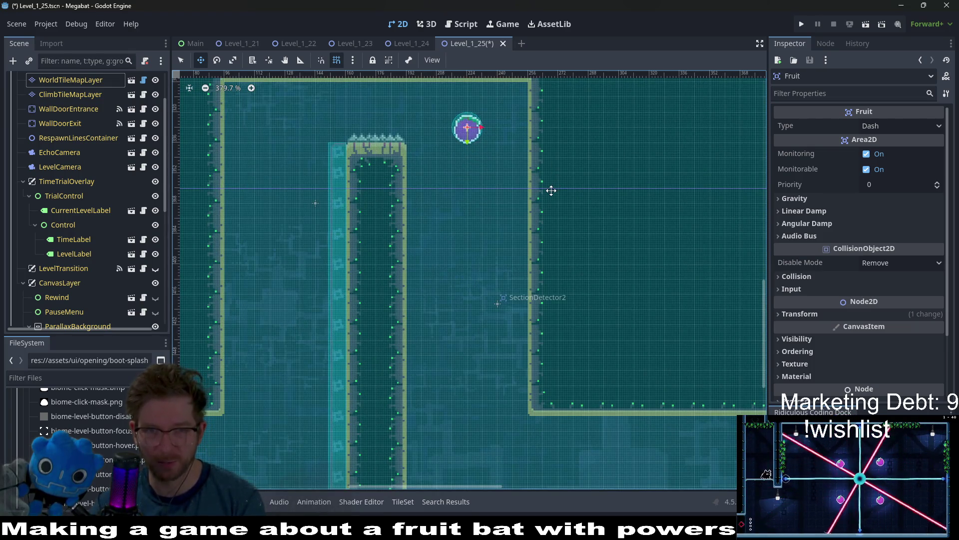
pyautogui.scroll(-2, 551, 190)
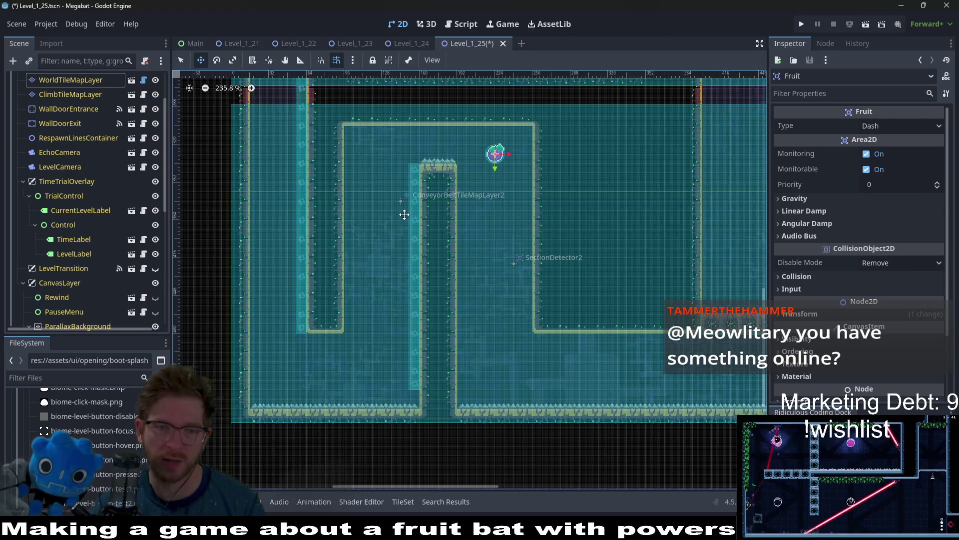
pyautogui.scroll(6, 419, 220)
pyautogui.scroll(-5, 537, 212)
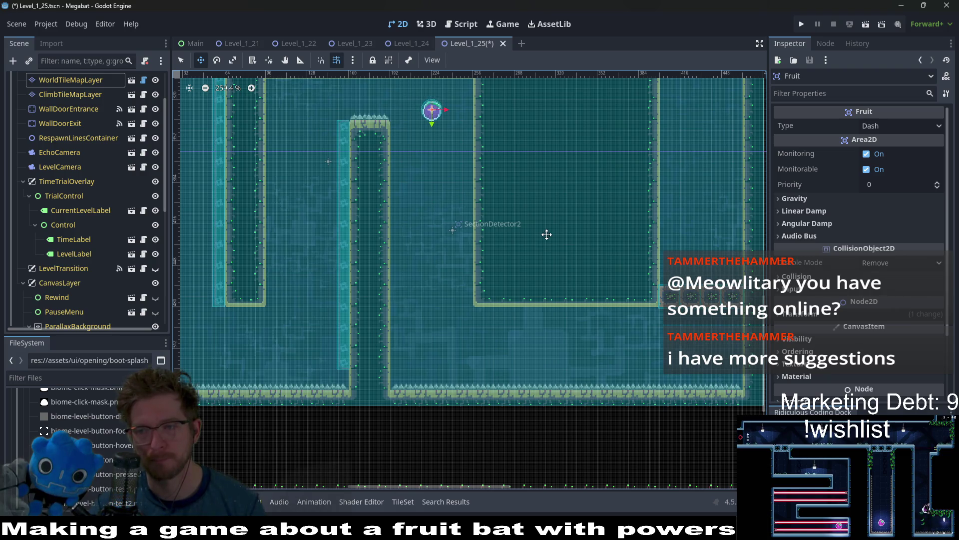
pyautogui.scroll(3, 492, 200)
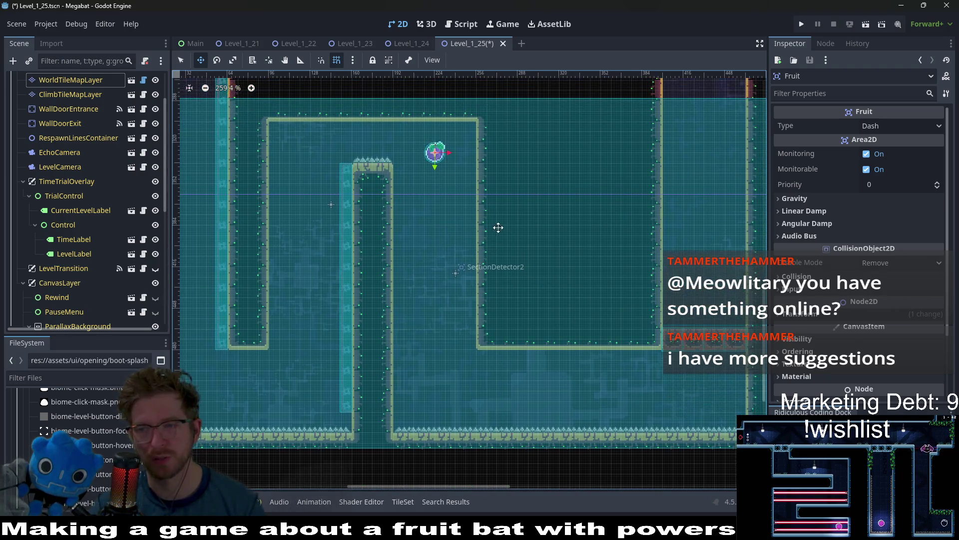
pyautogui.hscroll(-3, 520, 217)
pyautogui.scroll(2, 519, 218)
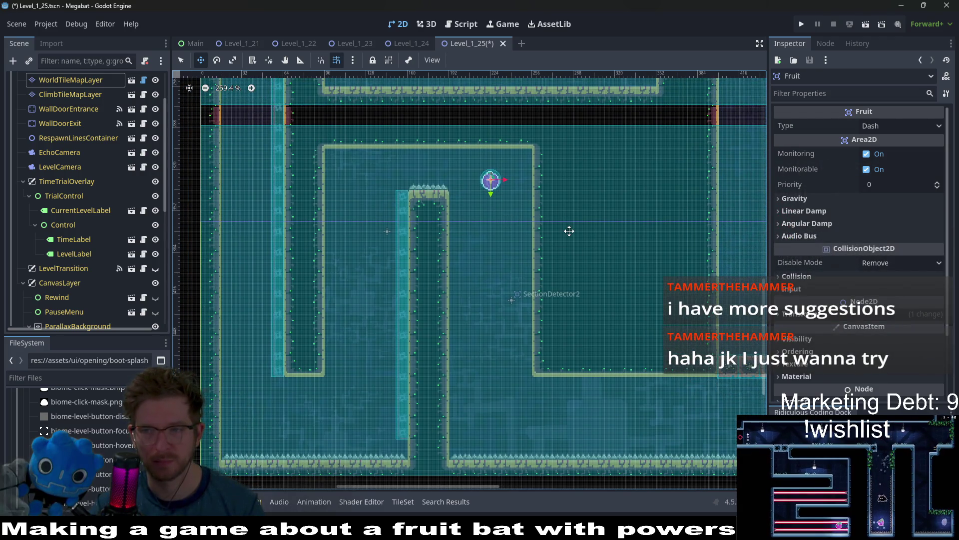
pyautogui.scroll(-3, 525, 228)
pyautogui.hscroll(-2, 524, 227)
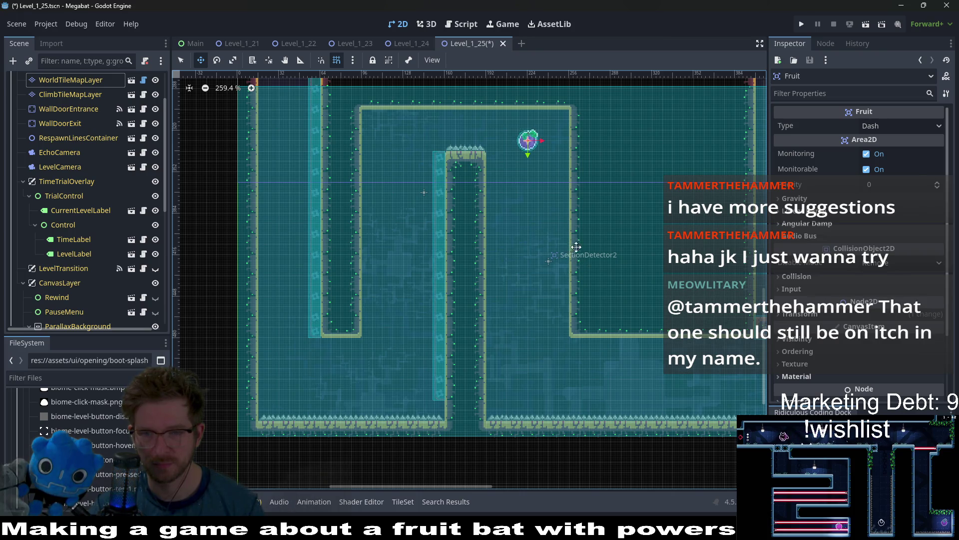
pyautogui.scroll(-2, 576, 247)
pyautogui.hscroll(4, 576, 247)
pyautogui.scroll(2, 525, 252)
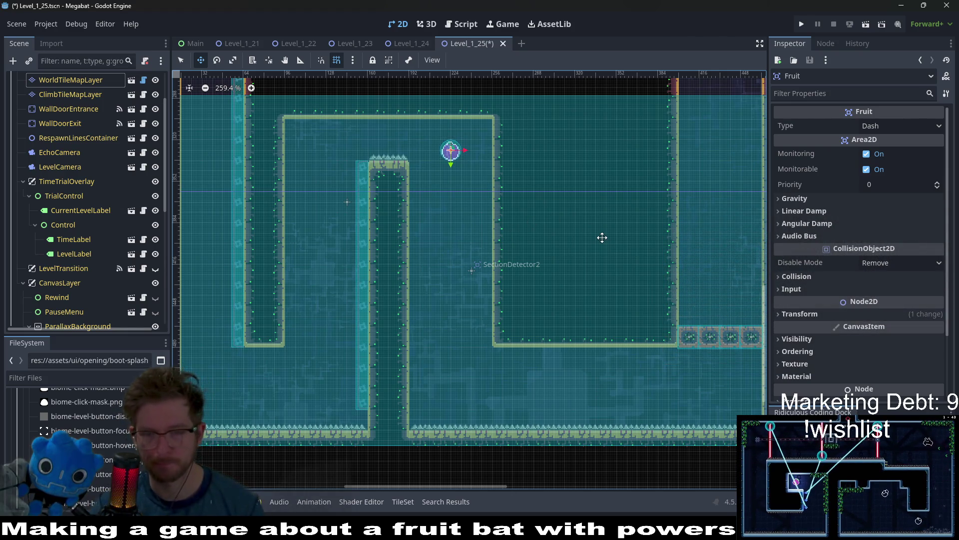
pyautogui.scroll(-2, 593, 312)
pyautogui.scroll(-5, 136, 242)
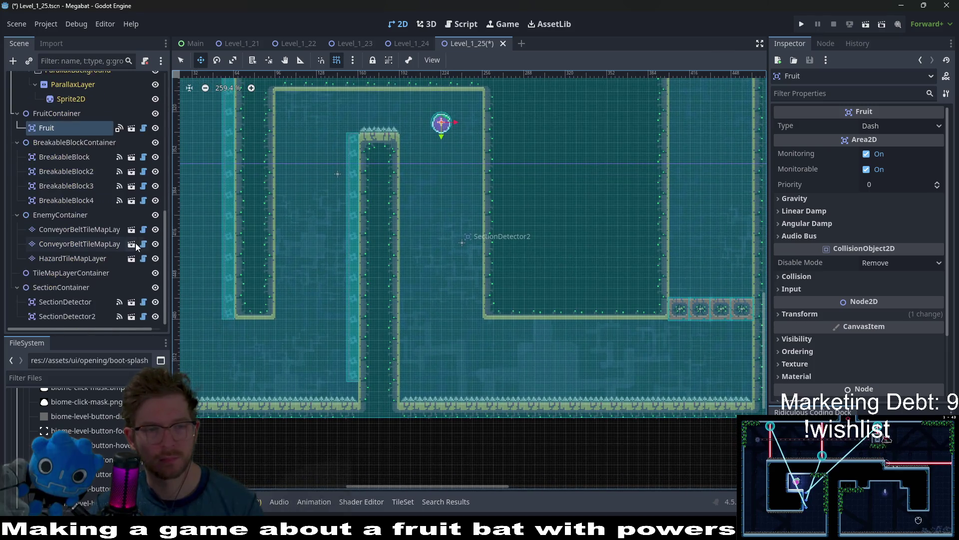
# Select the conveyor belt and hazard tile layers in the scene tree.
pyautogui.rightClick(61, 212)
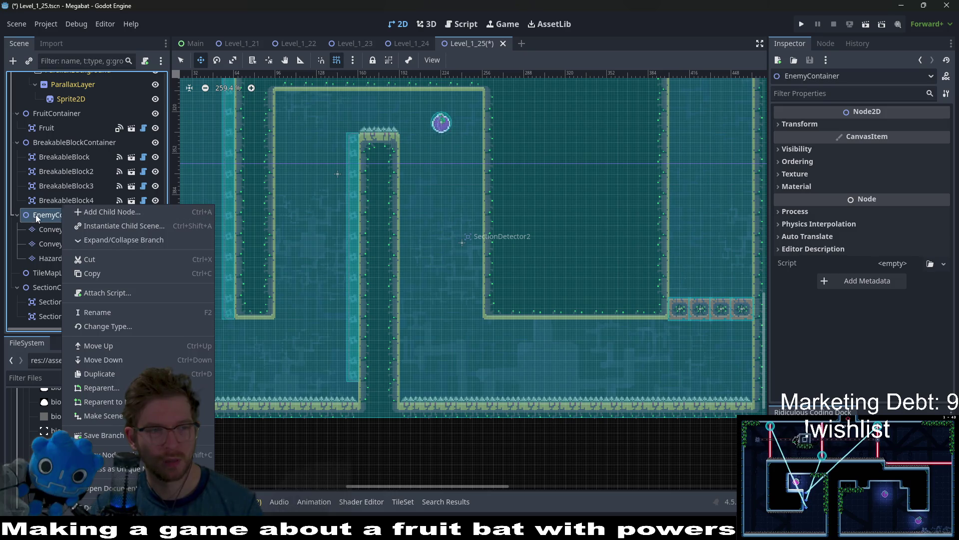
pyautogui.click(51, 233)
pyautogui.keyDown('shift'); pyautogui.click(65, 255); pyautogui.keyUp('shift')
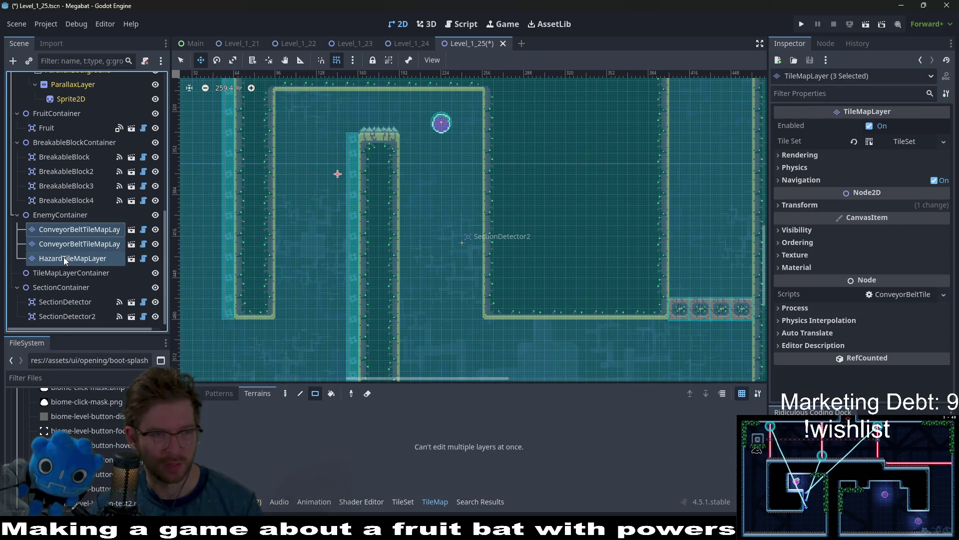
# Move the three tile layers into TileMapLayerContainer and add LaserWall.tscn under EnemyContainer.
pyautogui.moveTo(64, 257); pyautogui.dragTo(55, 267)
pyautogui.rightClick(56, 216)
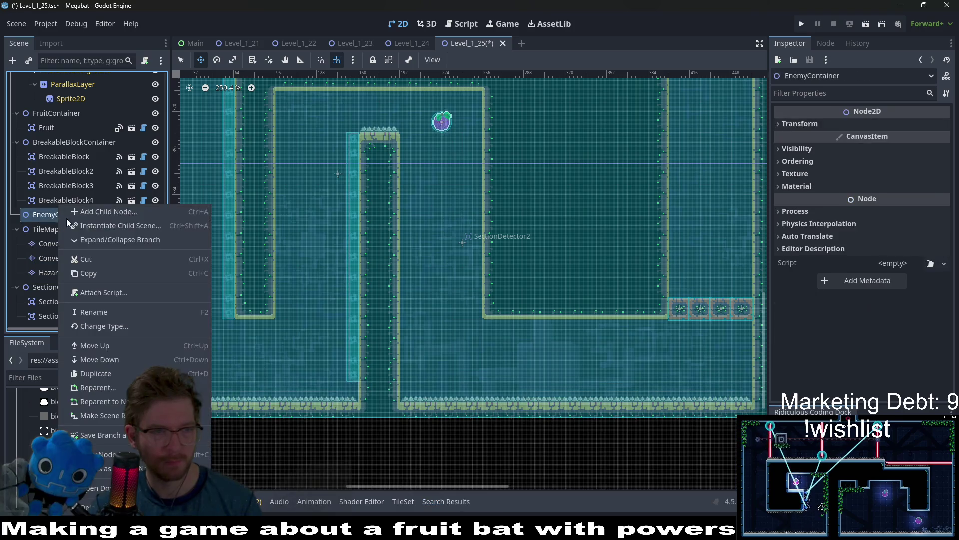
pyautogui.click(80, 225)
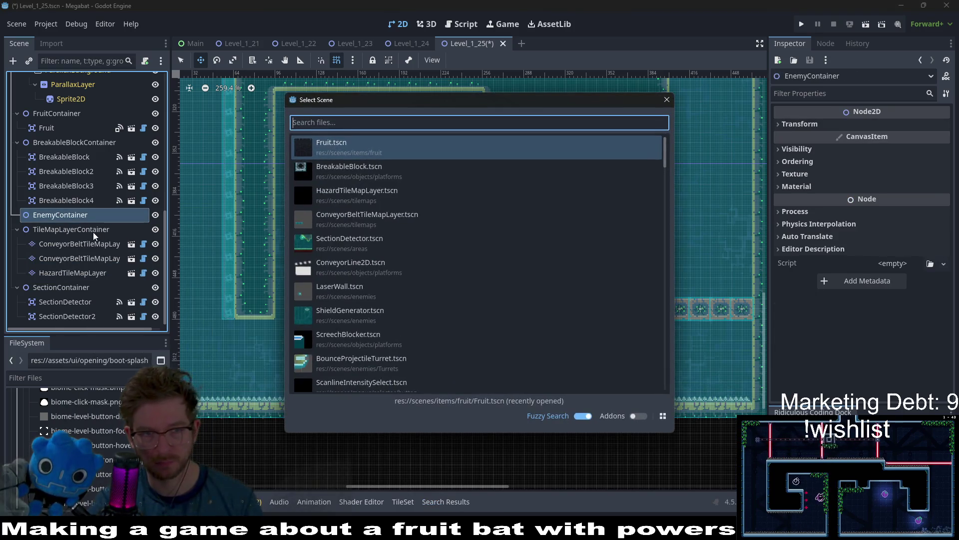
pyautogui.write('las')
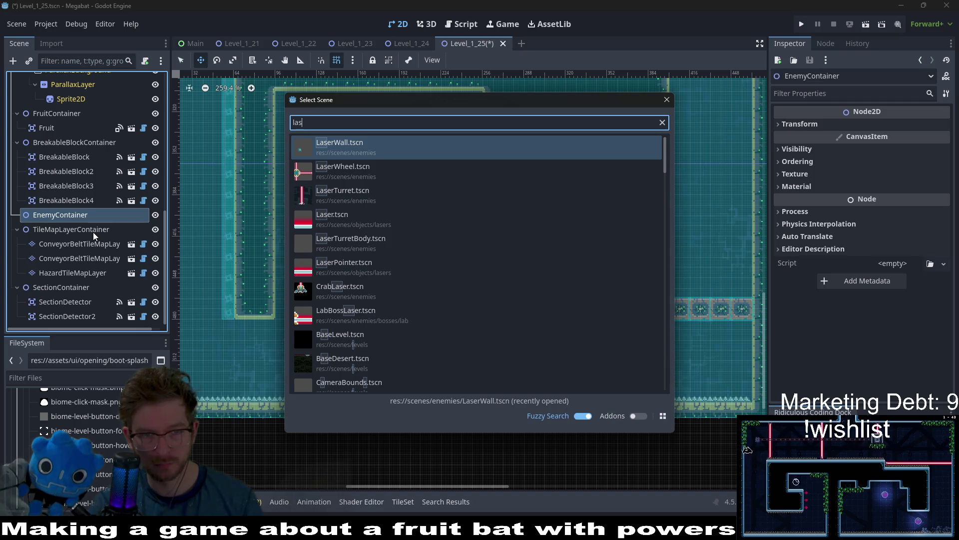
pyautogui.press('Return')
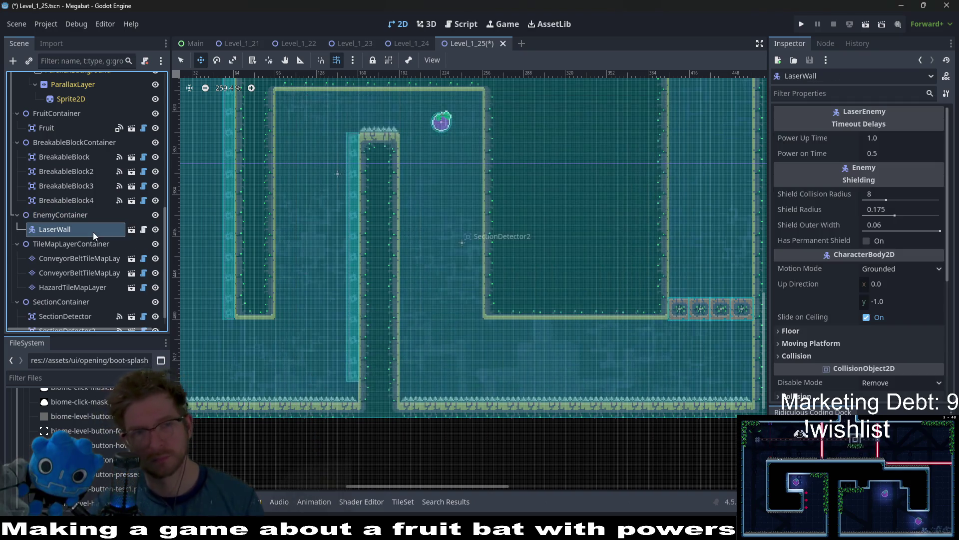
# Place the LaserWall on the lower room floor just right of the central pillar.
pyautogui.scroll(-4, 367, 258)
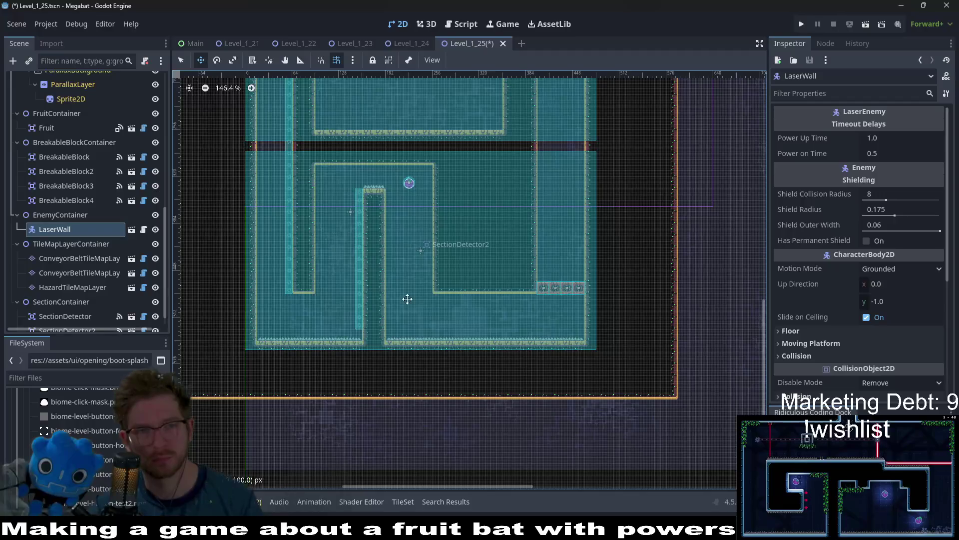
pyautogui.moveTo(394, 292); pyautogui.dragTo(430, 328)
pyautogui.scroll(5, 415, 317)
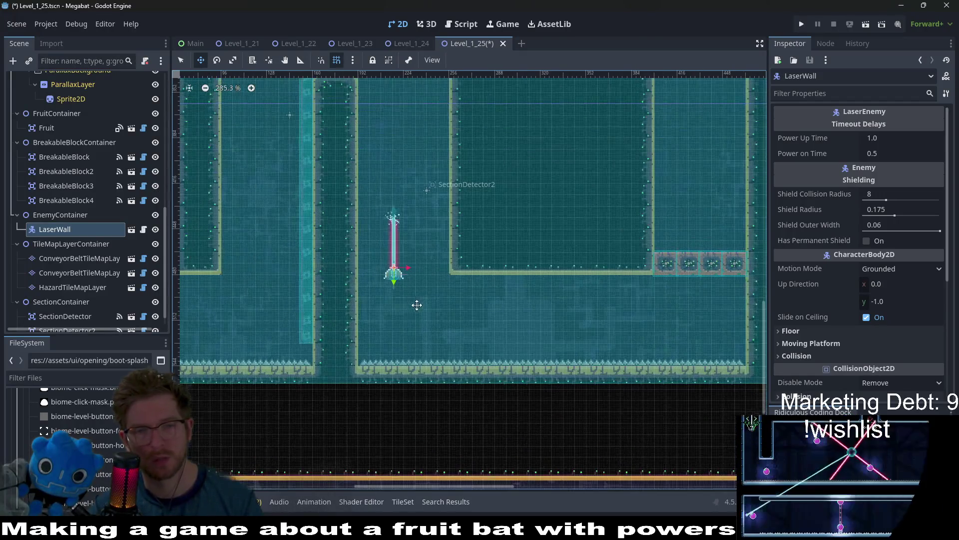
pyautogui.scroll(2, 462, 296)
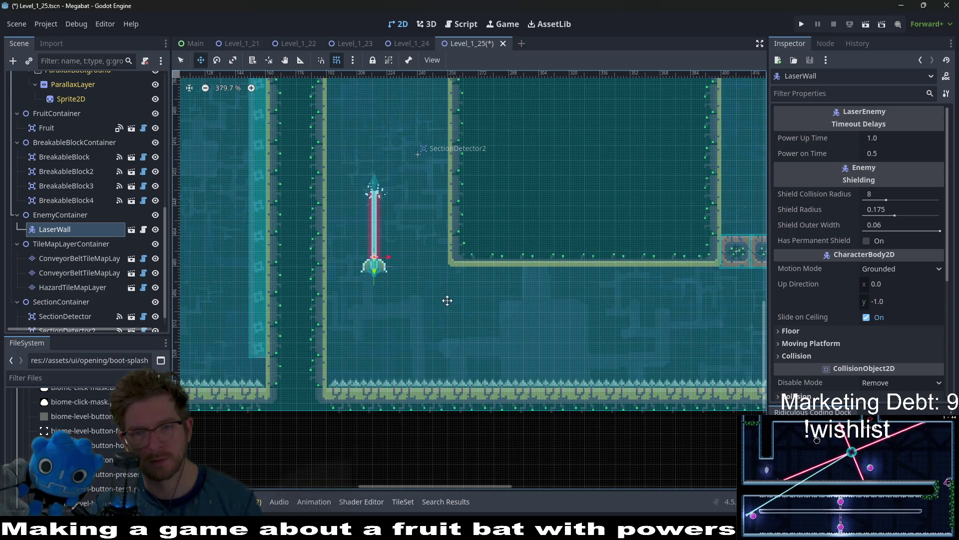
pyautogui.scroll(-3, 573, 281)
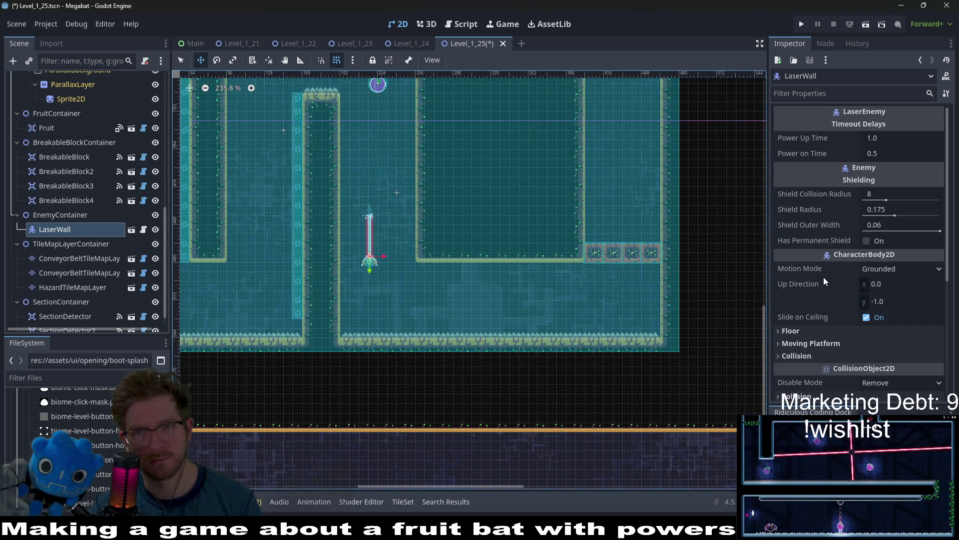
pyautogui.scroll(-2, 849, 332)
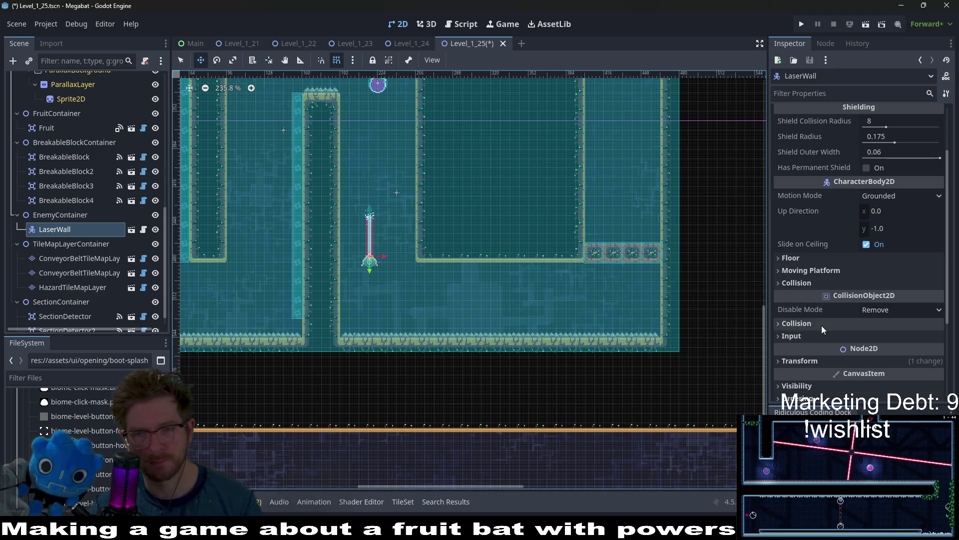
# Rotate the laser wall 90 degrees and set it against the left wall.
pyautogui.click(814, 360)
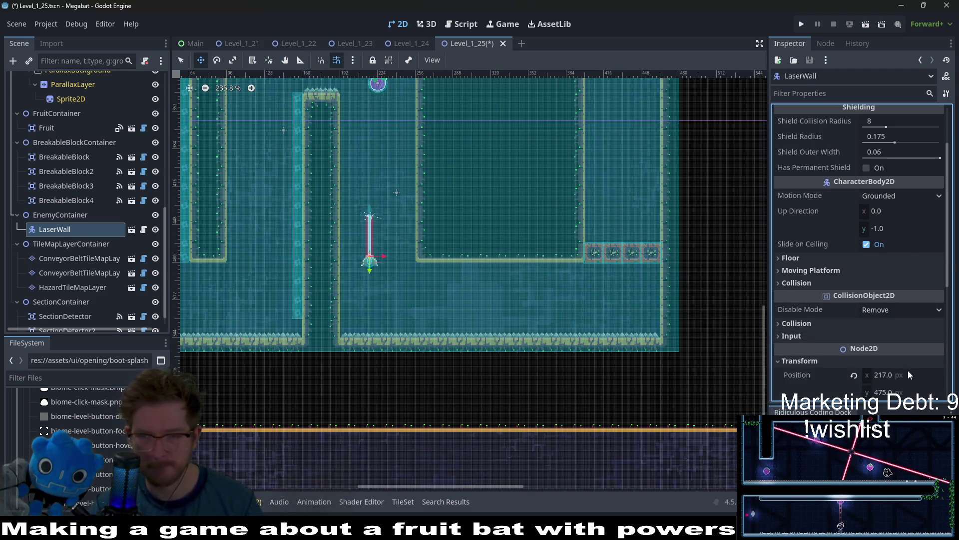
pyautogui.scroll(-4, 907, 373)
pyautogui.write('90')
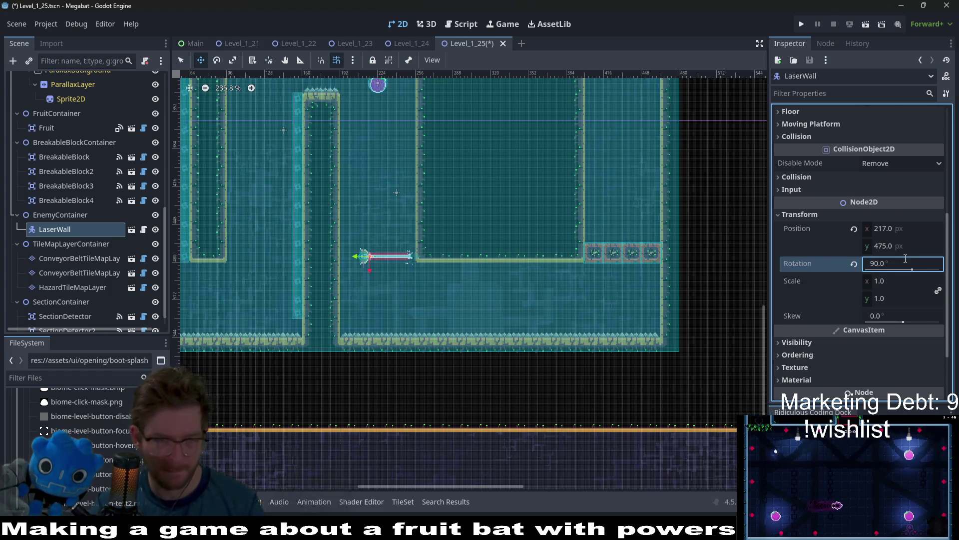
pyautogui.press('Return')
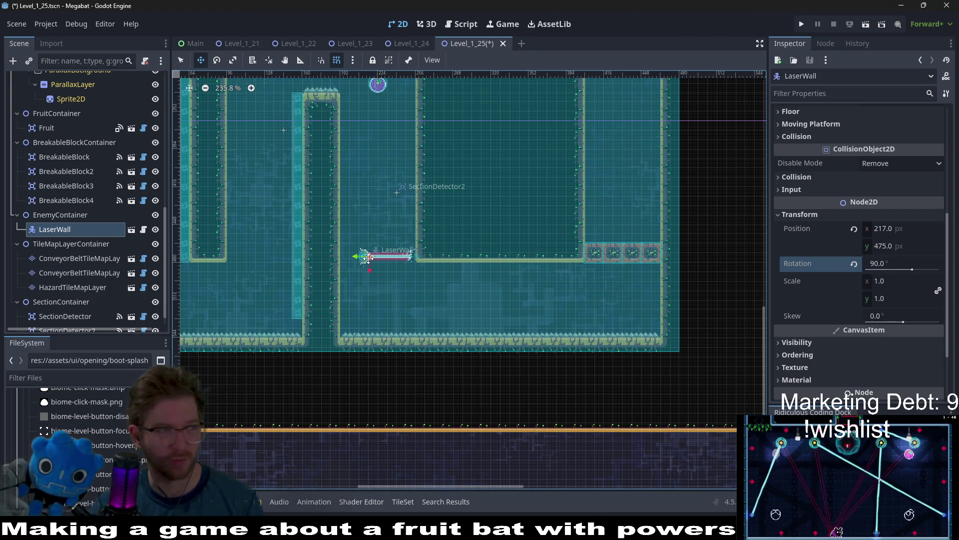
pyautogui.scroll(5, 368, 258)
pyautogui.moveTo(356, 256); pyautogui.dragTo(329, 301)
pyautogui.scroll(4, 329, 301)
pyautogui.scroll(-6, 331, 301)
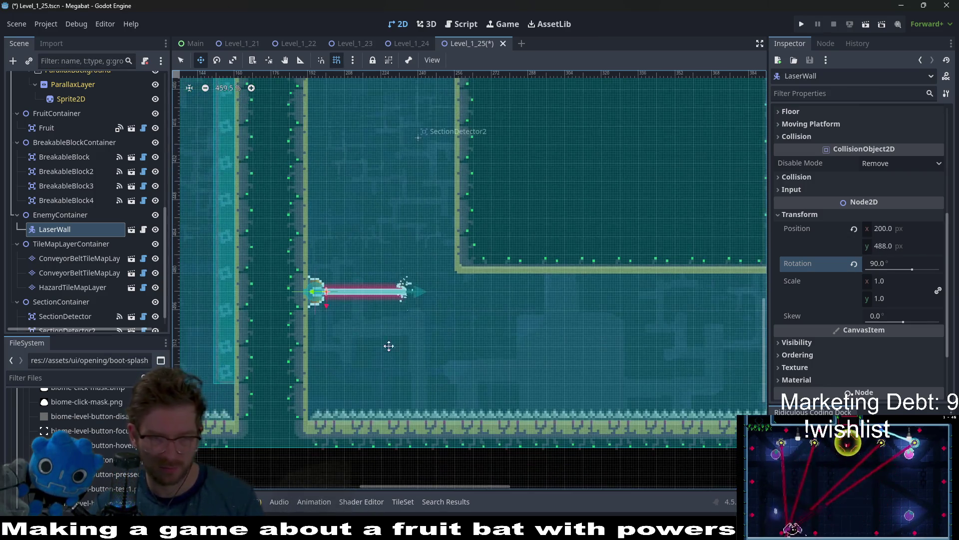
# Stack three more laser wall copies, each shifted down one row.
pyautogui.hotkey('ctrl', 'd')
pyautogui.hotkey('shift', 'Down')
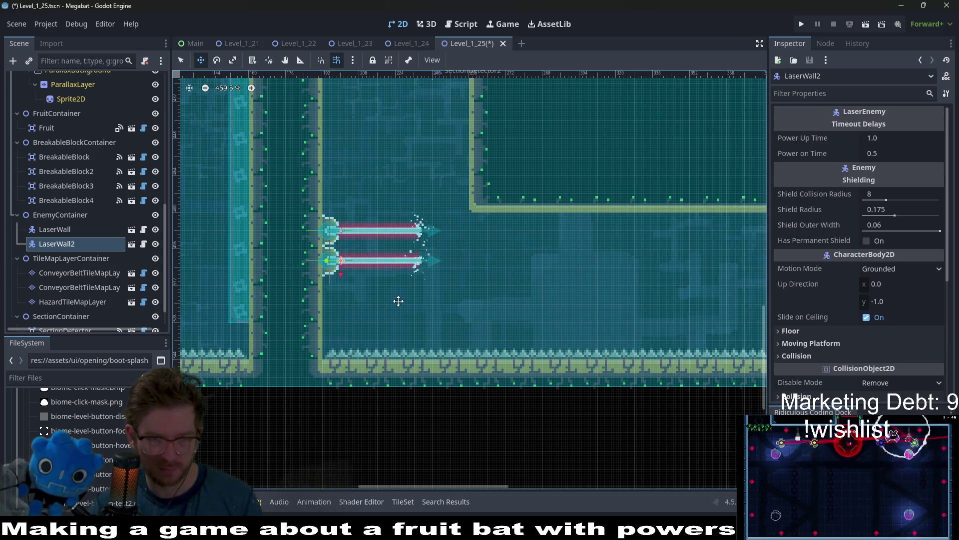
pyautogui.hotkey('ctrl', 'd')
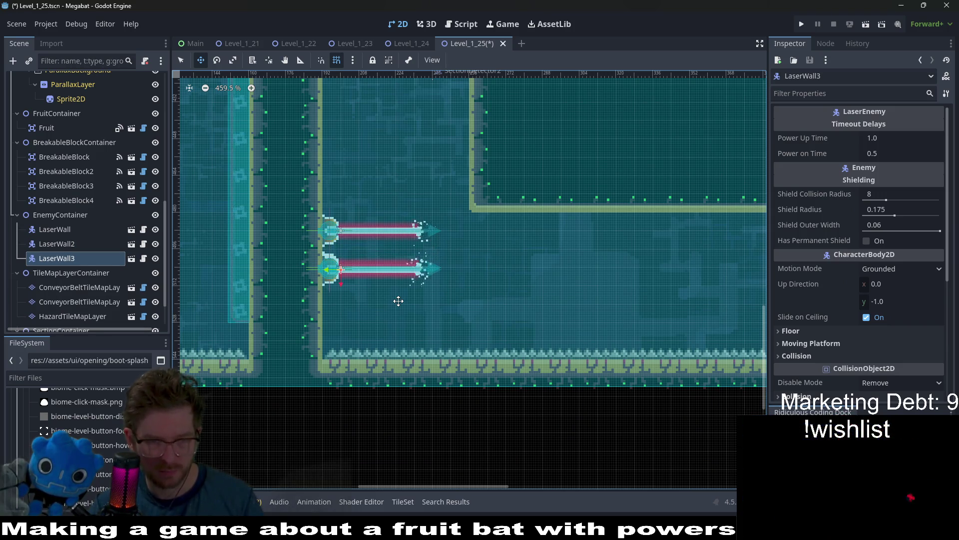
pyautogui.hotkey('shift', 'Down')
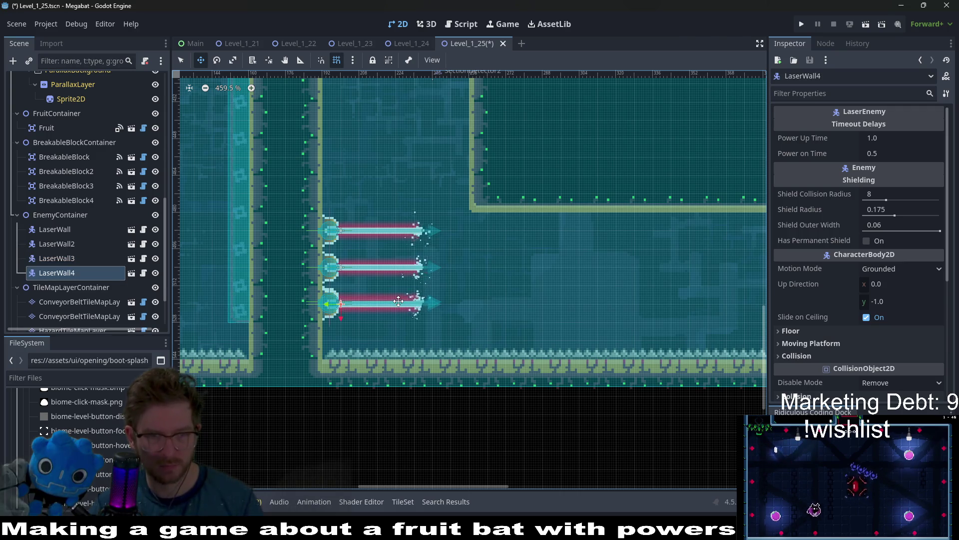
pyautogui.hotkey('ctrl', 'd')
pyautogui.hotkey('shift', 'Down')
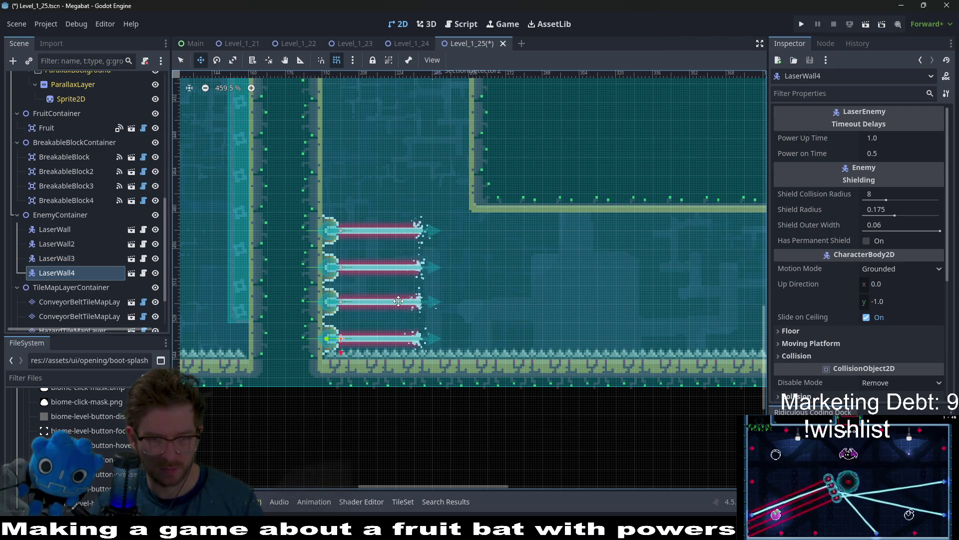
# Save the level scene with the four stacked lasers.
pyautogui.scroll(-5, 398, 300)
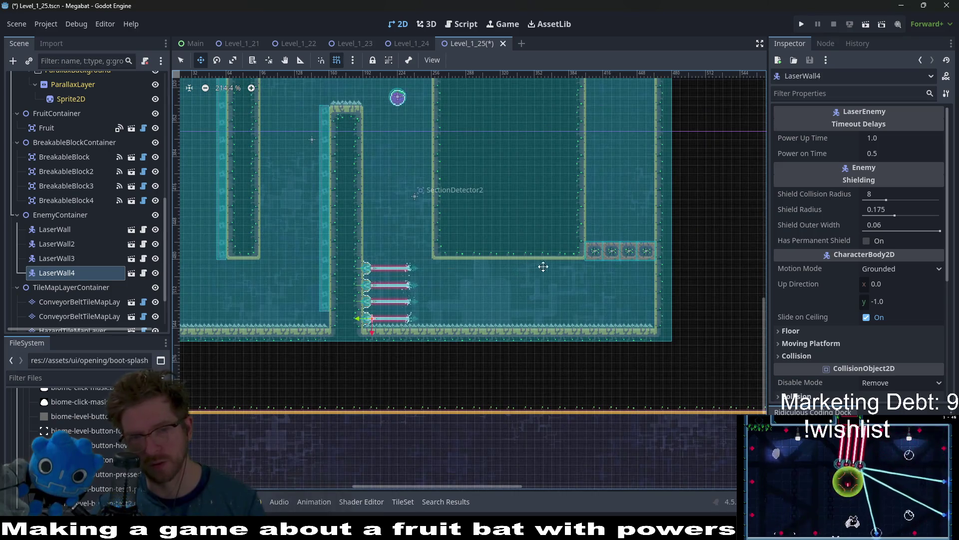
pyautogui.moveTo(543, 267)
pyautogui.mouseDown()
pyautogui.moveTo(473, 298)
pyautogui.moveTo(516, 293)
pyautogui.mouseUp()
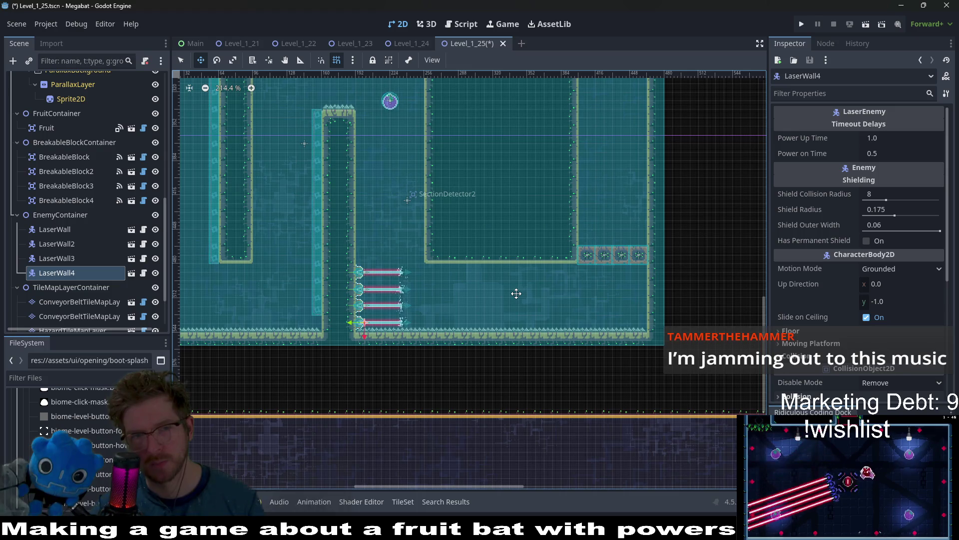
pyautogui.scroll(-3, 516, 293)
pyautogui.hotkey('ctrl', 's')
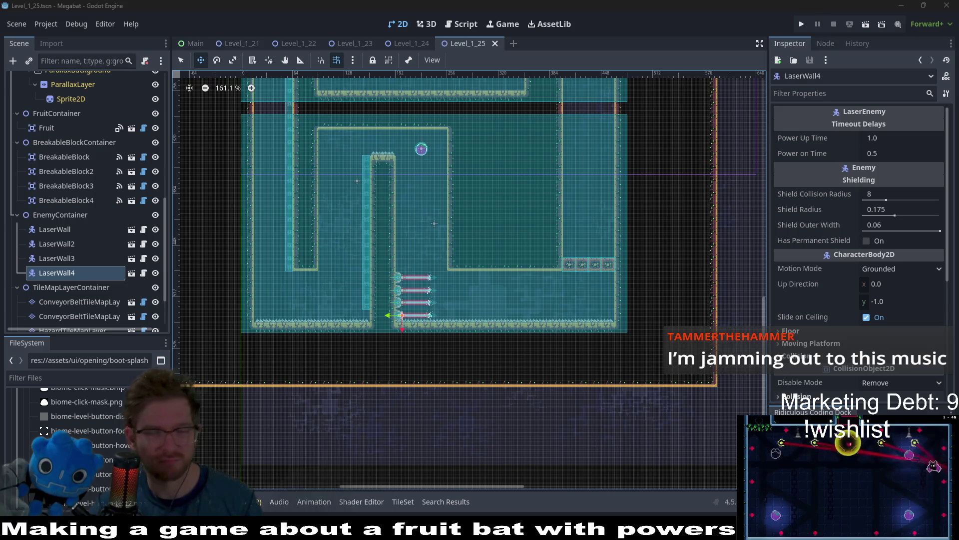
# Run the game, fly over the pillar to grab the plum, and dash through the lasers.
pyautogui.click(864, 26)
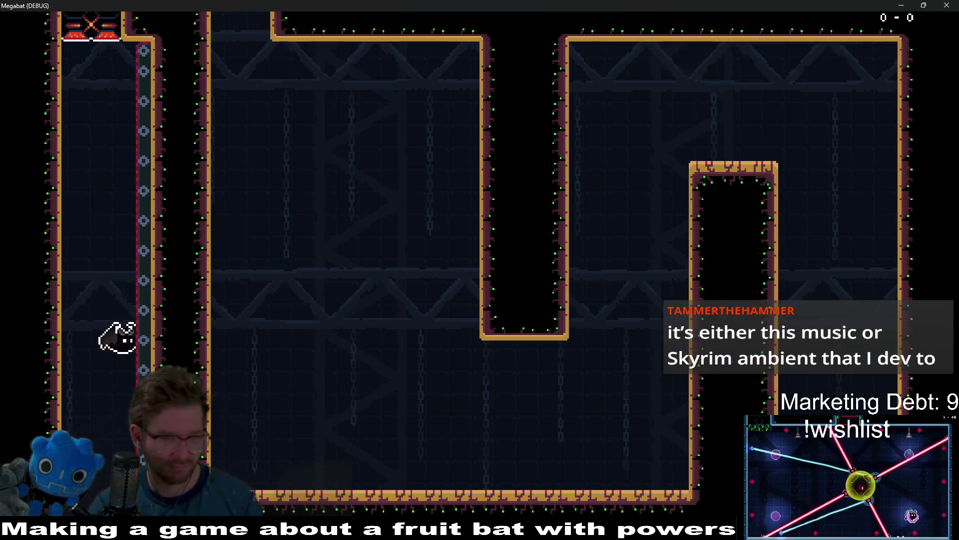
pyautogui.press('Right')
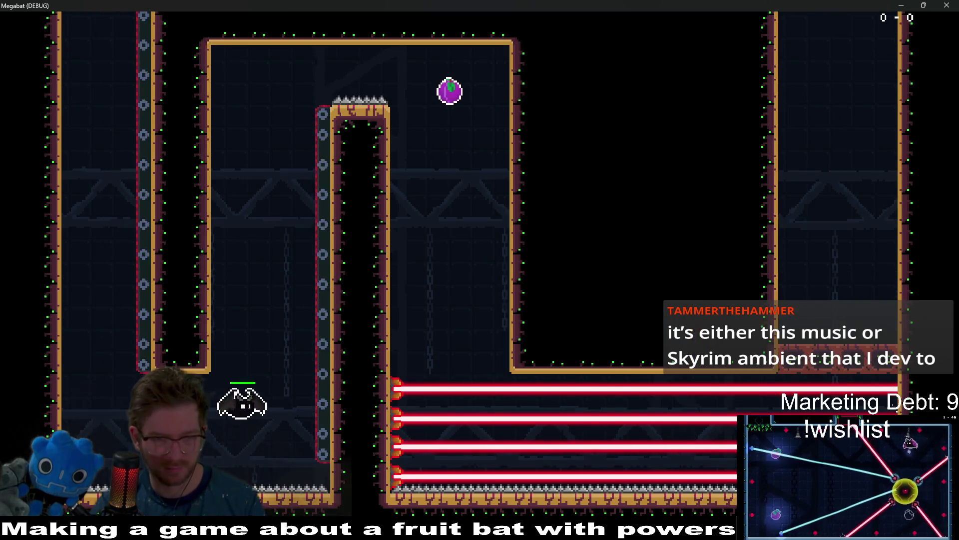
pyautogui.press('Up')
pyautogui.press('Right')
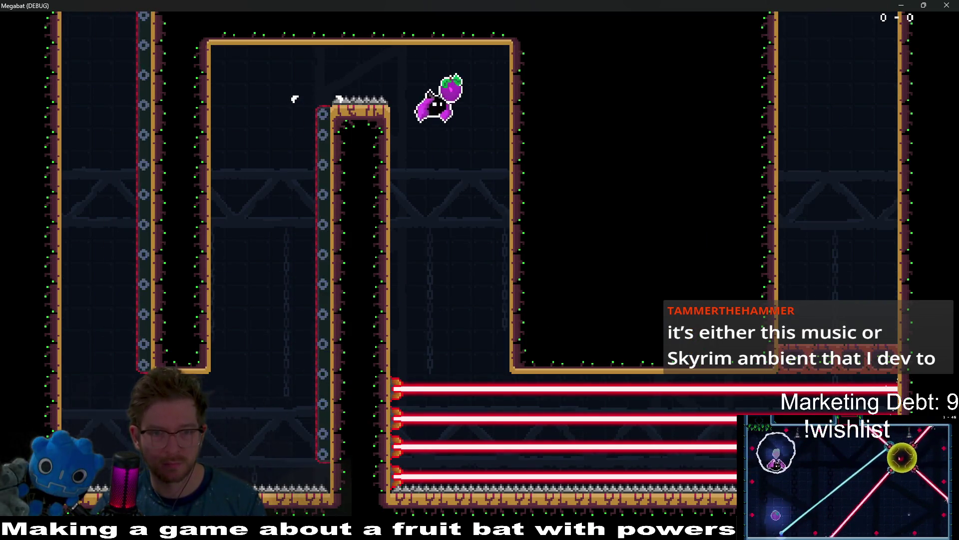
pyautogui.press('Right')
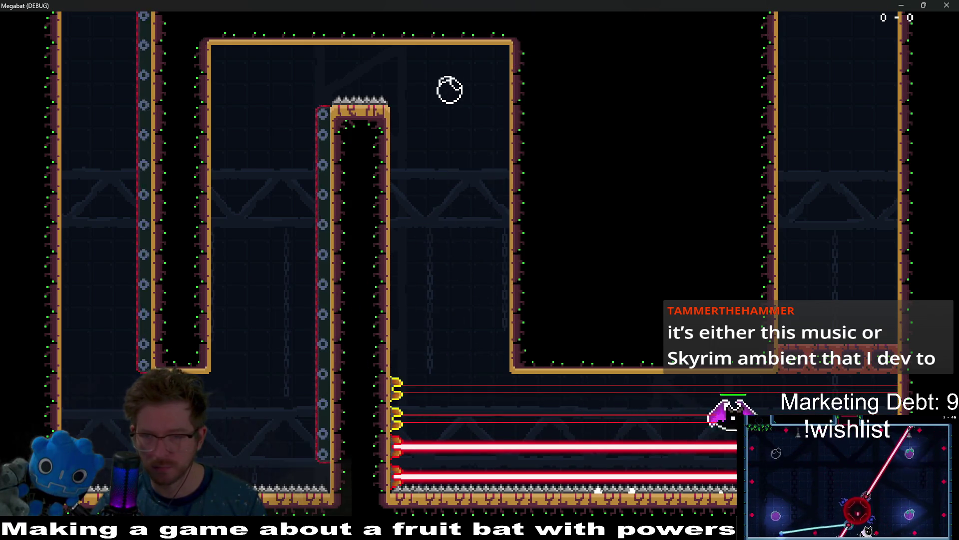
# Pause and quit the game, returning to the recentered room in the editor.
pyautogui.press('Escape')
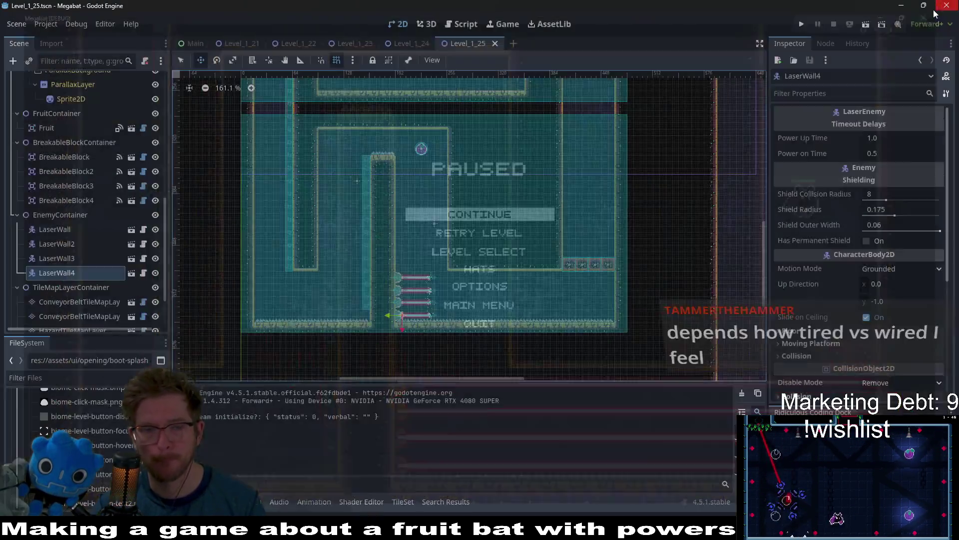
pyautogui.press('F8')
pyautogui.moveTo(424, 334); pyautogui.dragTo(442, 301)
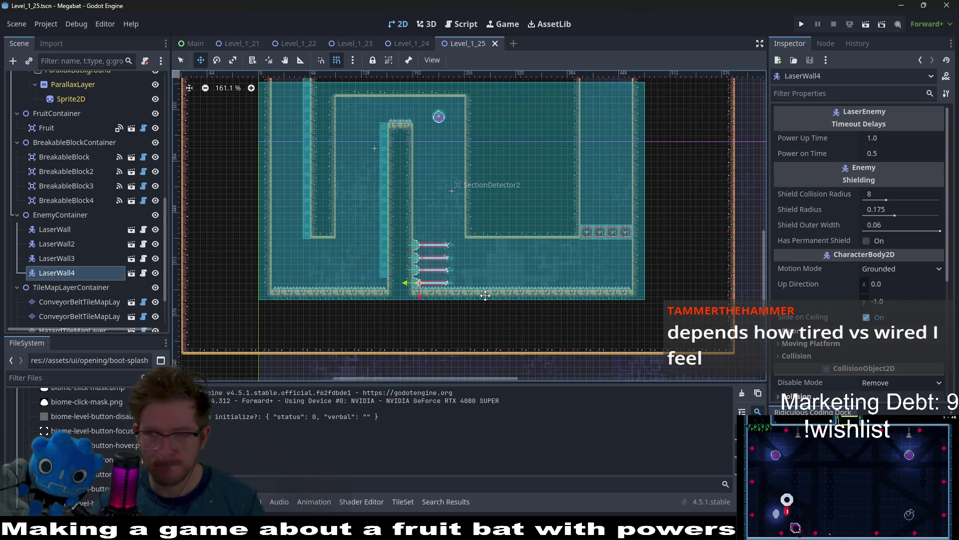
# Erase the Spikes tiles along the right room's floor on HazardTileMapLayer.
pyautogui.scroll(-3, 100, 234)
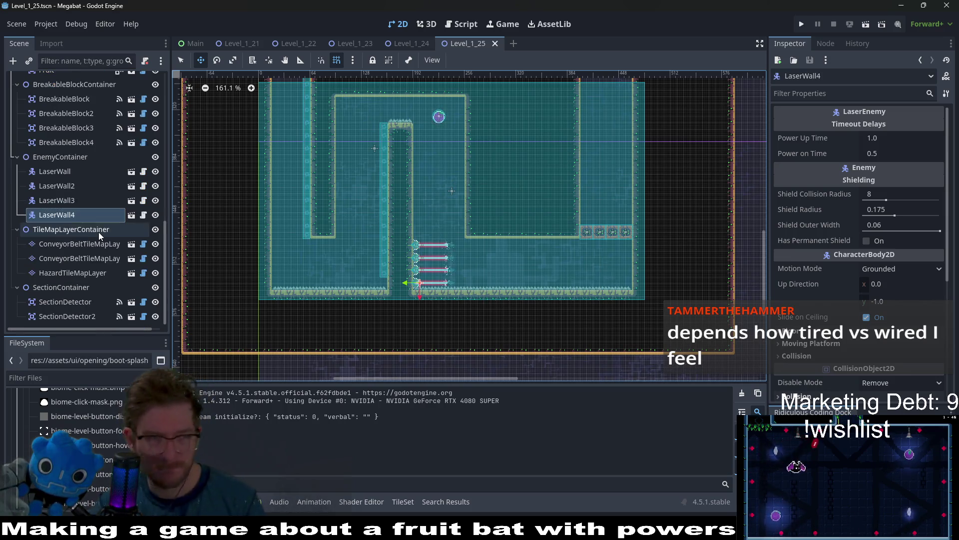
pyautogui.click(75, 272)
pyautogui.click(220, 437)
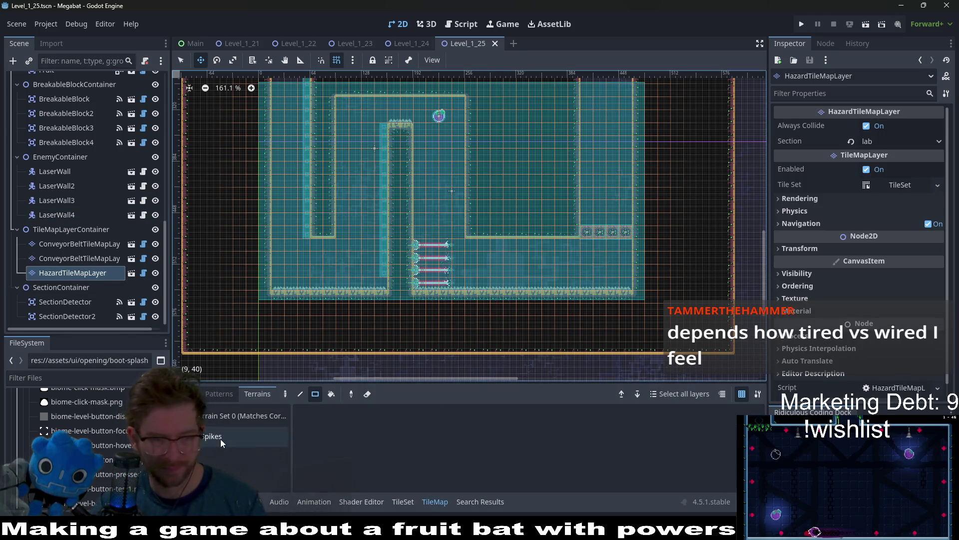
pyautogui.scroll(-2, 500, 317)
pyautogui.moveTo(408, 229); pyautogui.dragTo(611, 265)
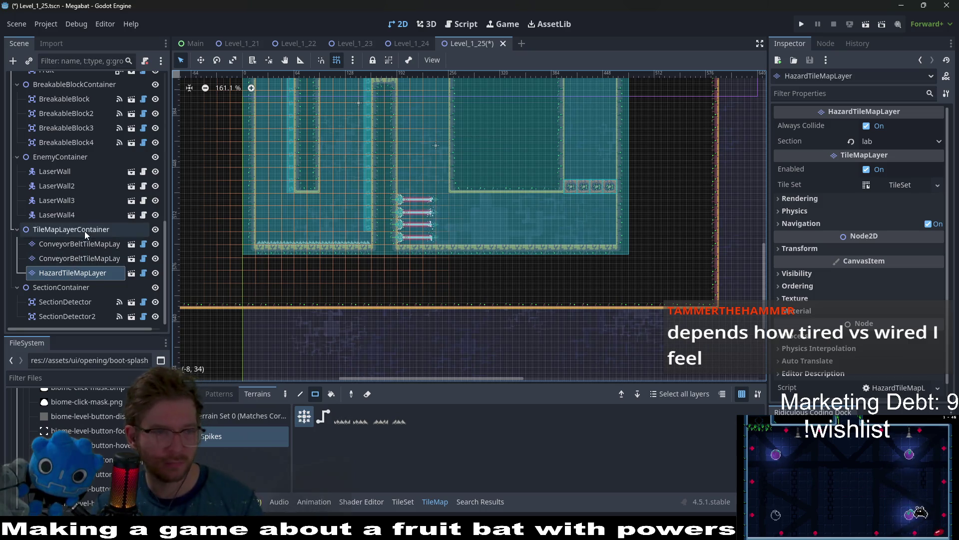
# Instance a ConveyorBeltTileMapLayer scene as a child of TileMapLayerContainer.
pyautogui.rightClick(85, 231)
pyautogui.click(152, 233)
pyautogui.write('conveyor')
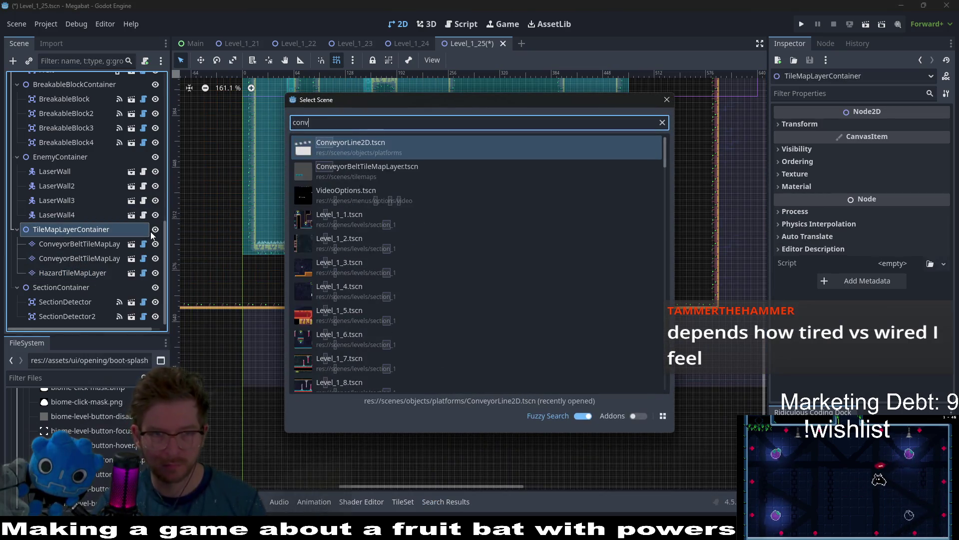
pyautogui.press('Return')
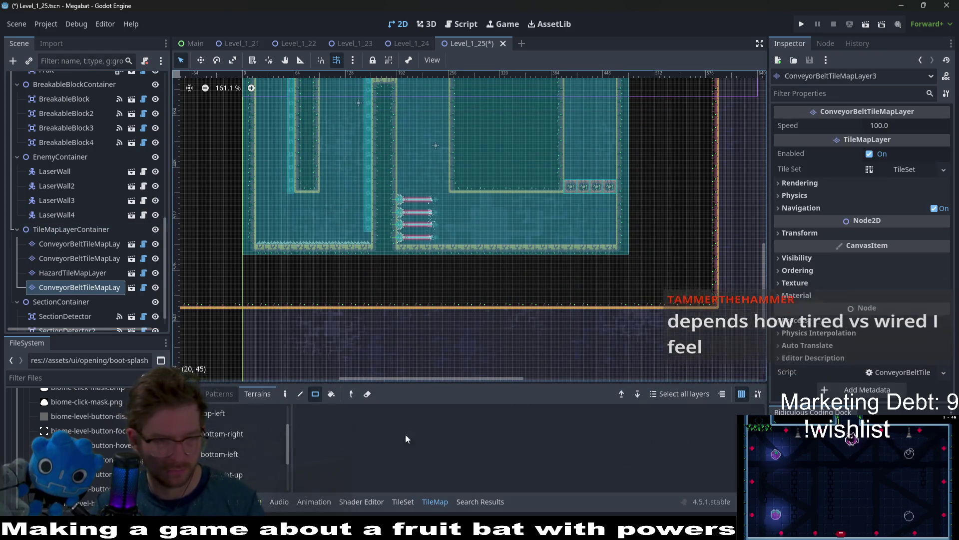
# Position the conveyor layer just above the floor and paint a row of conveyor tiles.
pyautogui.press('w')
pyautogui.moveTo(396, 228)
pyautogui.mouseDown()
pyautogui.moveTo(534, 245)
pyautogui.moveTo(514, 122)
pyautogui.moveTo(479, 230)
pyautogui.mouseUp()
pyautogui.scroll(5, 512, 178)
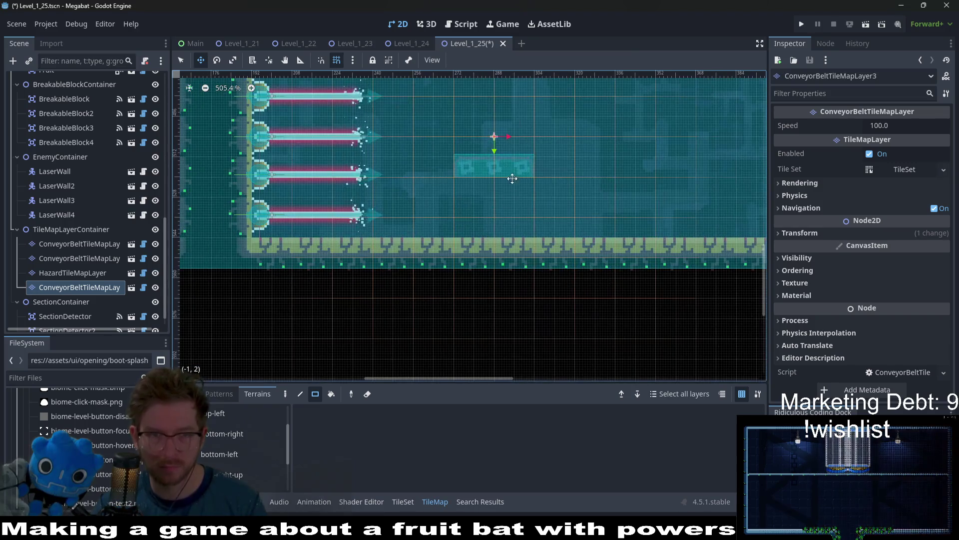
pyautogui.moveTo(512, 179)
pyautogui.mouseDown()
pyautogui.moveTo(400, 240)
pyautogui.moveTo(312, 240)
pyautogui.mouseUp()
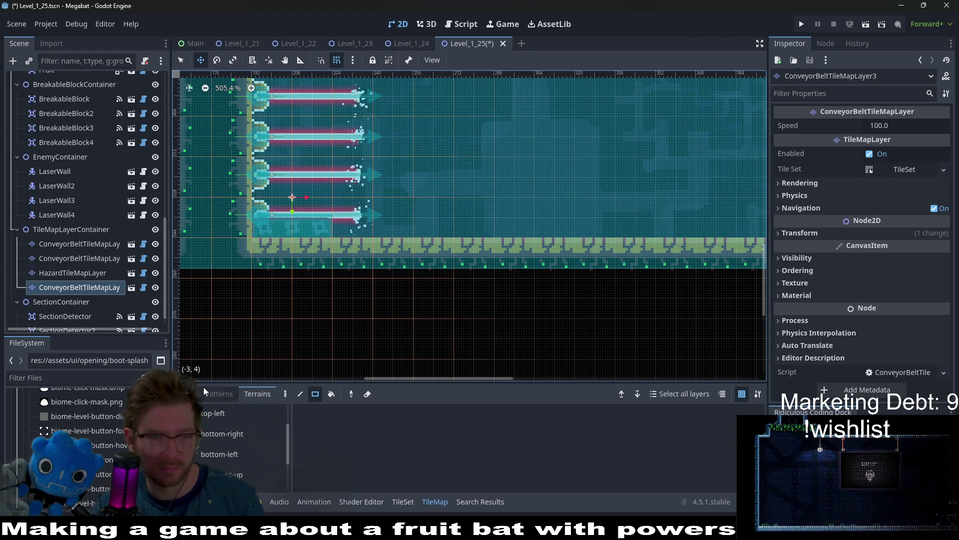
pyautogui.scroll(2, 208, 429)
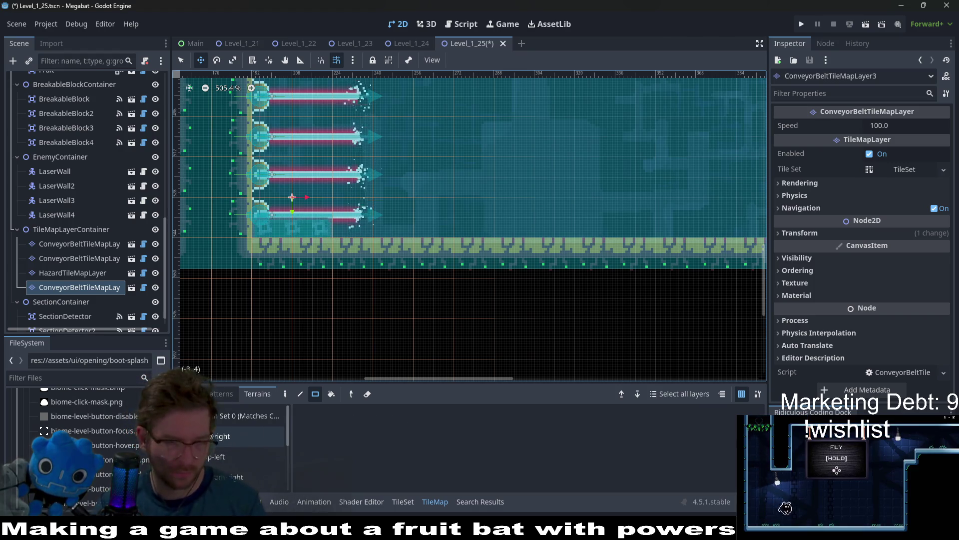
pyautogui.press('q')
pyautogui.scroll(-4, 580, 238)
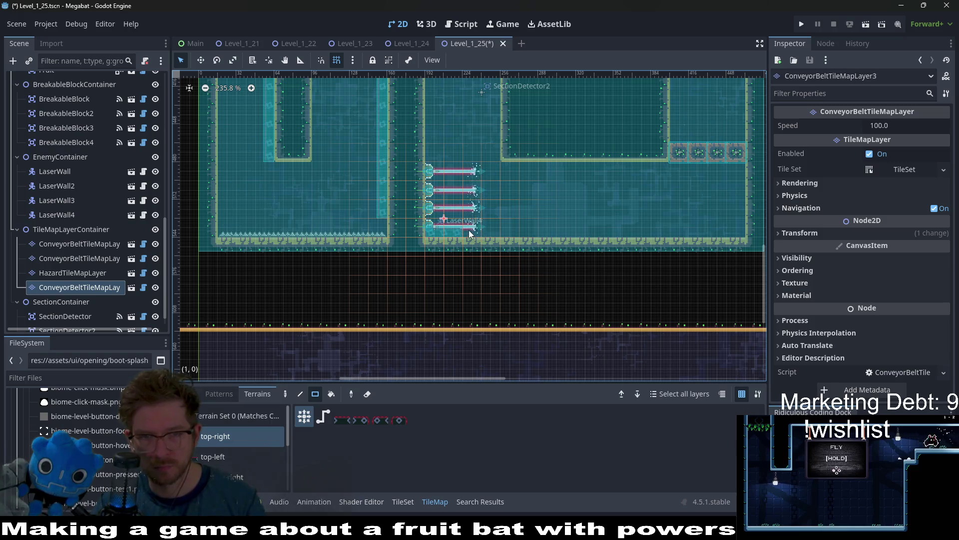
pyautogui.moveTo(469, 232); pyautogui.dragTo(726, 226)
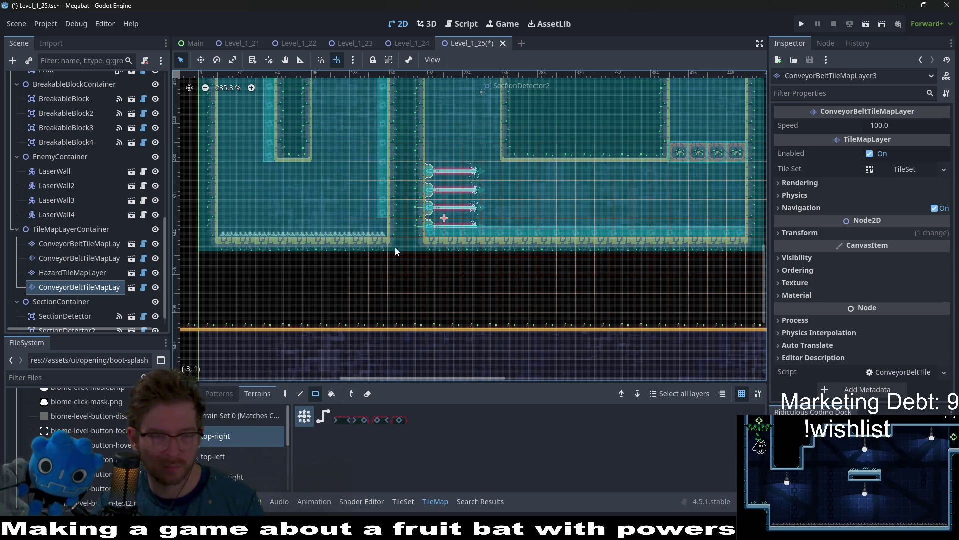
# Delete LaserWall4 from the scene.
pyautogui.click(79, 216)
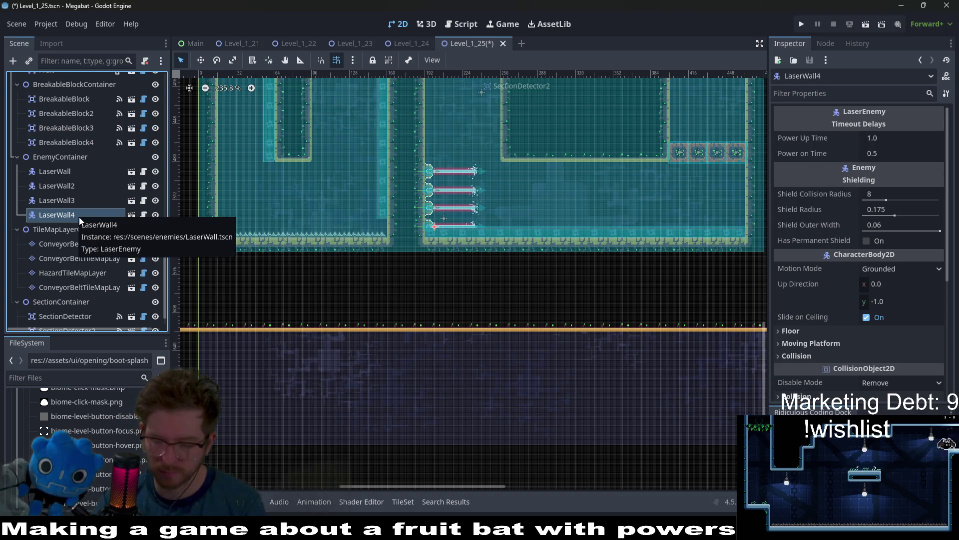
pyautogui.press('Delete')
pyautogui.press('Return')
# Select LaserWall, LaserWall2 and LaserWall3 together in move mode and inspect their placement.
pyautogui.click(58, 190)
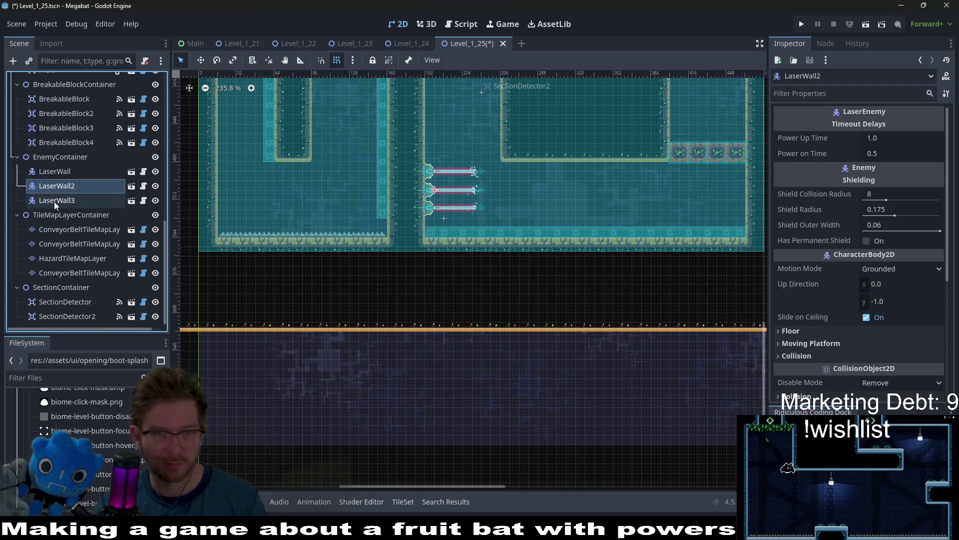
pyautogui.click(54, 200)
pyautogui.keyDown('shift'); pyautogui.click(75, 172); pyautogui.keyUp('shift')
pyautogui.press('w')
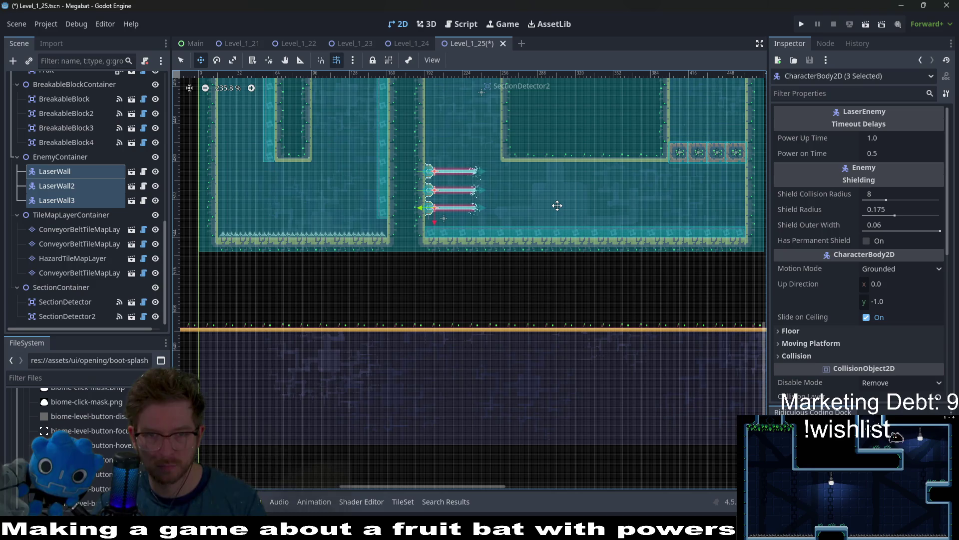
pyautogui.scroll(4, 557, 205)
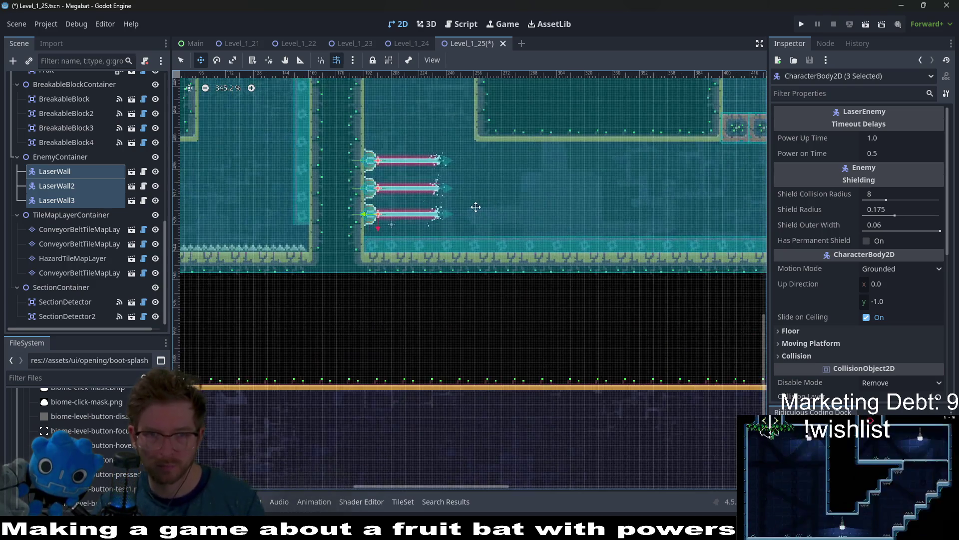
pyautogui.scroll(8, 476, 207)
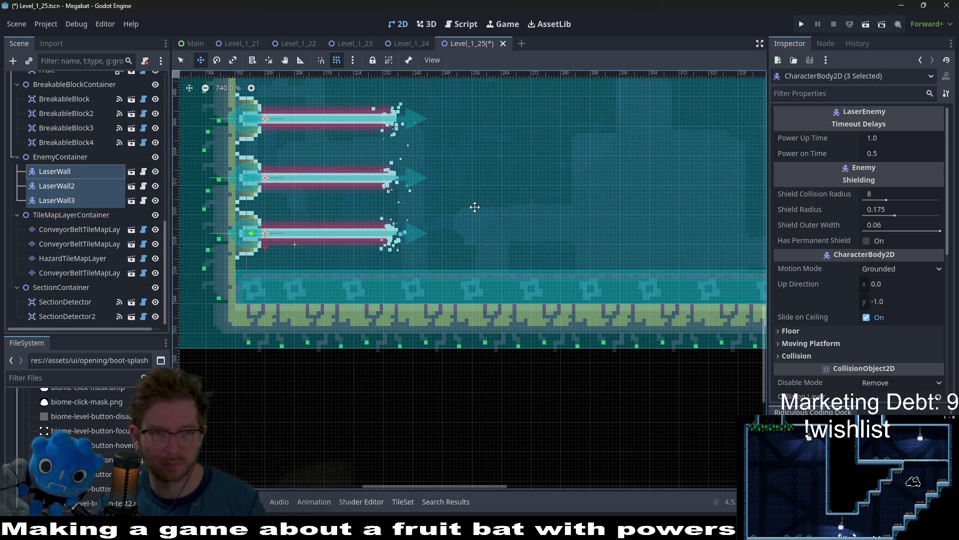
pyautogui.scroll(-4, 476, 208)
pyautogui.scroll(2, 486, 172)
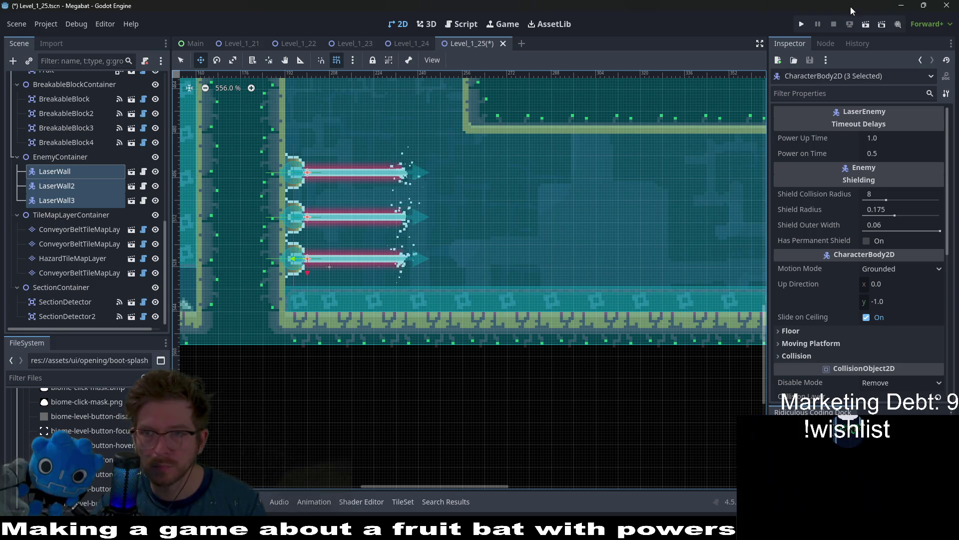
# Run the game, collect the fruit and crawl the ledge, quit, then select LaserWall.
pyautogui.click(866, 24)
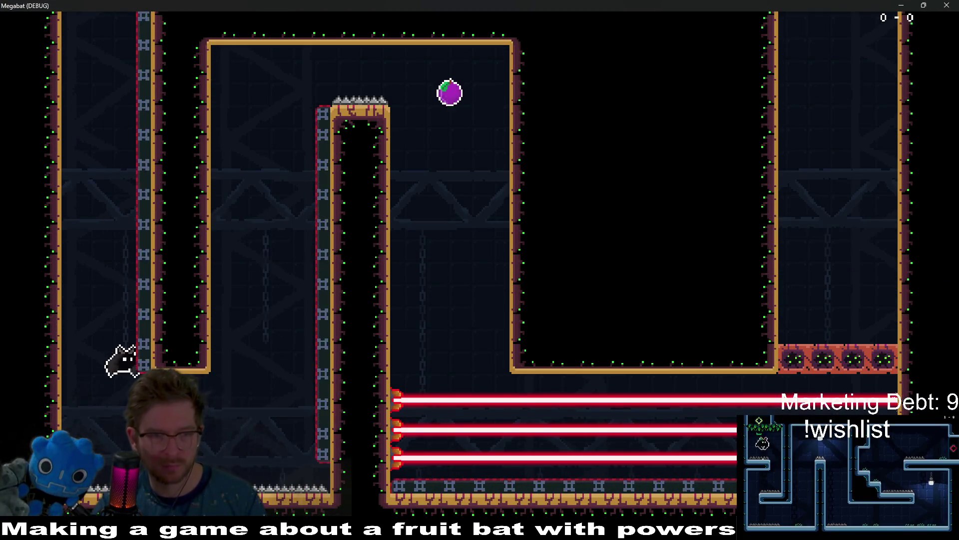
pyautogui.press('Right')
pyautogui.press('space')
pyautogui.press('Right')
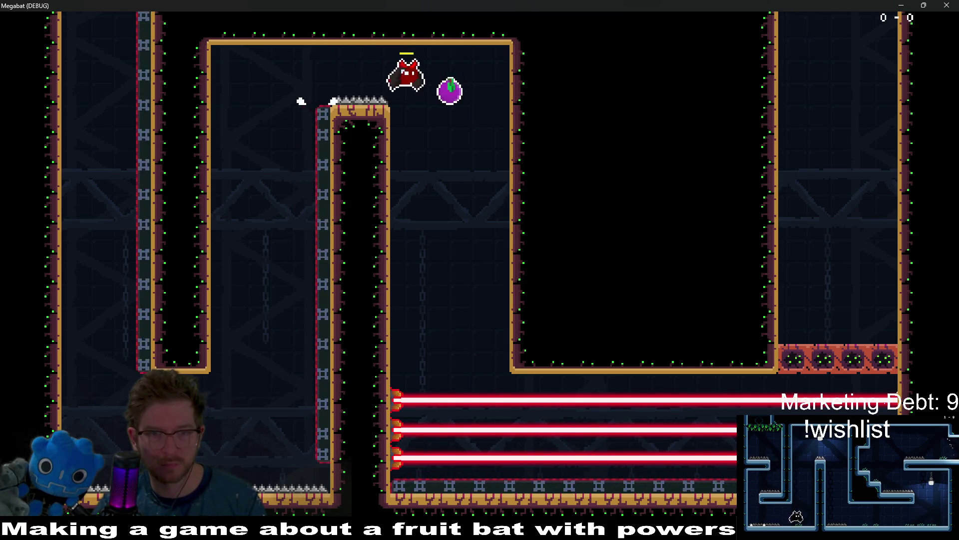
pyautogui.press('Left')
pyautogui.press('Right')
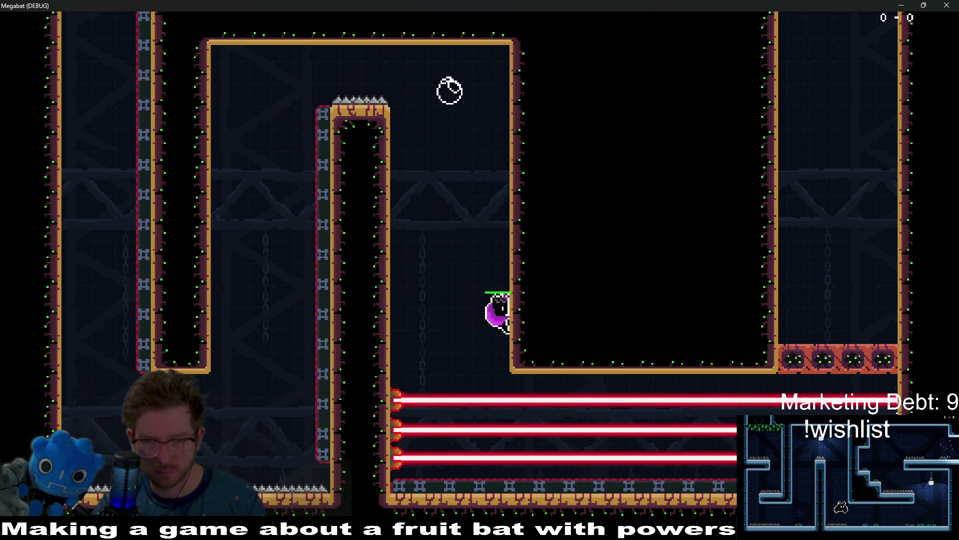
pyautogui.press('Right')
pyautogui.press('Left')
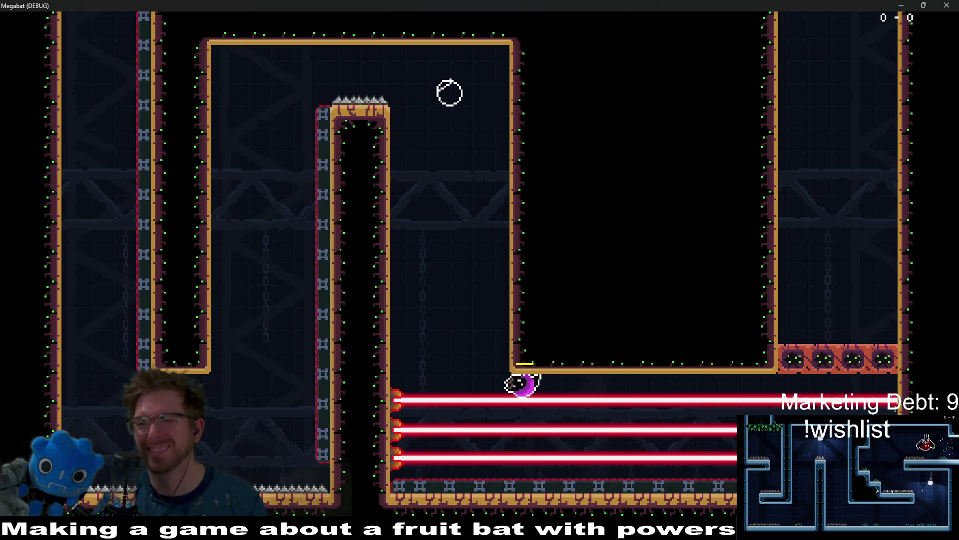
pyautogui.press('Escape')
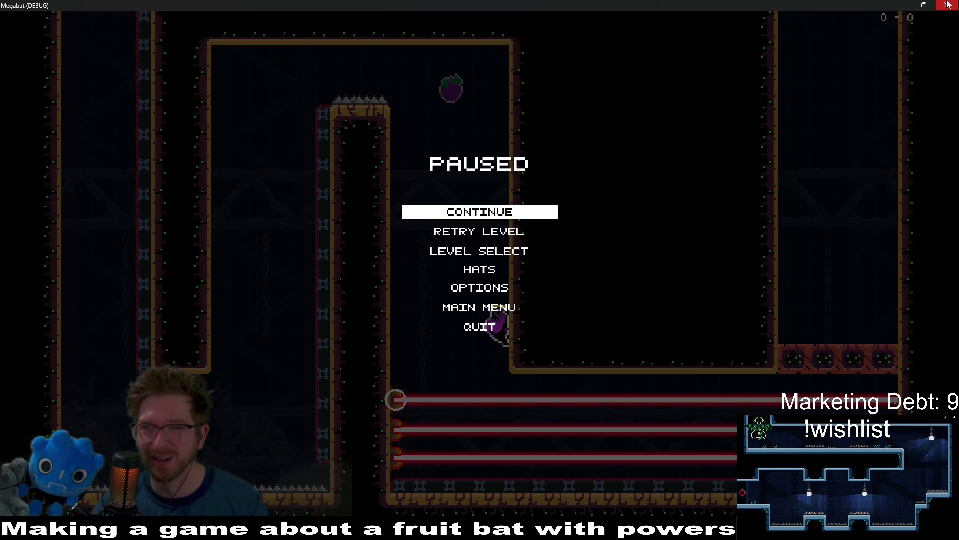
pyautogui.click(946, 5)
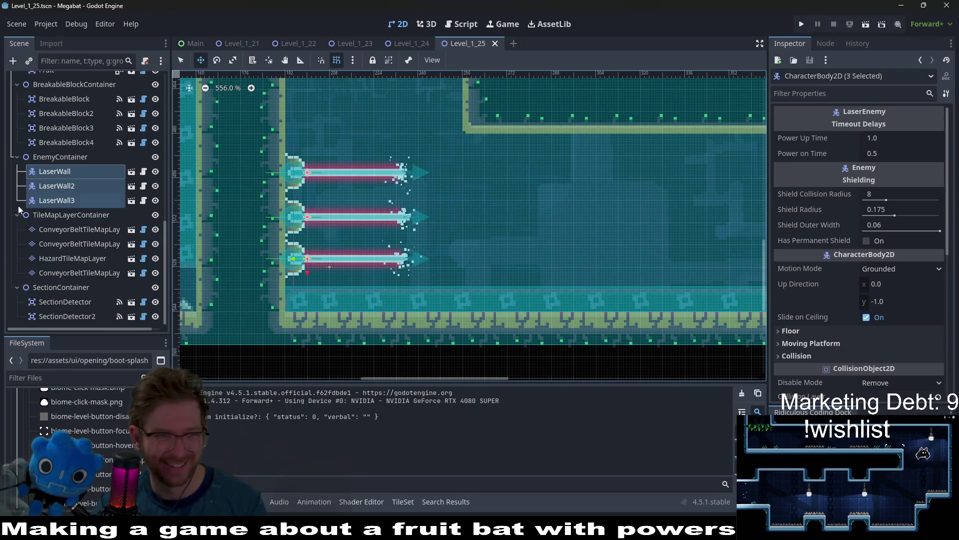
pyautogui.click(55, 171)
# Nudge all three laser walls up, then the first LaserWall up two more pixels.
pyautogui.keyDown('shift'); pyautogui.click(73, 200); pyautogui.keyUp('shift')
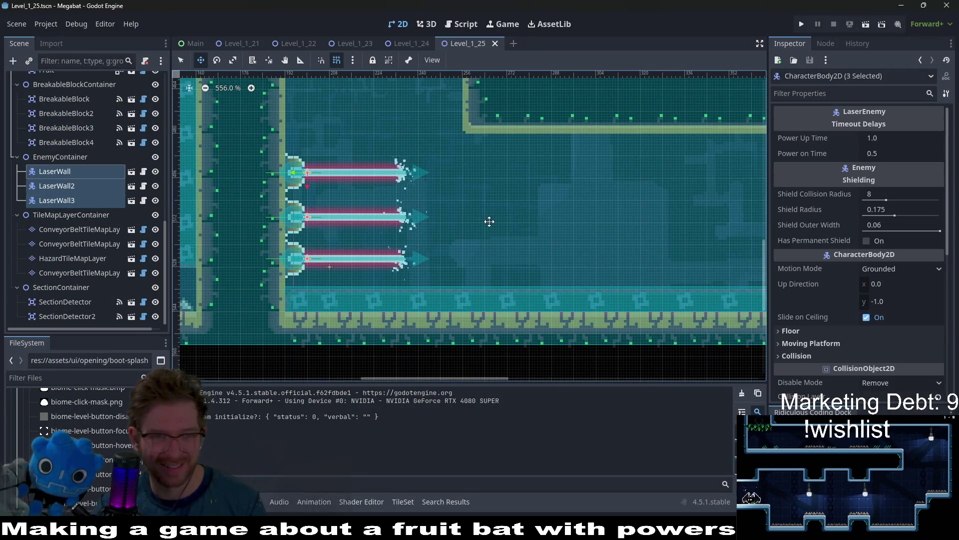
pyautogui.press('Up')
pyautogui.press('Up')
pyautogui.press('F6')
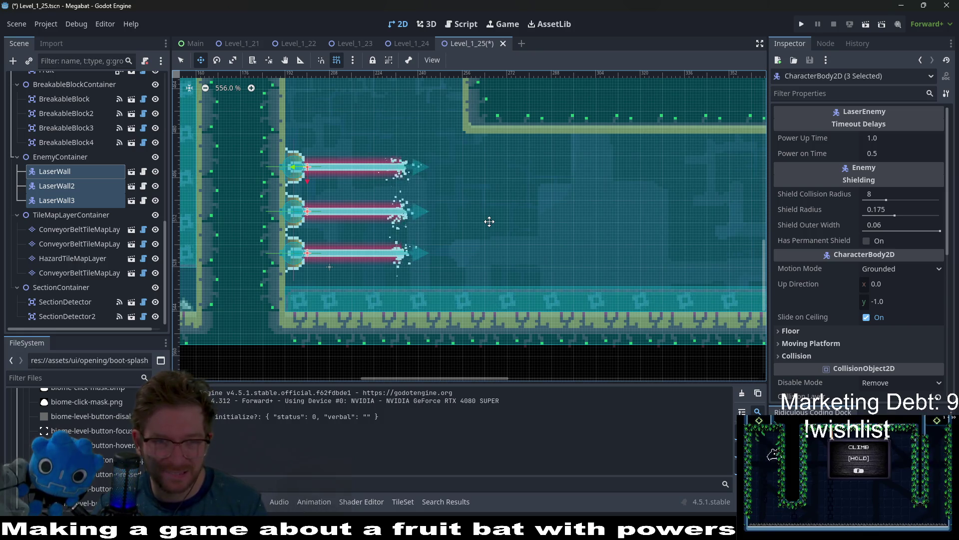
pyautogui.scroll(4, 347, 249)
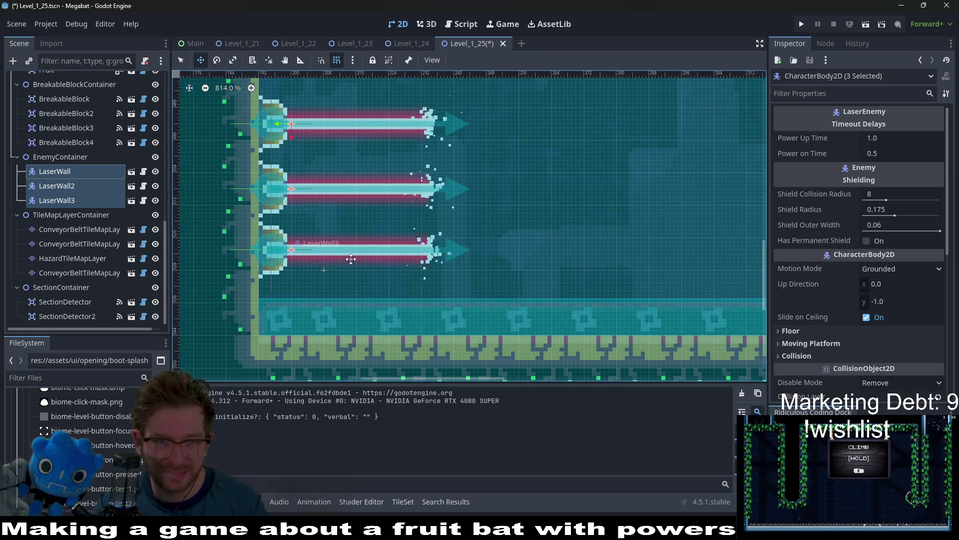
pyautogui.scroll(-5, 484, 236)
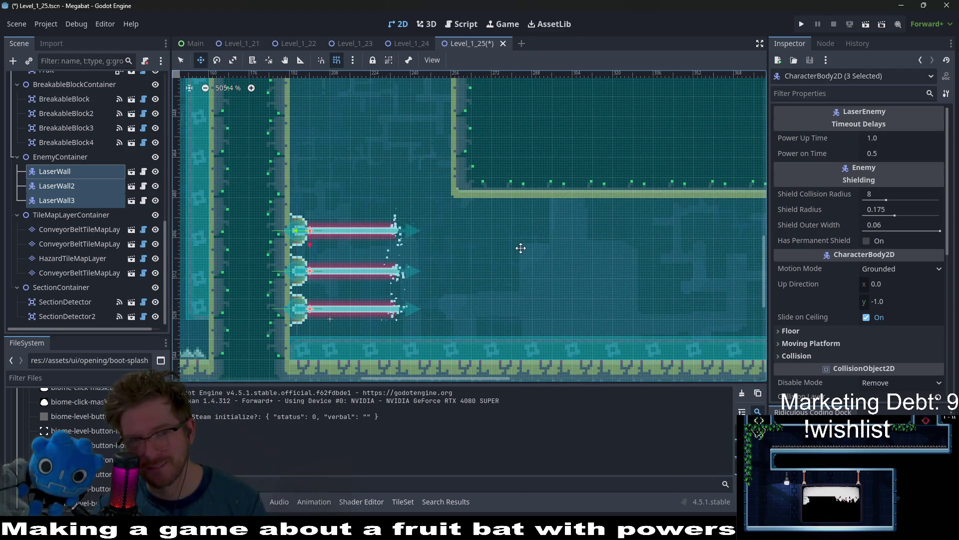
pyautogui.click(75, 171)
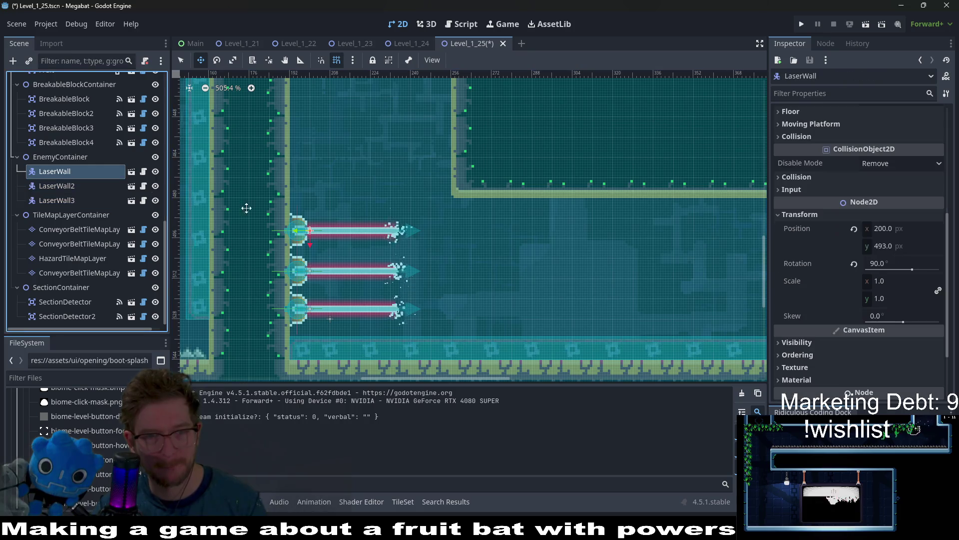
pyautogui.press('Up')
pyautogui.press('Up')
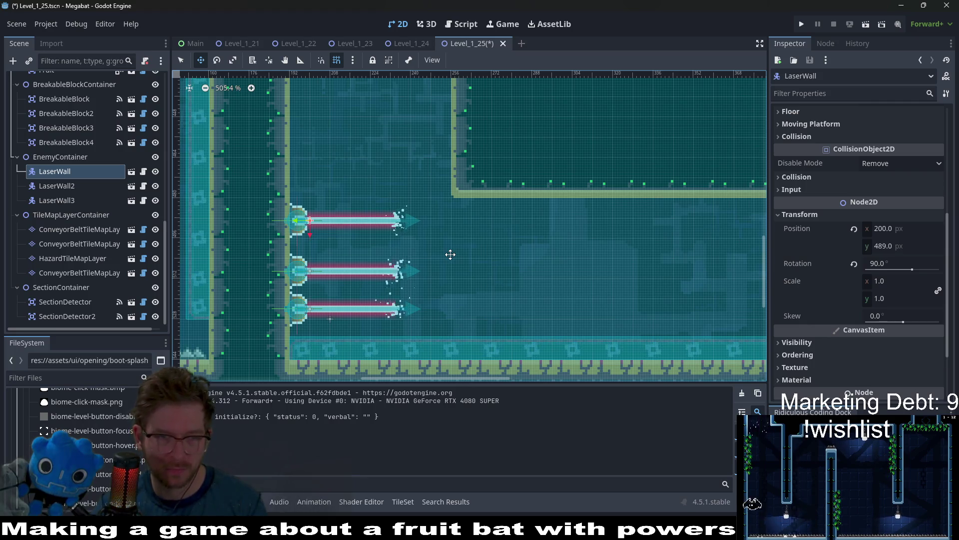
# Check LaserWall2 and LaserWall3 placement and save Level_1_25.
pyautogui.click(107, 188)
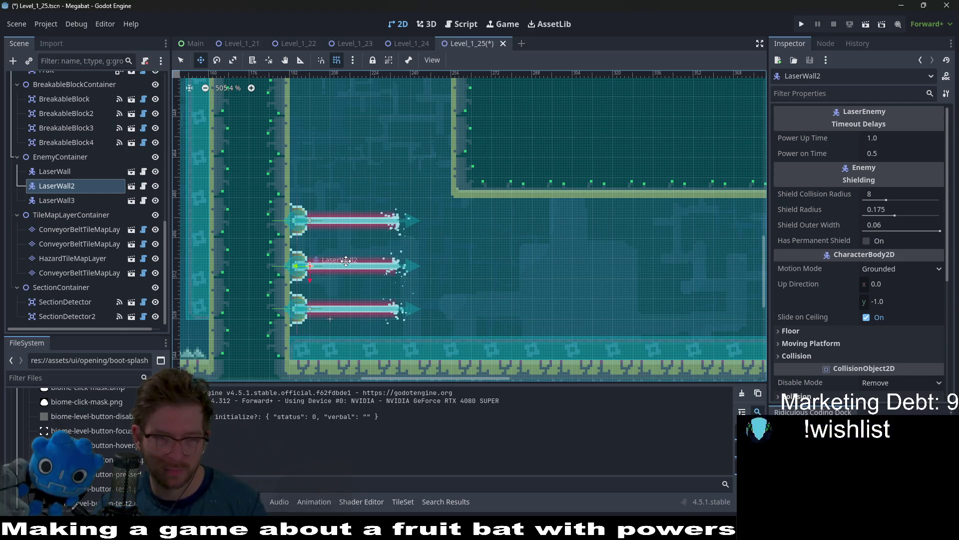
pyautogui.scroll(3, 346, 260)
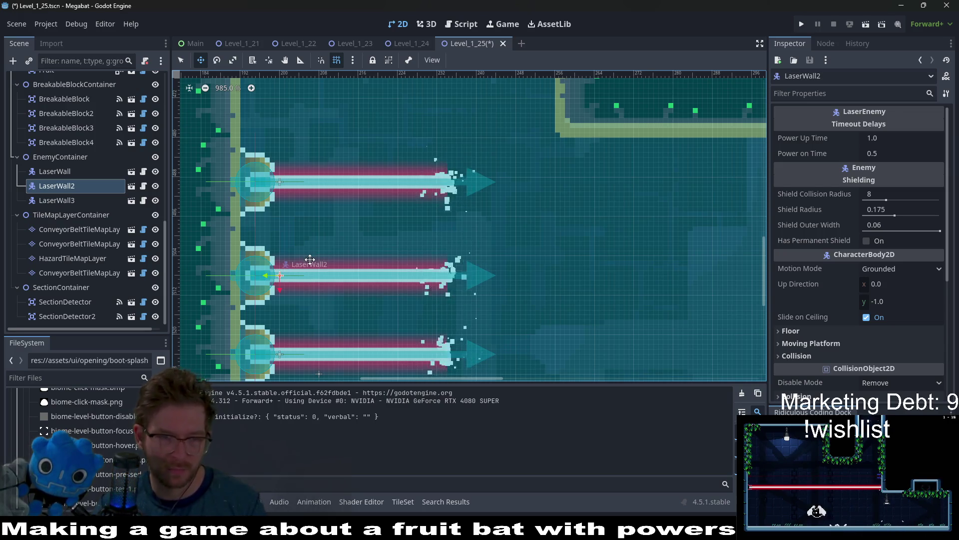
pyautogui.scroll(-2, 310, 234)
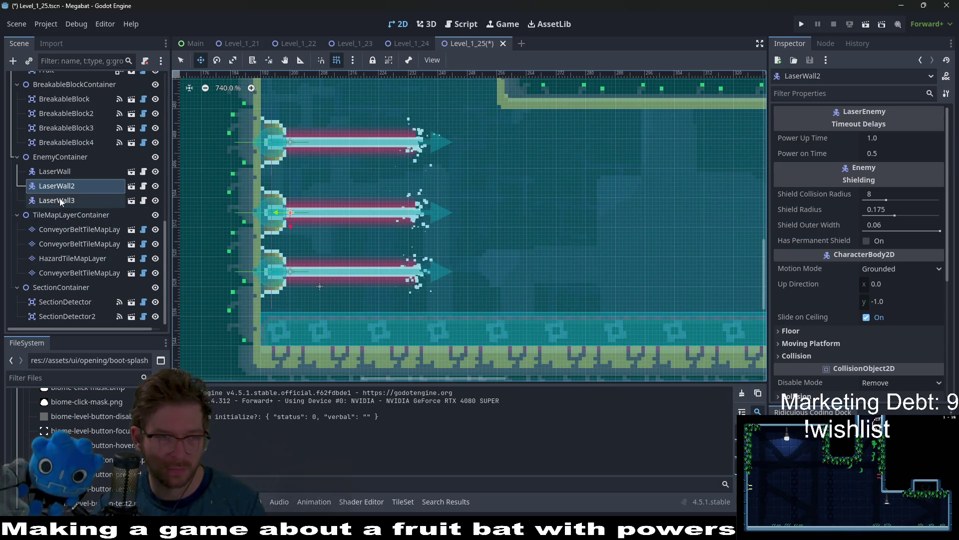
pyautogui.click(80, 200)
pyautogui.scroll(-3, 571, 188)
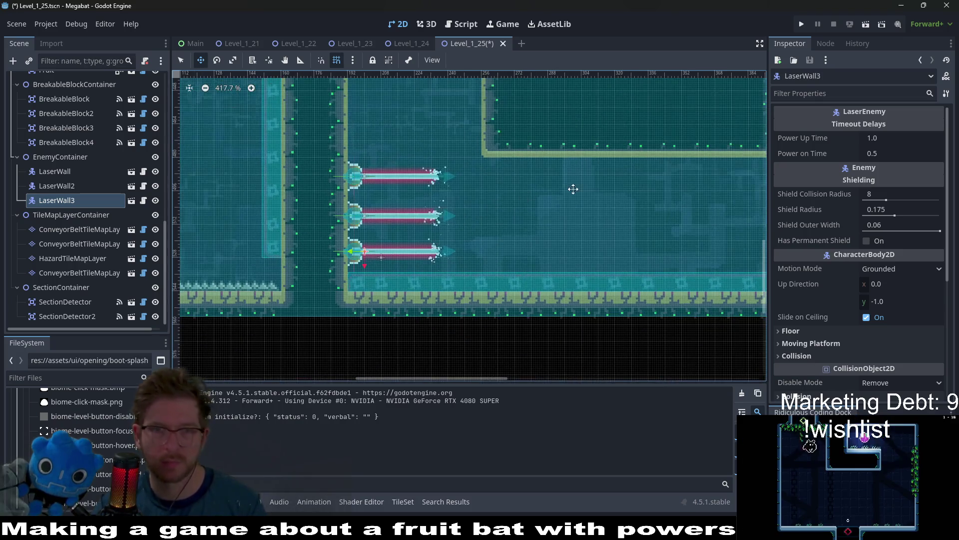
pyautogui.hotkey('ctrl', 's')
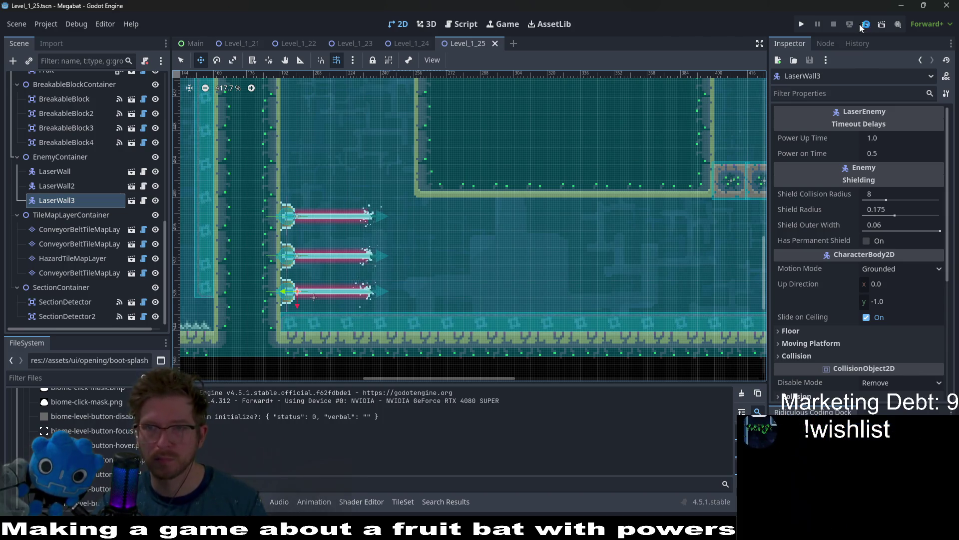
pyautogui.click(860, 24)
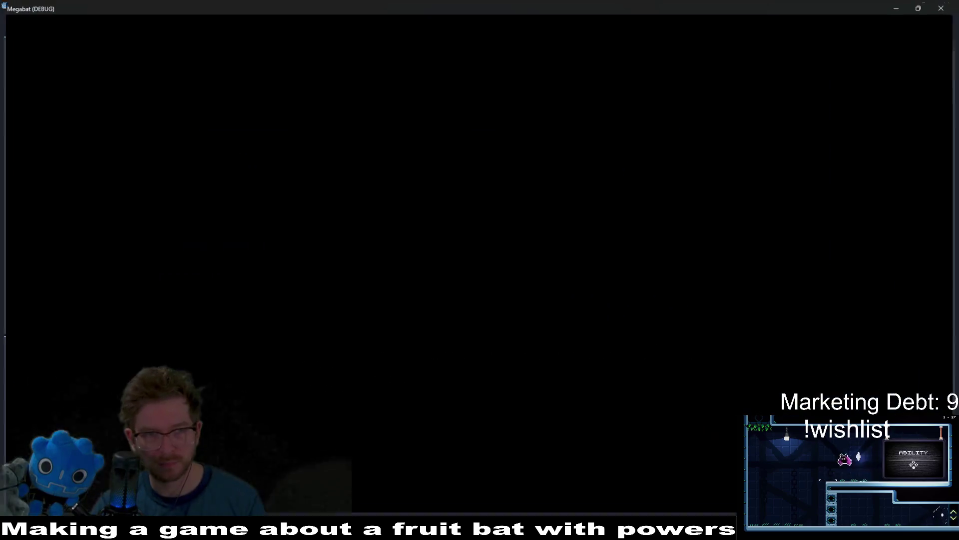
pyautogui.press('Down')
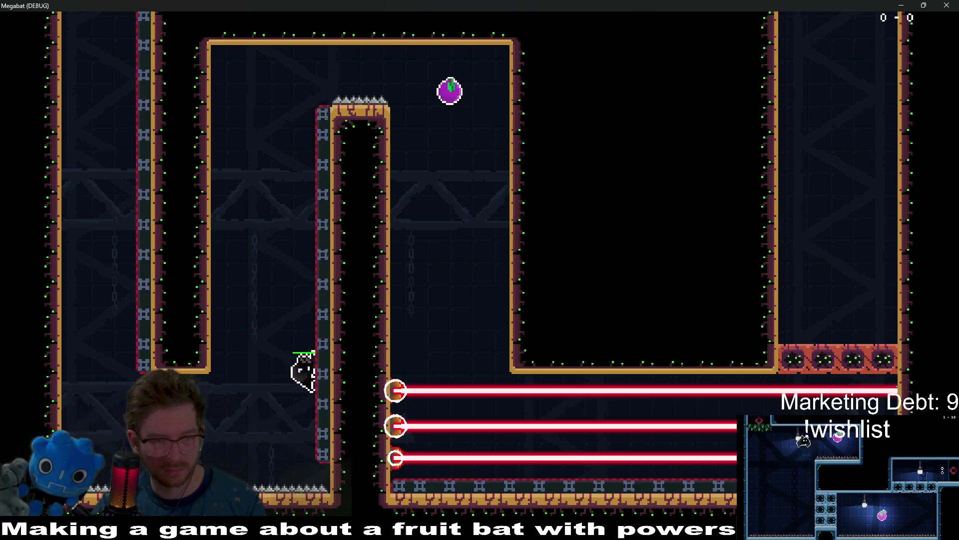
pyautogui.press('Right')
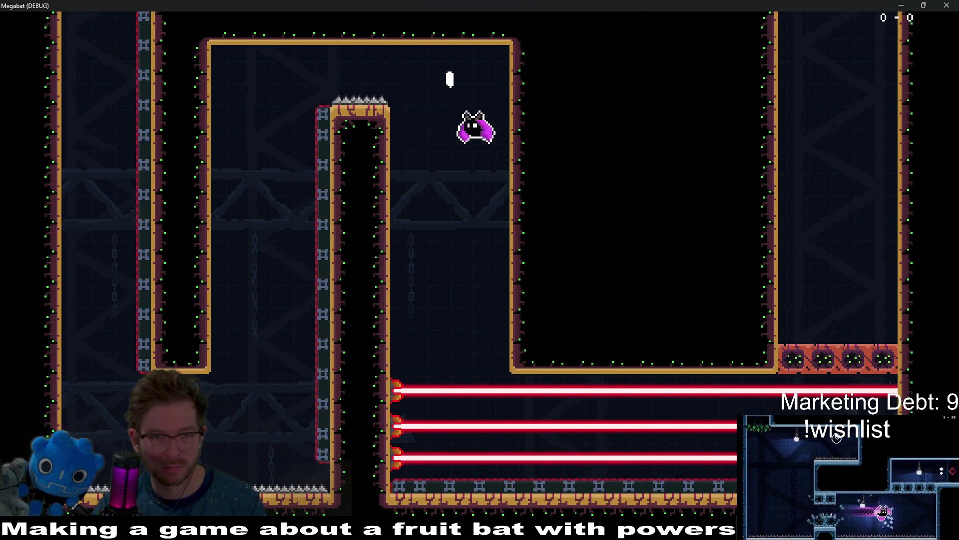
pyautogui.press('Down')
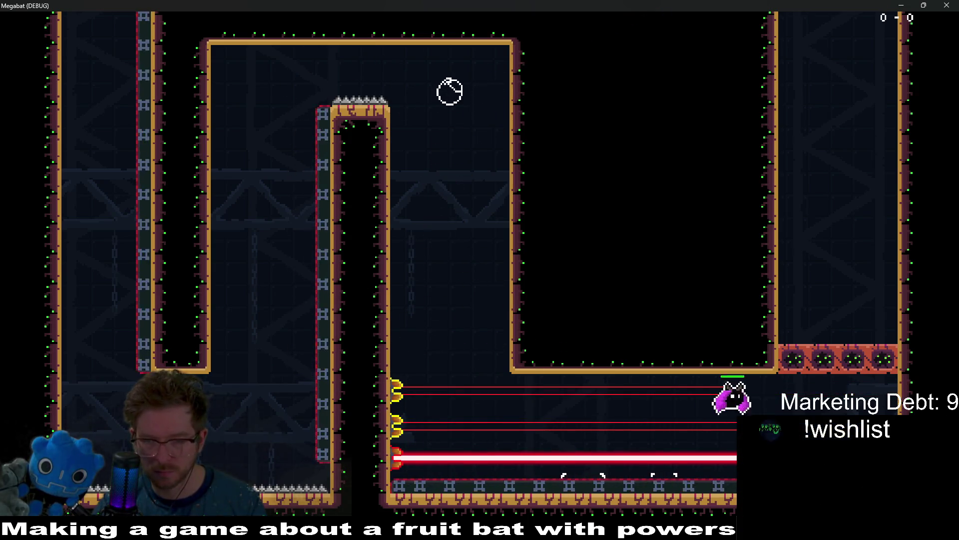
pyautogui.press('Left')
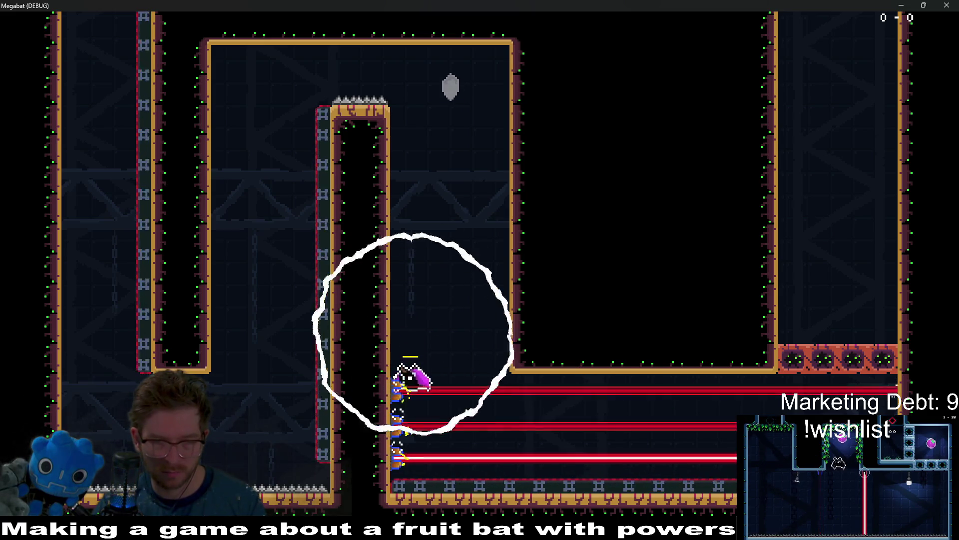
pyautogui.press('Right')
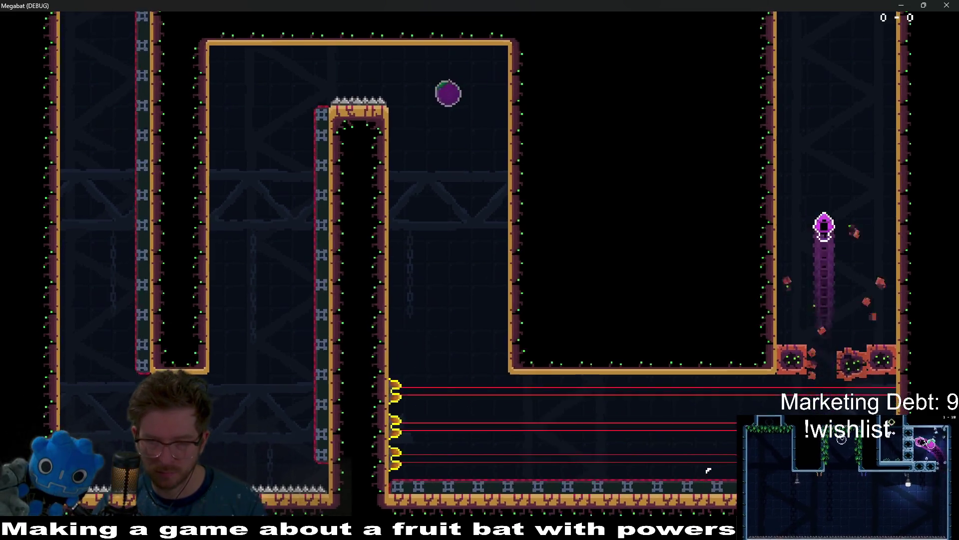
pyautogui.press('Left')
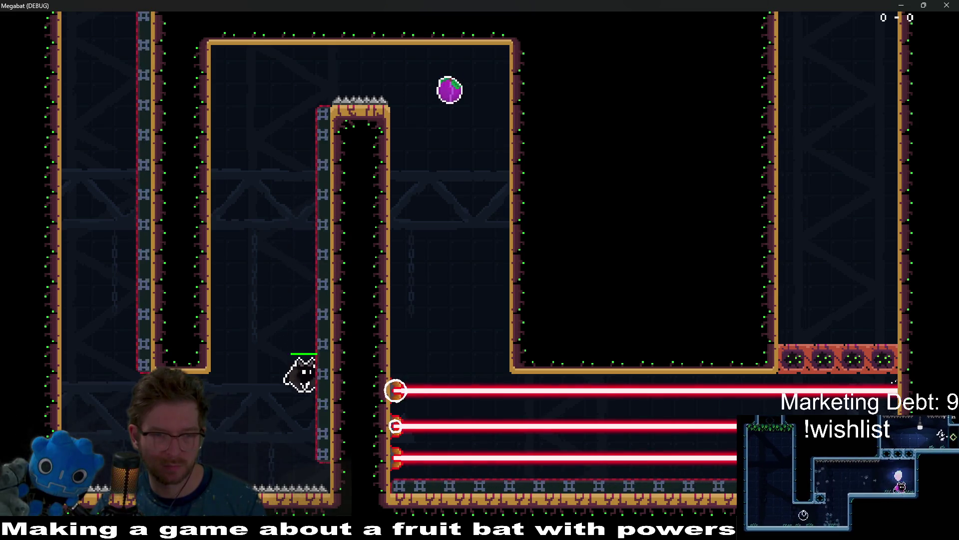
pyautogui.press('Up')
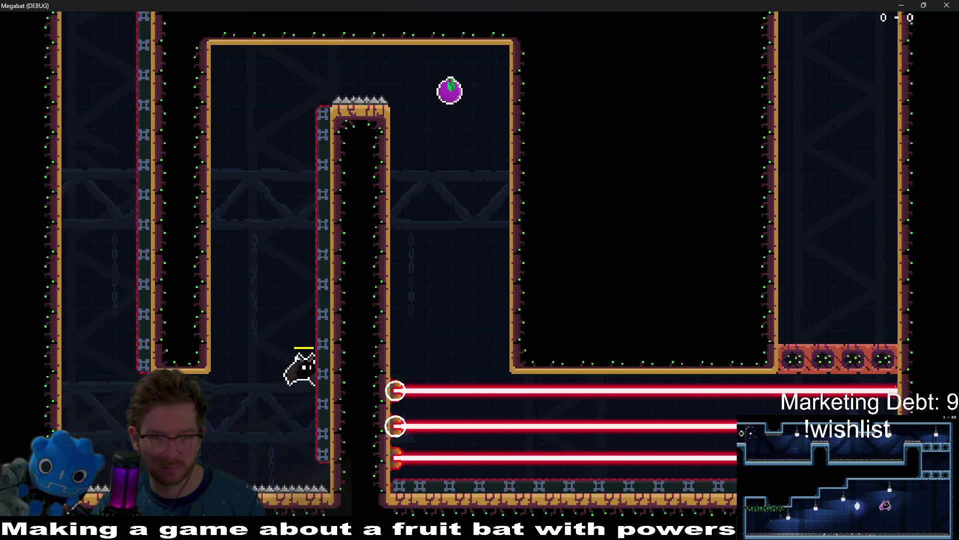
pyautogui.press('Up')
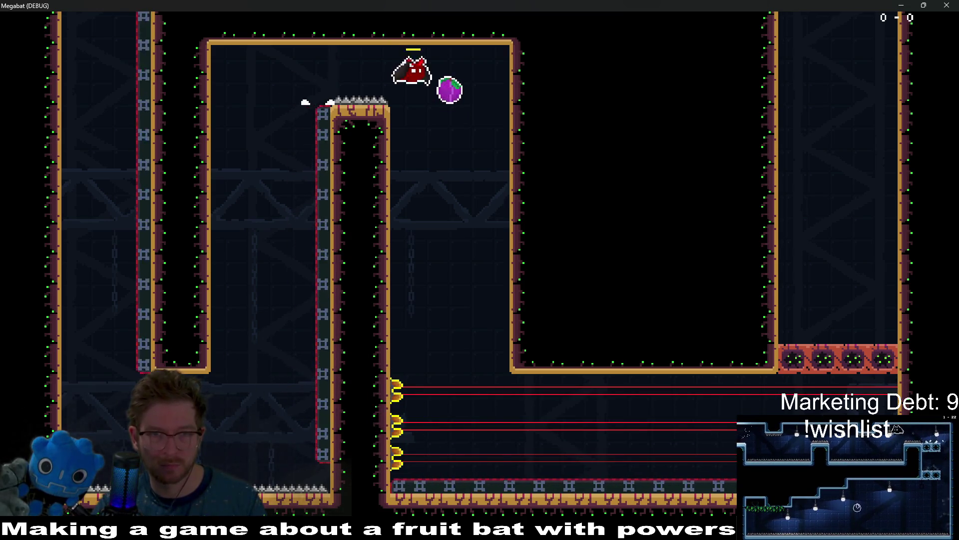
pyautogui.press('Right')
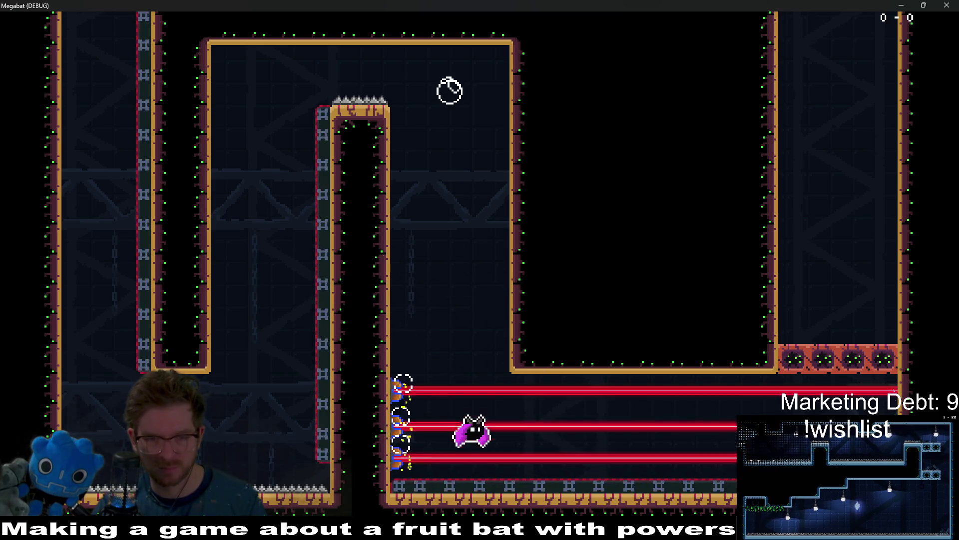
pyautogui.press('Right')
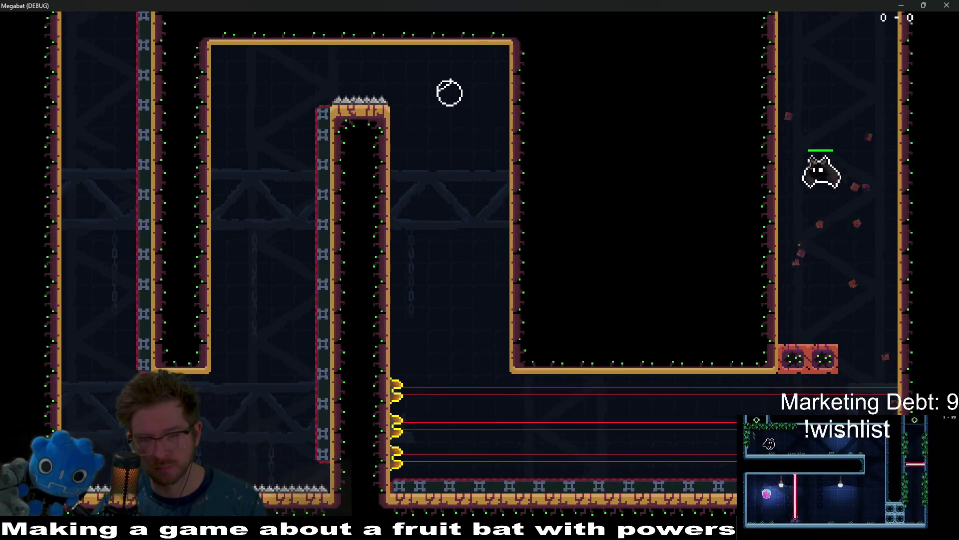
pyautogui.click(939, 5)
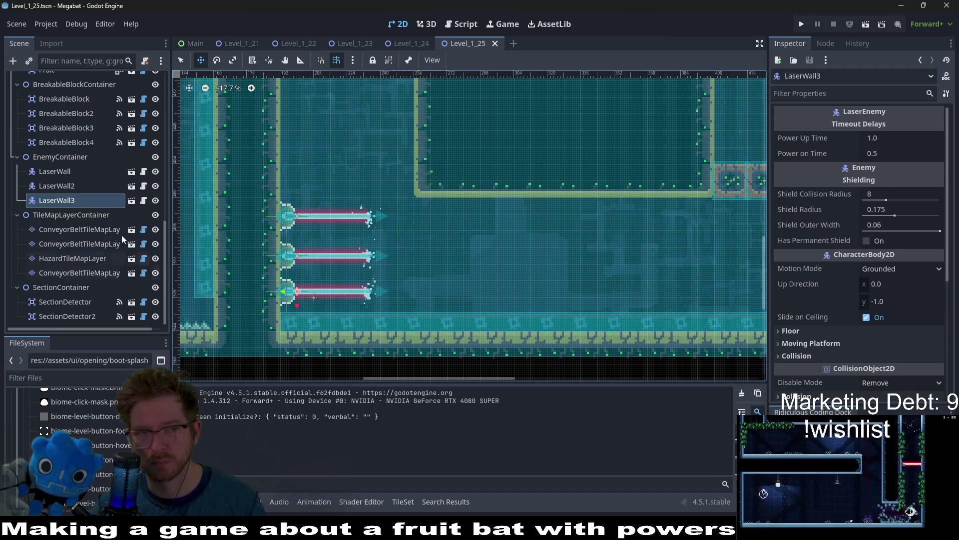
# Delete the three LaserWall turrets.
pyautogui.keyDown('shift'); pyautogui.click(82, 173); pyautogui.keyUp('shift')
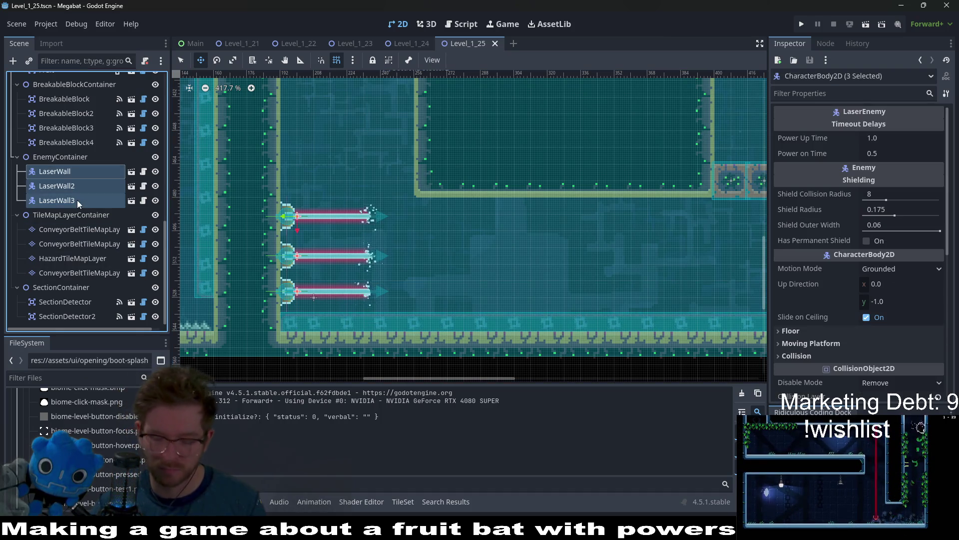
pyautogui.press('Delete')
pyautogui.press('Return')
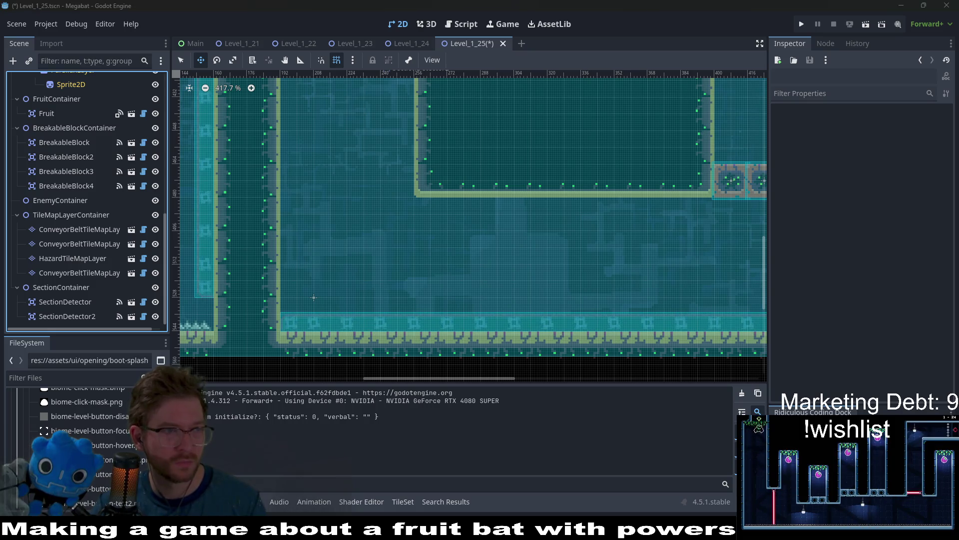
# Instance BounceProjectileTurret.tscn under EnemyContainer via a 'turret' search.
pyautogui.hotkey('ctrl', 'shift', 'a')
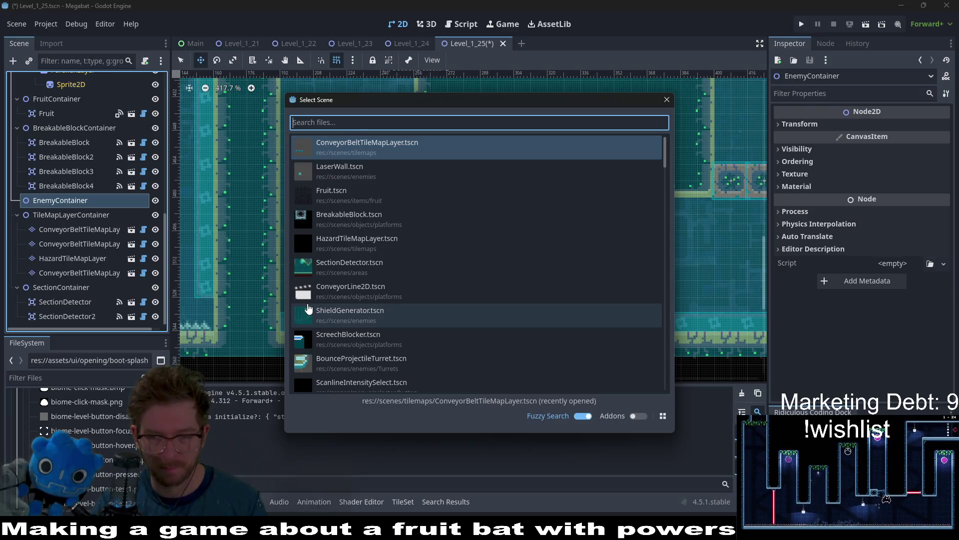
pyautogui.write('turre')
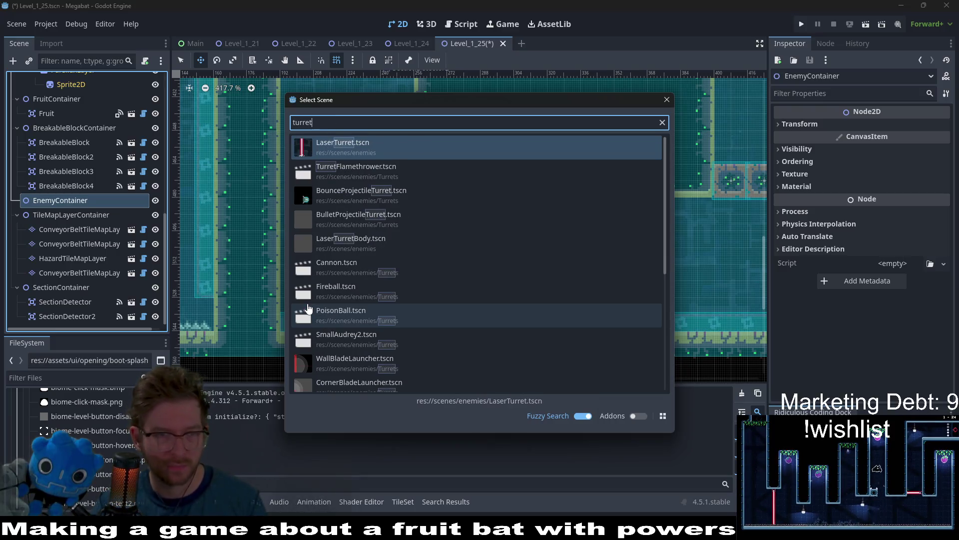
pyautogui.write('t')
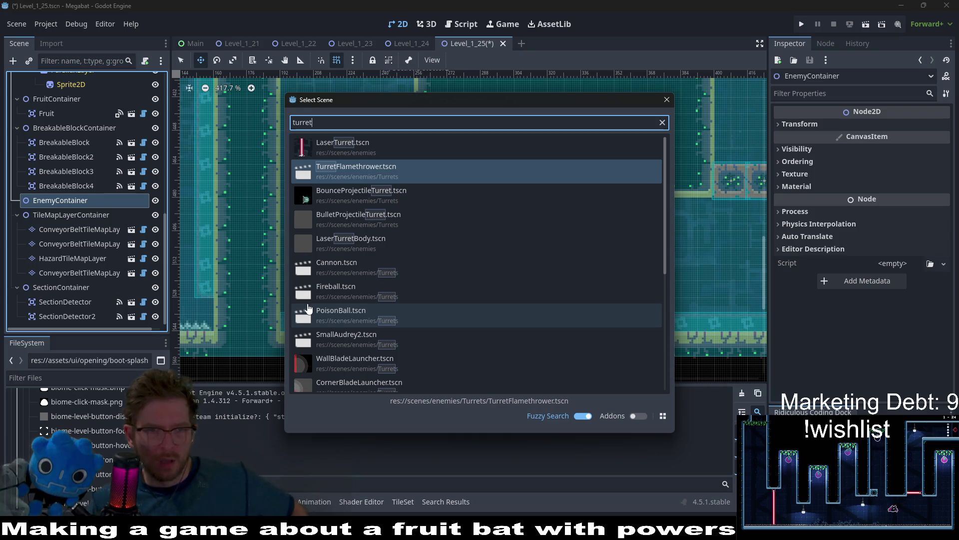
pyautogui.press('Down')
pyautogui.press('Return')
pyautogui.scroll(-5, 364, 235)
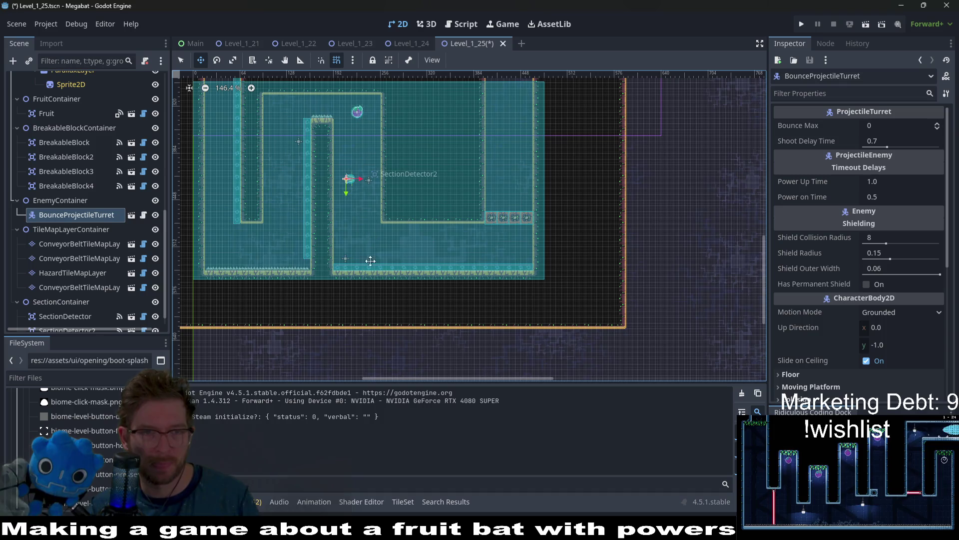
# Move the bounce turret against the lower corridor's left wall, near the floor.
pyautogui.scroll(4, 350, 210)
pyautogui.moveTo(342, 250); pyautogui.dragTo(332, 228)
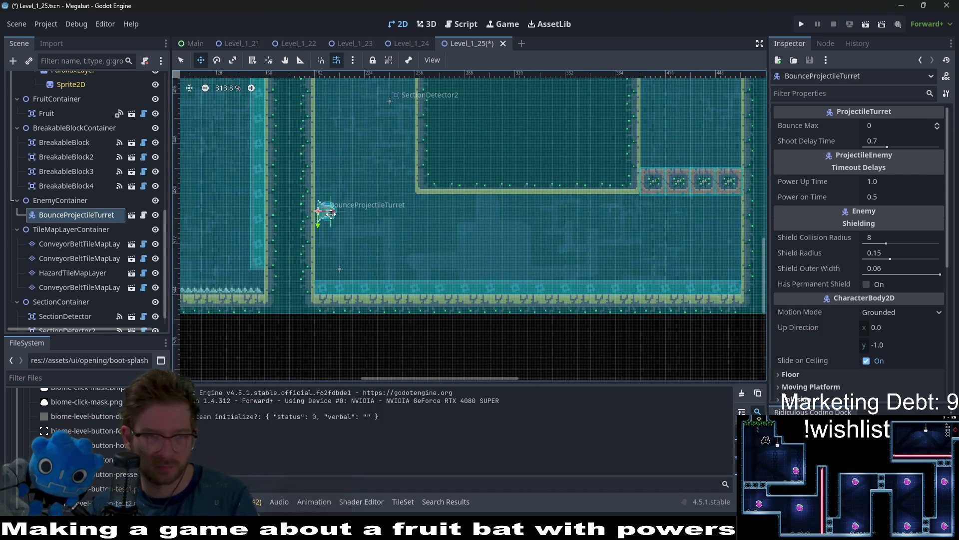
pyautogui.scroll(2, 331, 214)
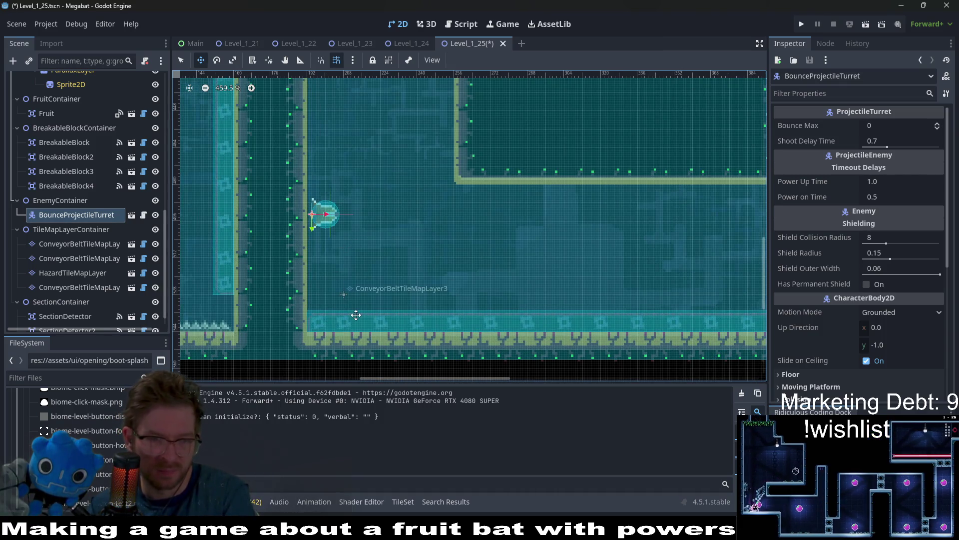
pyautogui.press('Down')
pyautogui.press('Down')
pyautogui.press('Down')
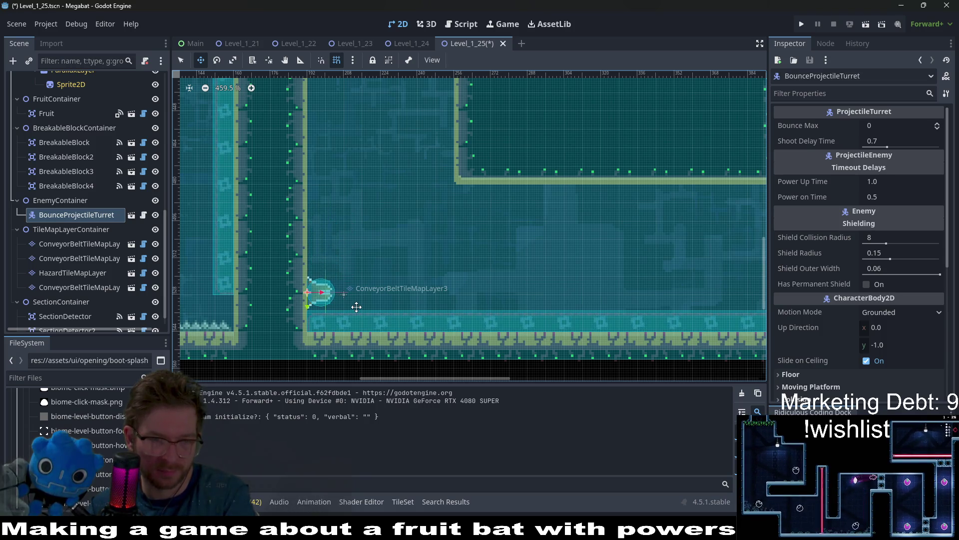
pyautogui.press('Down')
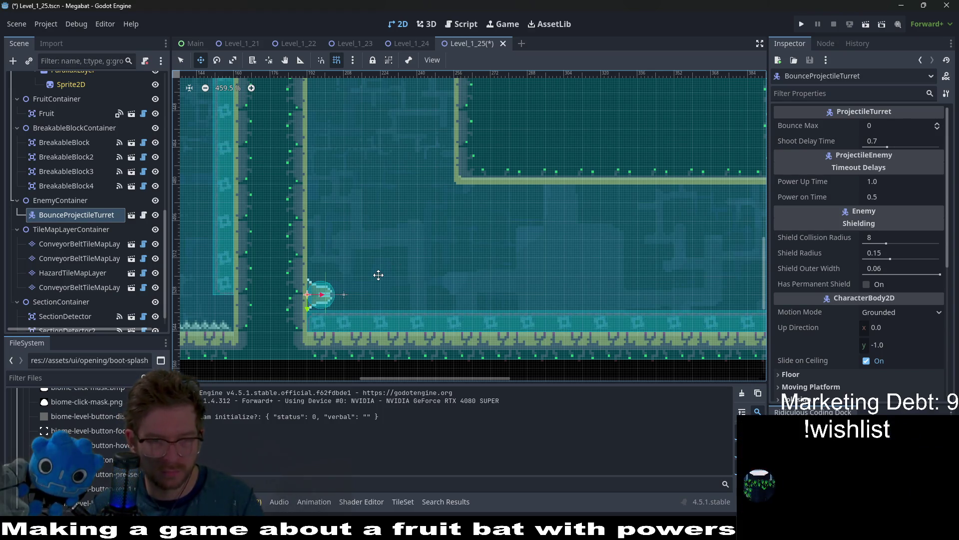
# Duplicate the turret twice, nudge the top copy up, and check the middle one.
pyautogui.hotkey('ctrl', 'd')
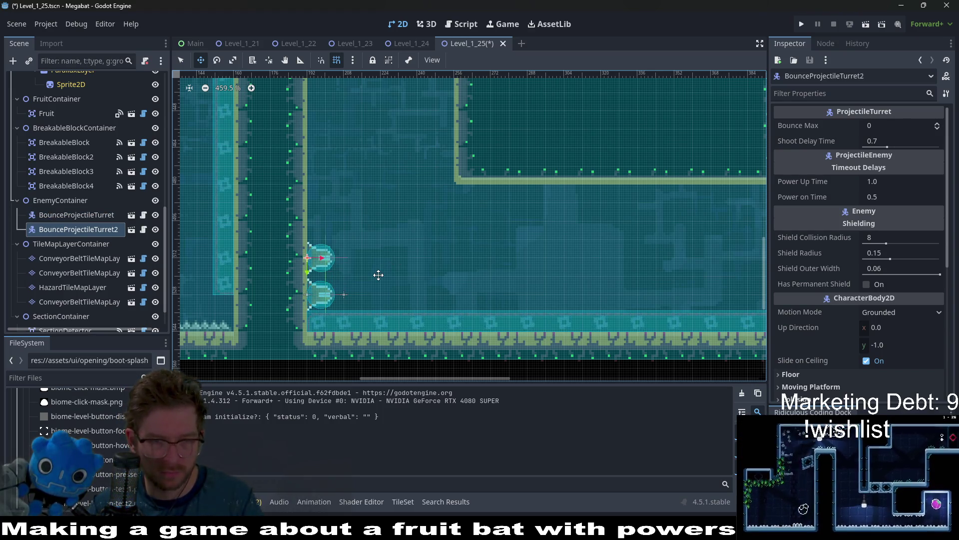
pyautogui.hotkey('ctrl', 'd')
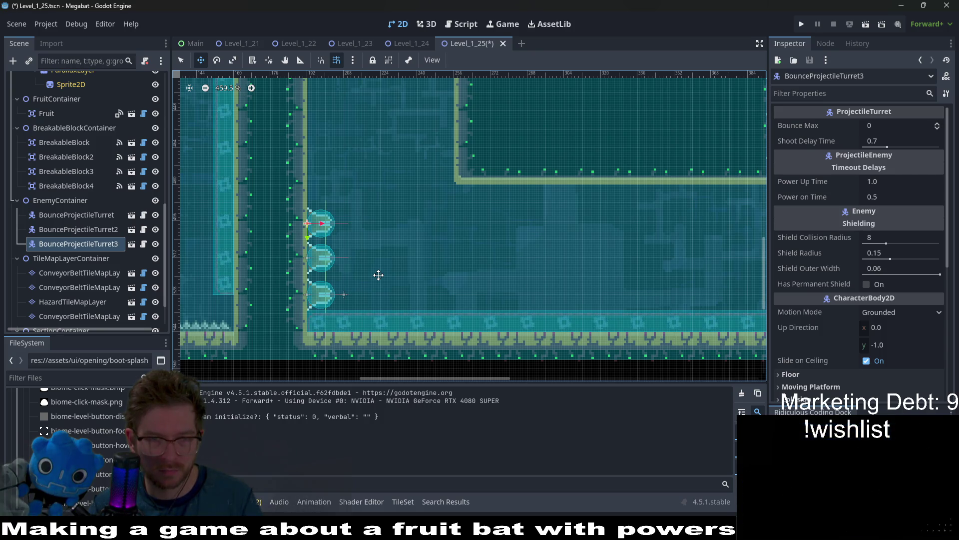
pyautogui.press('Up')
pyautogui.press('Up')
pyautogui.press('Up')
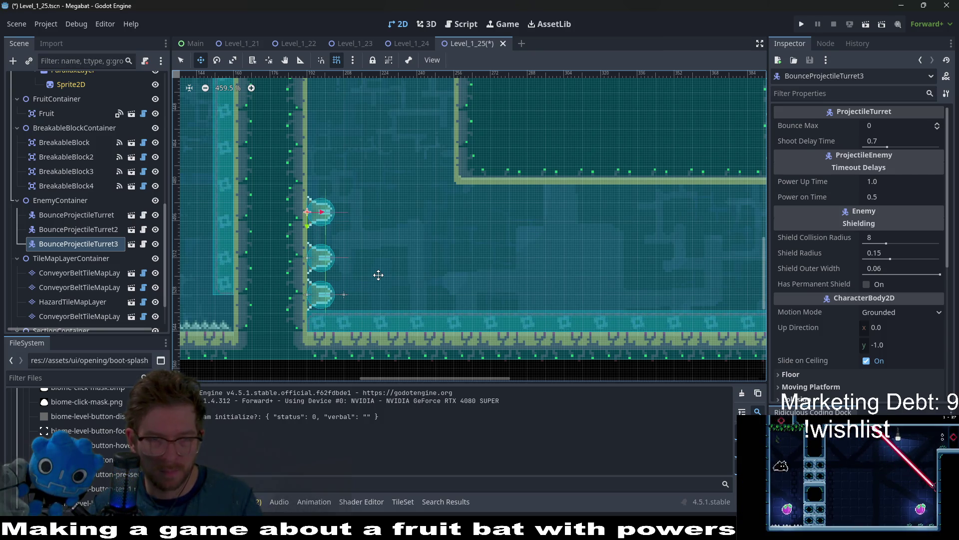
pyautogui.click(111, 230)
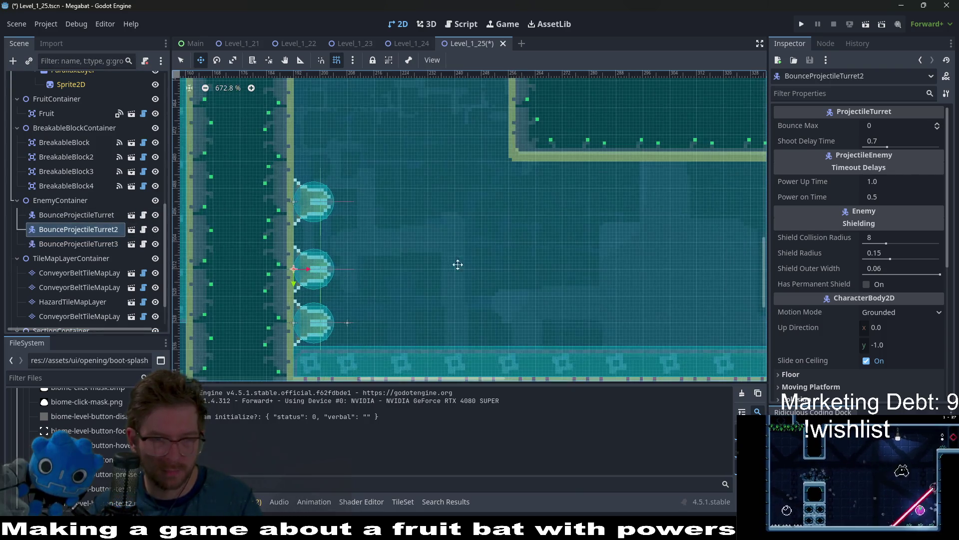
pyautogui.scroll(4, 457, 263)
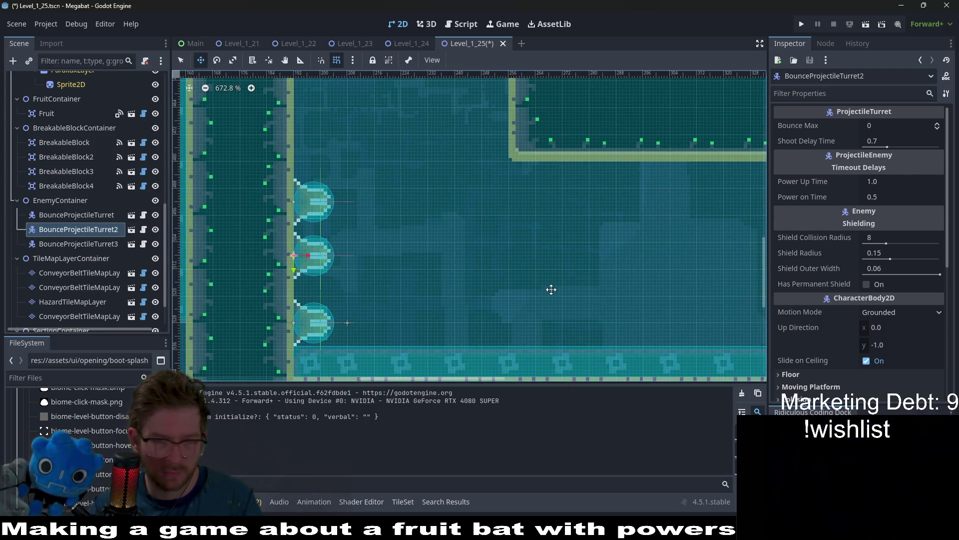
pyautogui.scroll(-3, 542, 290)
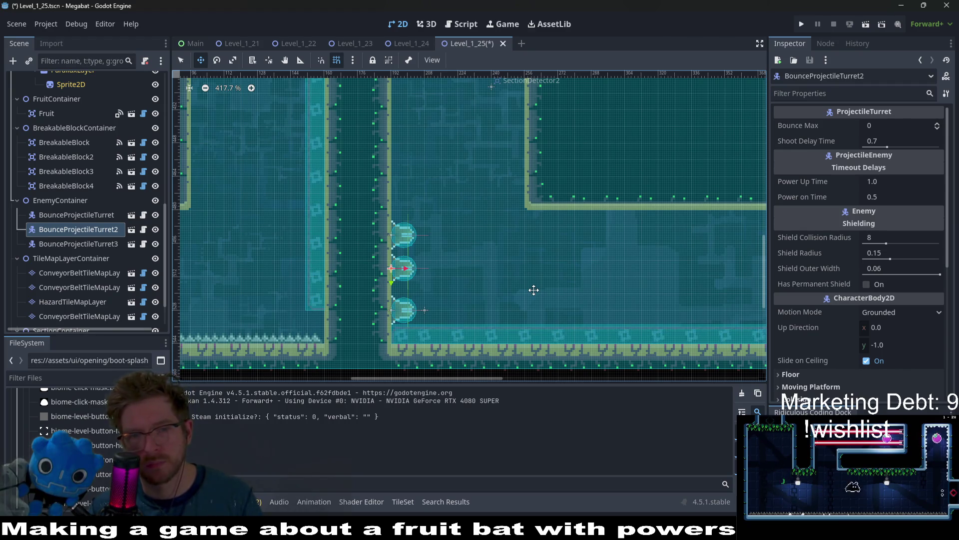
pyautogui.scroll(6, 500, 294)
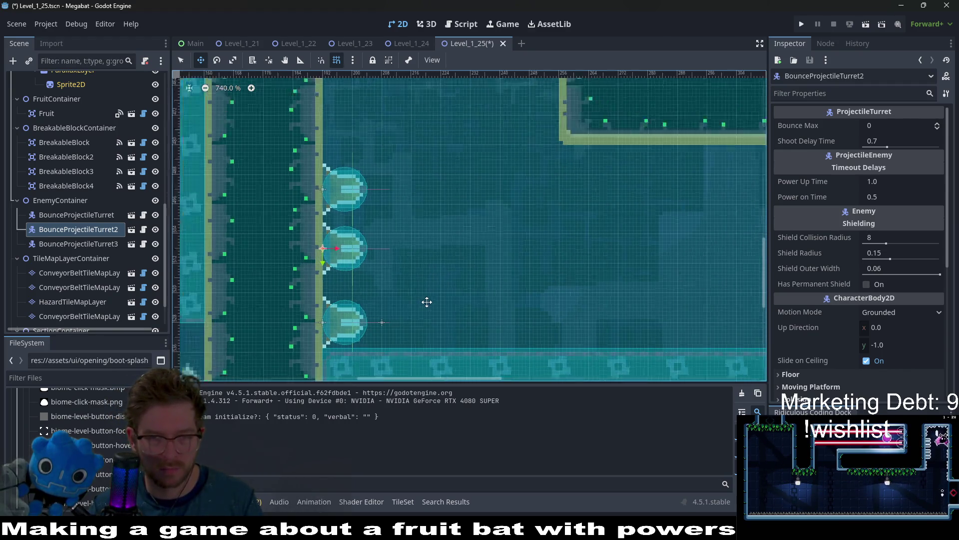
pyautogui.scroll(-10, 434, 298)
# Inspect the top and bottom turrets, then select the first conveyor belt layer.
pyautogui.click(93, 245)
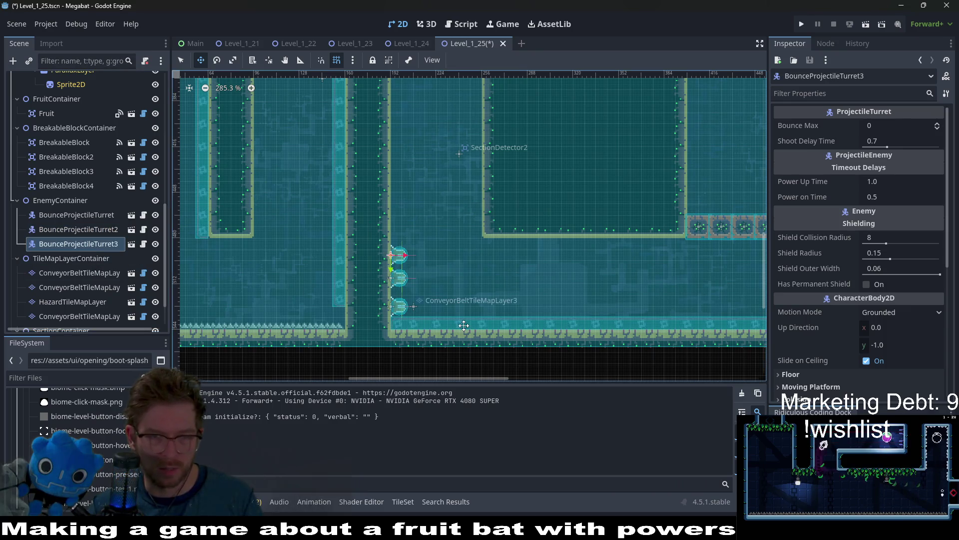
pyautogui.click(92, 215)
pyautogui.scroll(10, 425, 295)
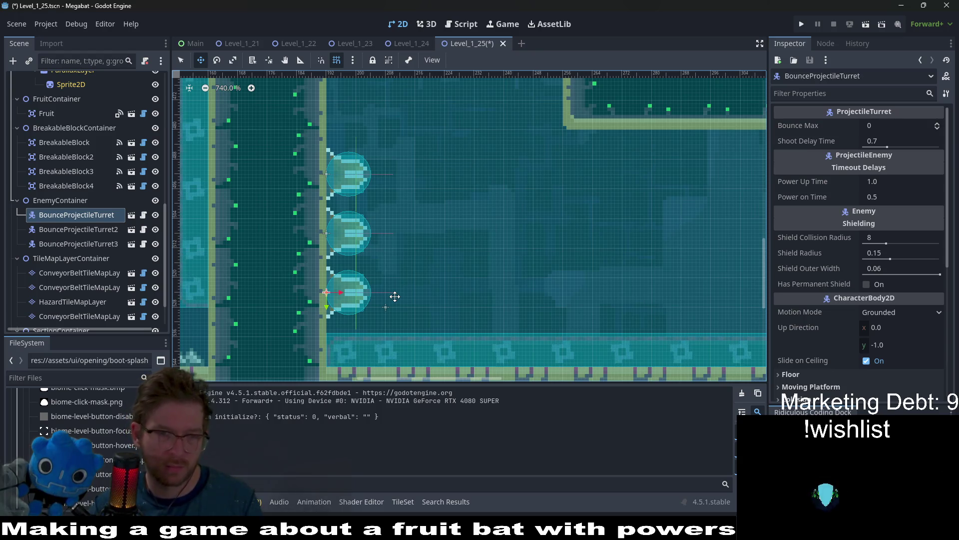
pyautogui.scroll(-7, 425, 297)
pyautogui.scroll(-5, 439, 294)
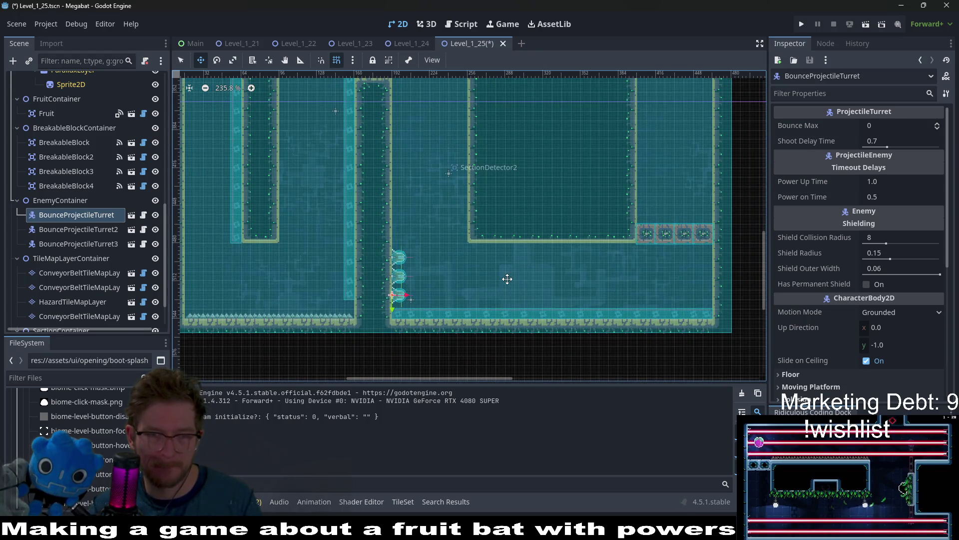
pyautogui.scroll(-4, 507, 279)
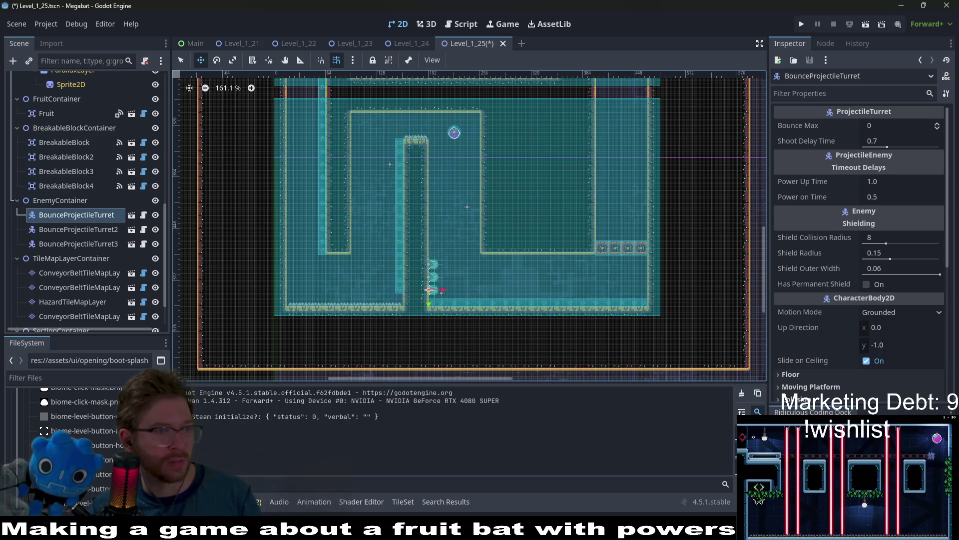
pyautogui.scroll(4, 336, 178)
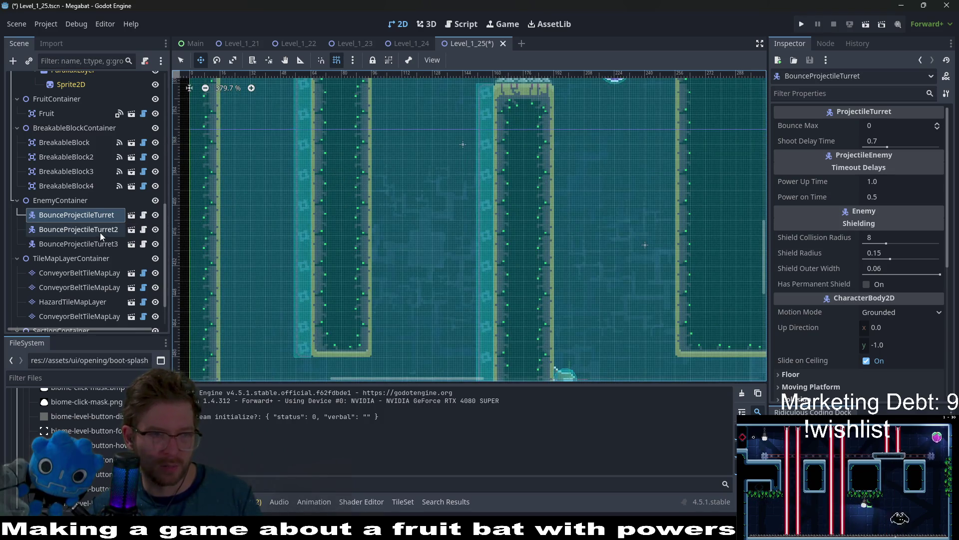
pyautogui.scroll(-2, 121, 262)
pyautogui.click(83, 230)
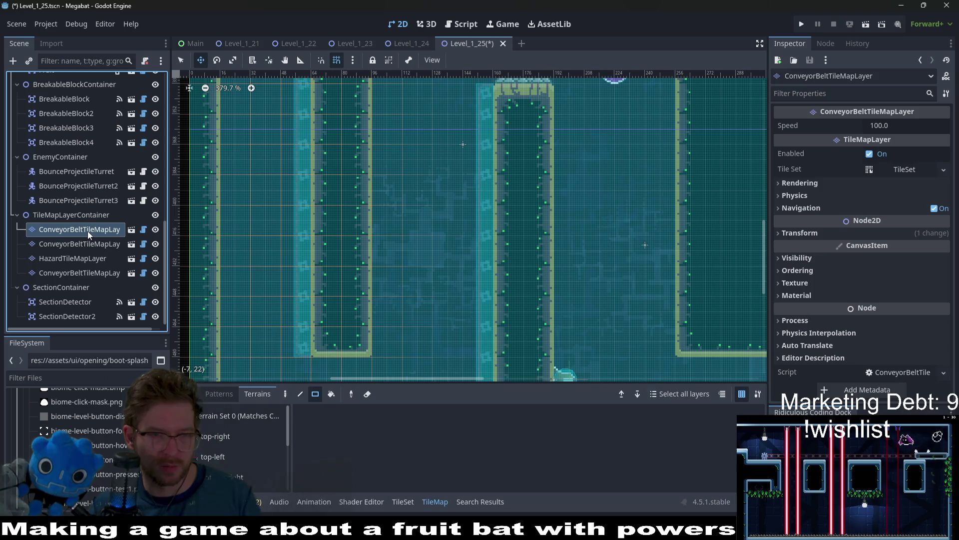
# Move HazardTileMapLayer above the conveyor layers as the first tile layer.
pyautogui.click(83, 273)
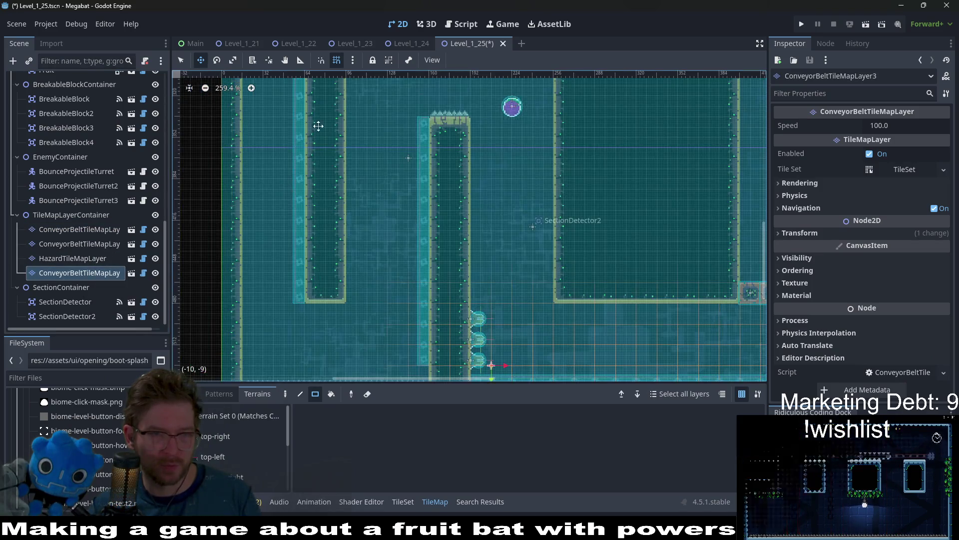
pyautogui.moveTo(73, 259); pyautogui.dragTo(82, 225)
pyautogui.click(80, 244)
pyautogui.scroll(3, 355, 310)
pyautogui.scroll(-5, 354, 310)
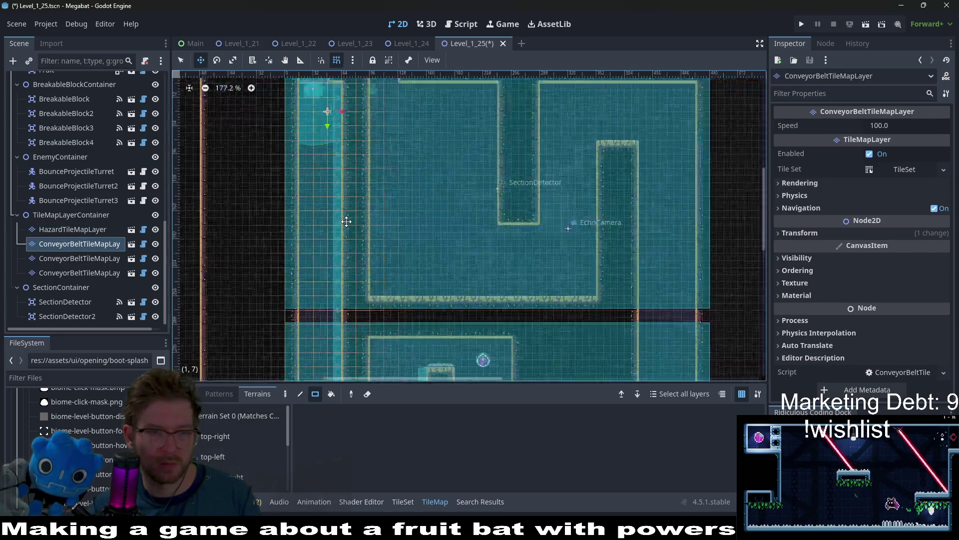
pyautogui.scroll(3, 338, 199)
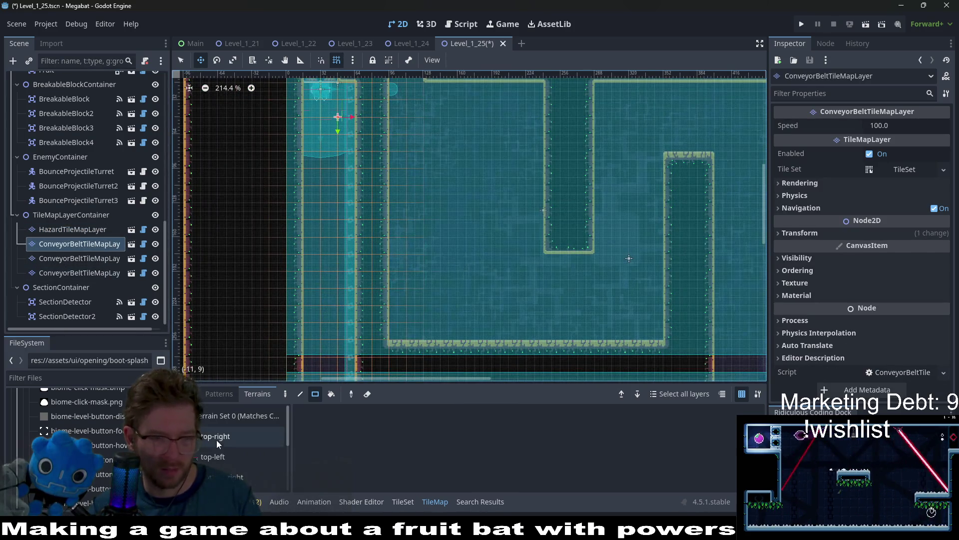
pyautogui.scroll(-5, 227, 463)
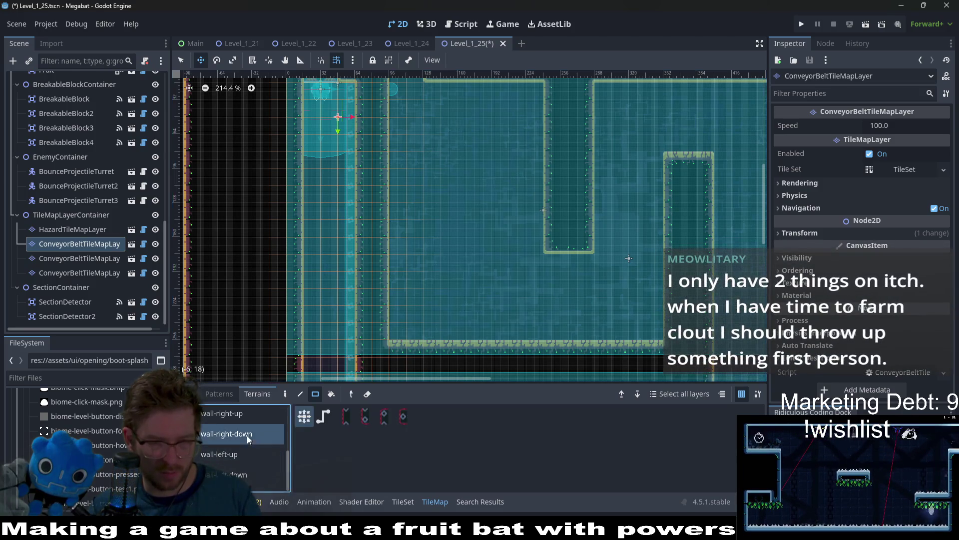
# Paint a wall-right-down conveyor column down the left wall, save, and launch a playtest.
pyautogui.click(247, 433)
pyautogui.scroll(-2, 352, 195)
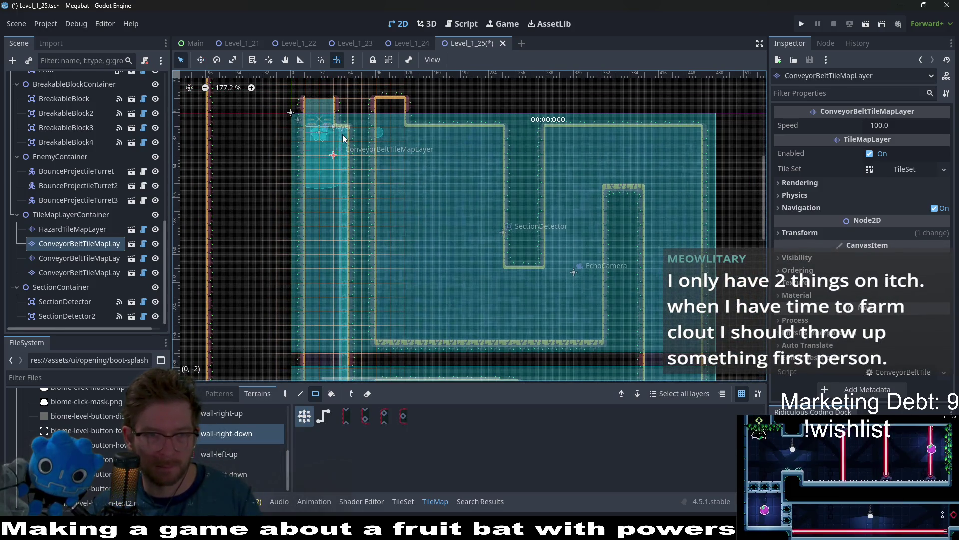
pyautogui.moveTo(343, 133)
pyautogui.mouseDown()
pyautogui.moveTo(332, 373)
pyautogui.moveTo(343, 373)
pyautogui.moveTo(369, 138)
pyautogui.moveTo(361, 223)
pyautogui.moveTo(368, 310)
pyautogui.mouseUp()
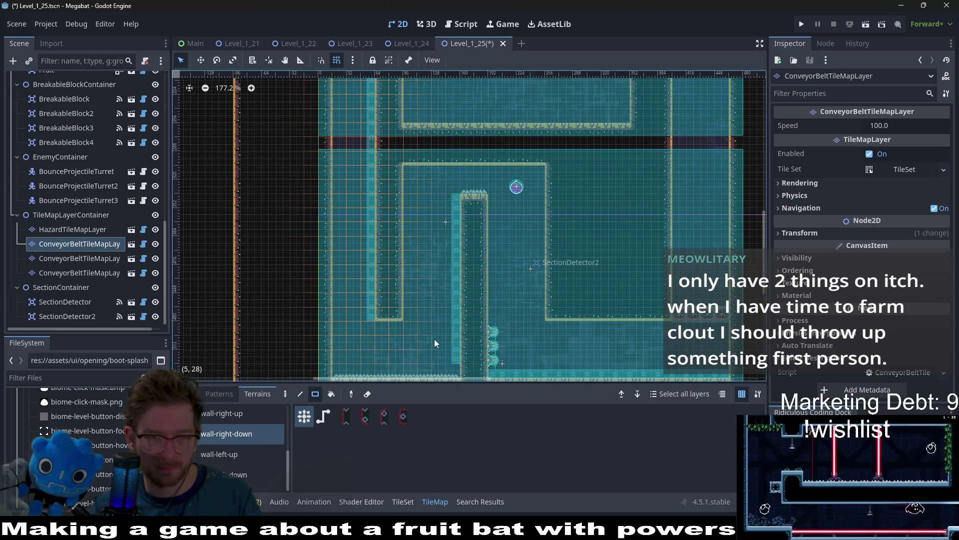
pyautogui.hotkey('ctrl', 's')
pyautogui.click(867, 25)
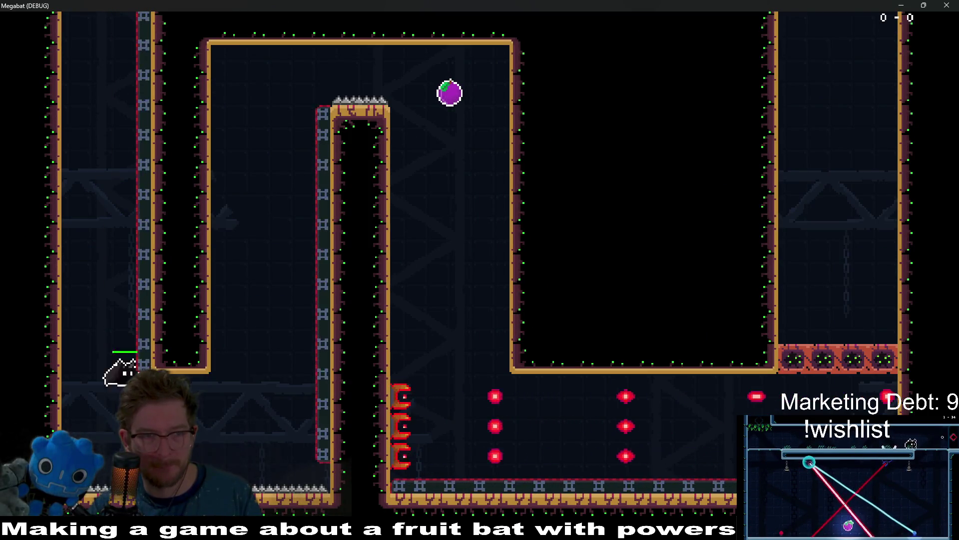
pyautogui.press('Right')
pyautogui.press('Right')
pyautogui.press('space')
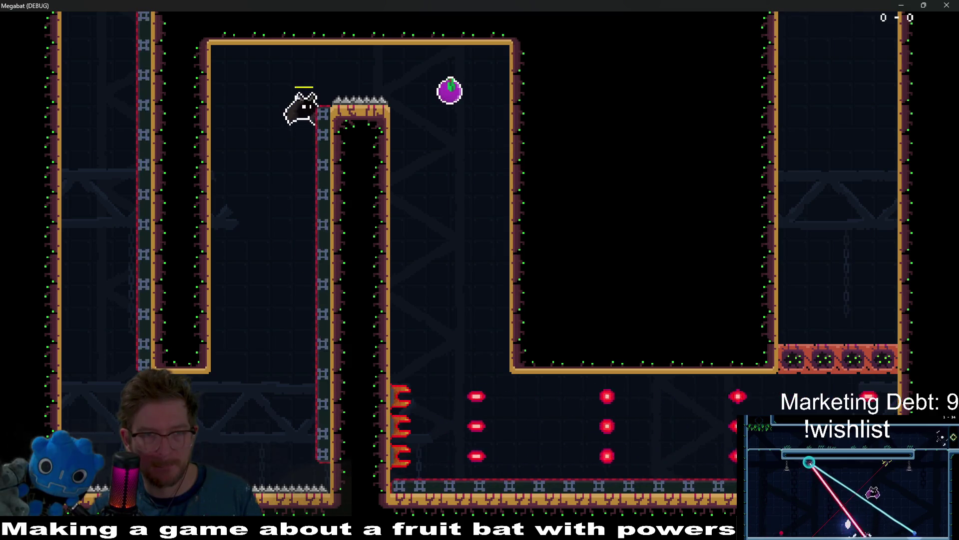
pyautogui.press('space')
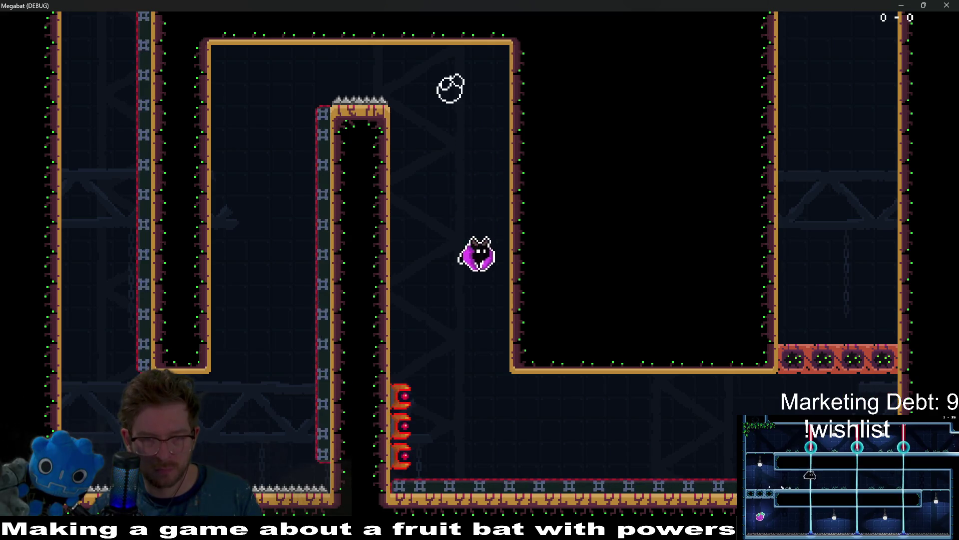
pyautogui.press('Right')
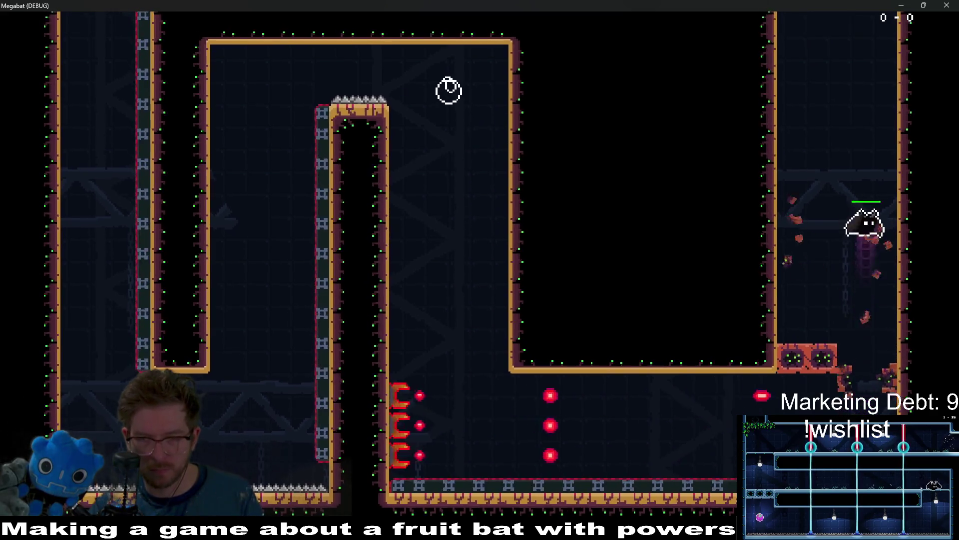
pyautogui.press('Left')
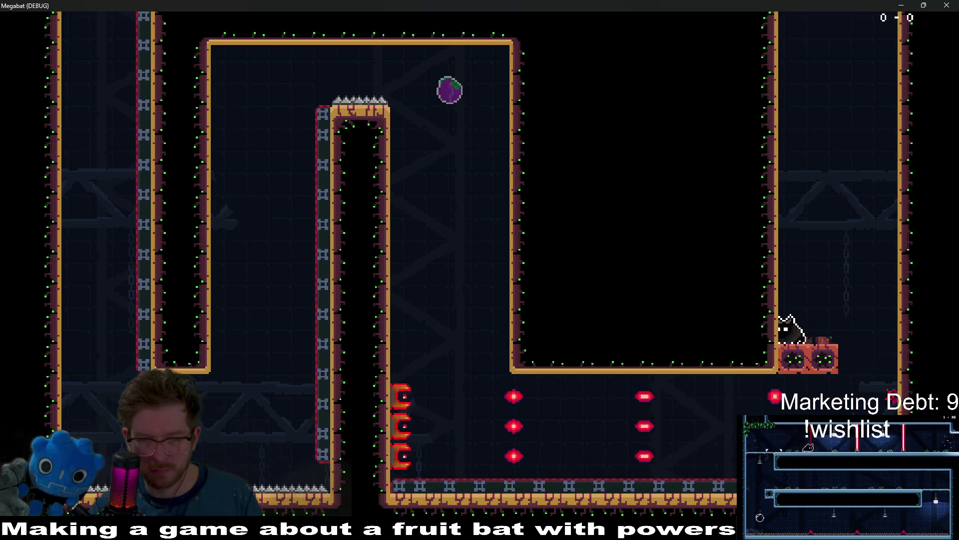
pyautogui.press('Right')
pyautogui.press('Left')
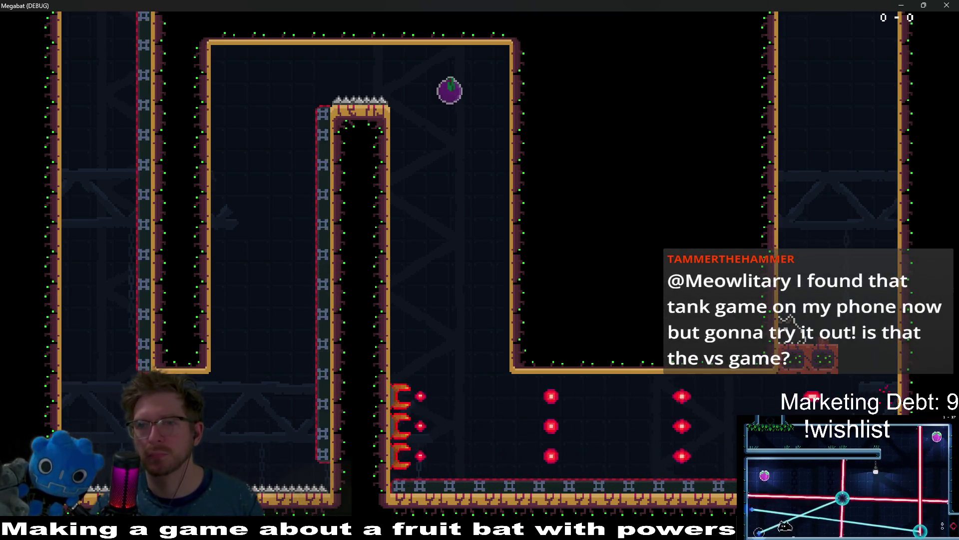
pyautogui.click(954, 4)
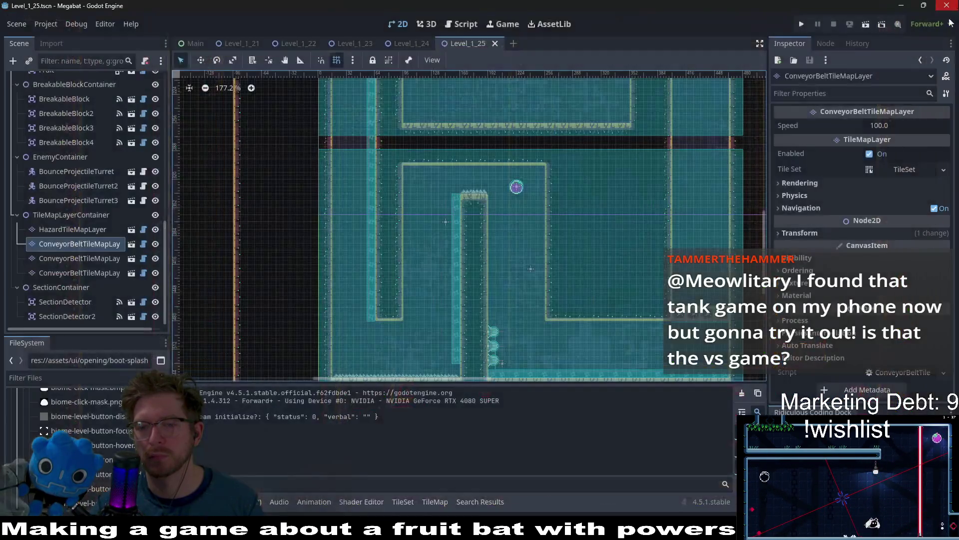
pyautogui.scroll(-3, 649, 269)
pyautogui.hscroll(3, 630, 194)
pyautogui.scroll(3, 562, 257)
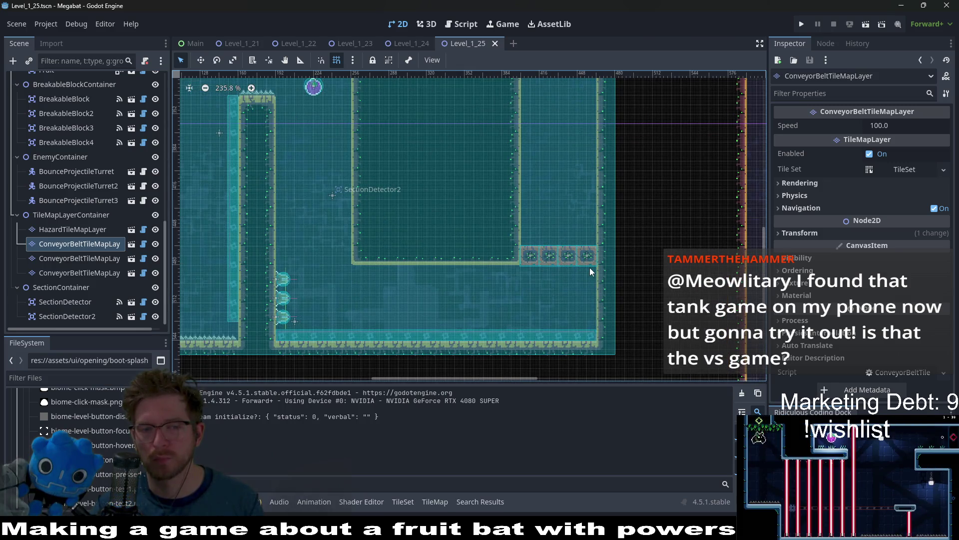
pyautogui.hscroll(-4, 492, 208)
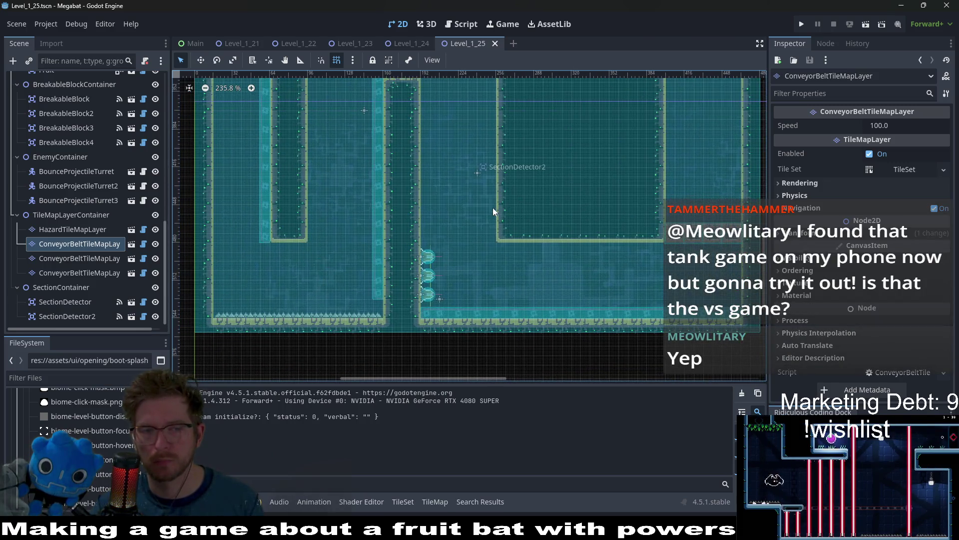
pyautogui.scroll(3, 480, 173)
pyautogui.scroll(-2, 574, 236)
pyautogui.hscroll(1, 609, 231)
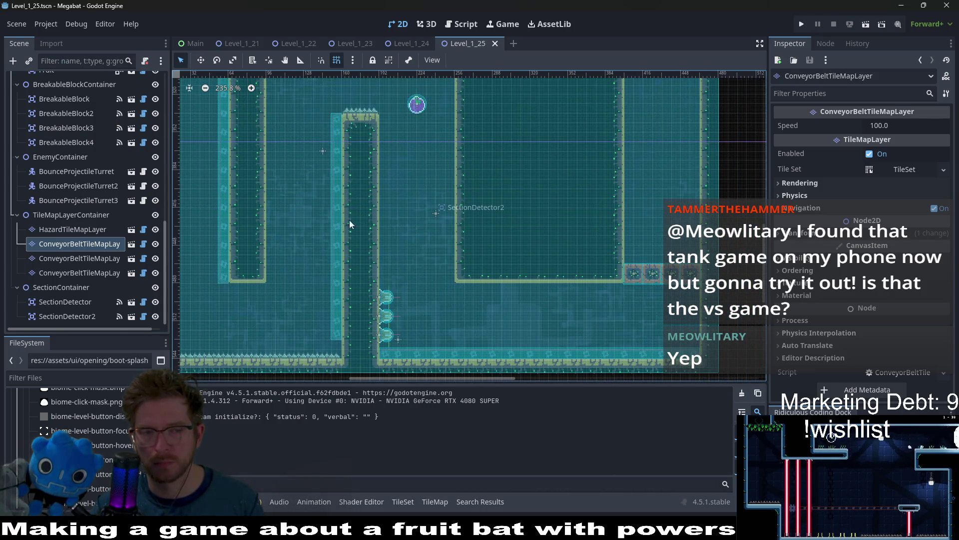
pyautogui.moveTo(349, 220); pyautogui.dragTo(532, 228)
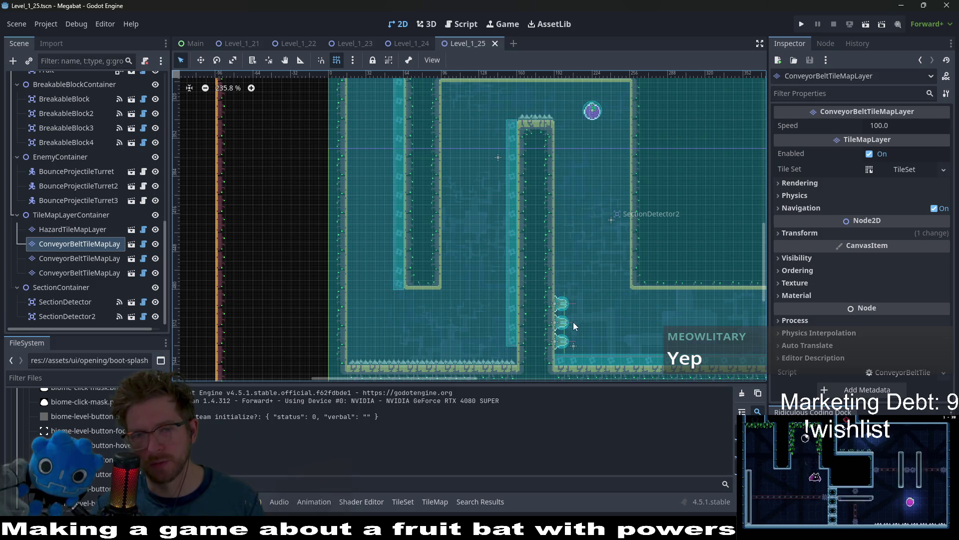
# Playtest the level: collect the purple fruit, climb the right shaft, then stop the game.
pyautogui.click(864, 24)
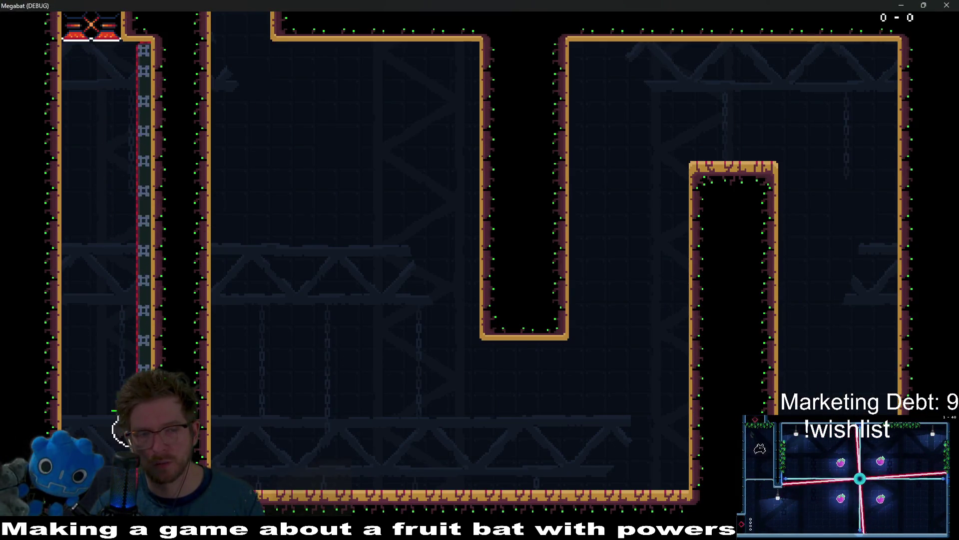
pyautogui.press('Right')
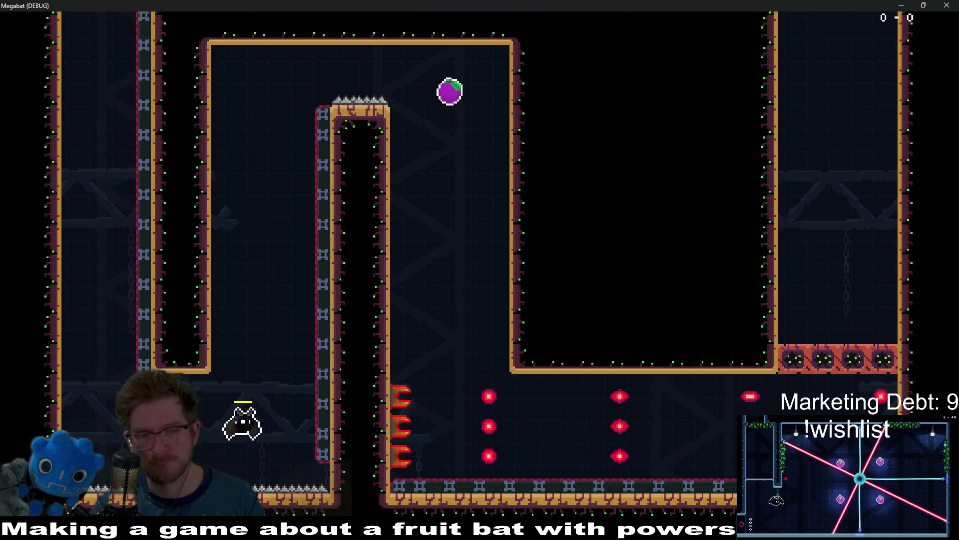
pyautogui.press('space')
pyautogui.press('Left')
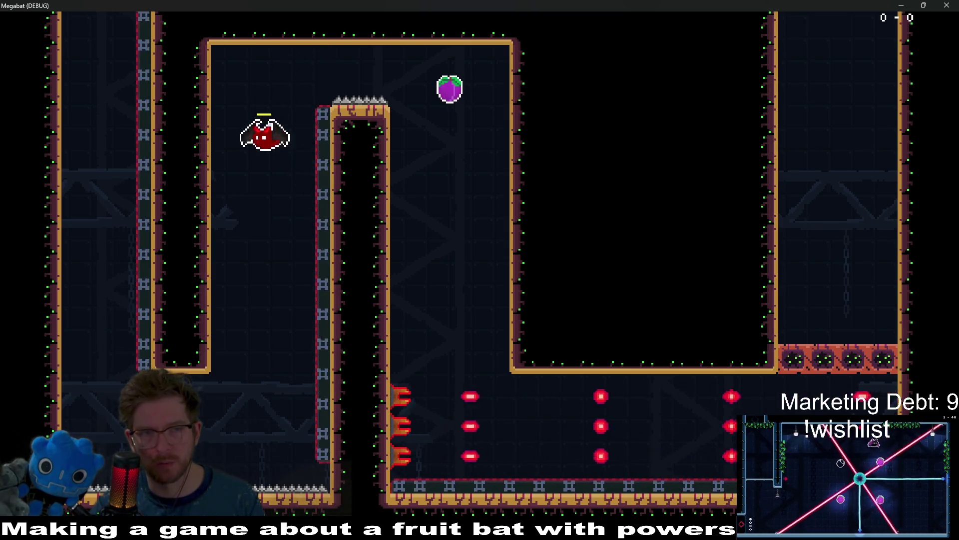
pyautogui.press('Right')
pyautogui.press('space')
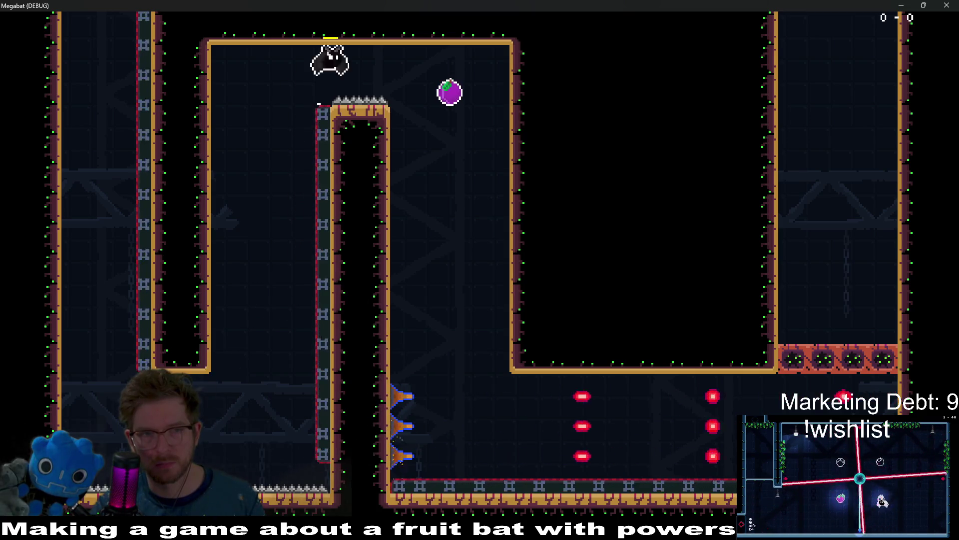
pyautogui.press('Right')
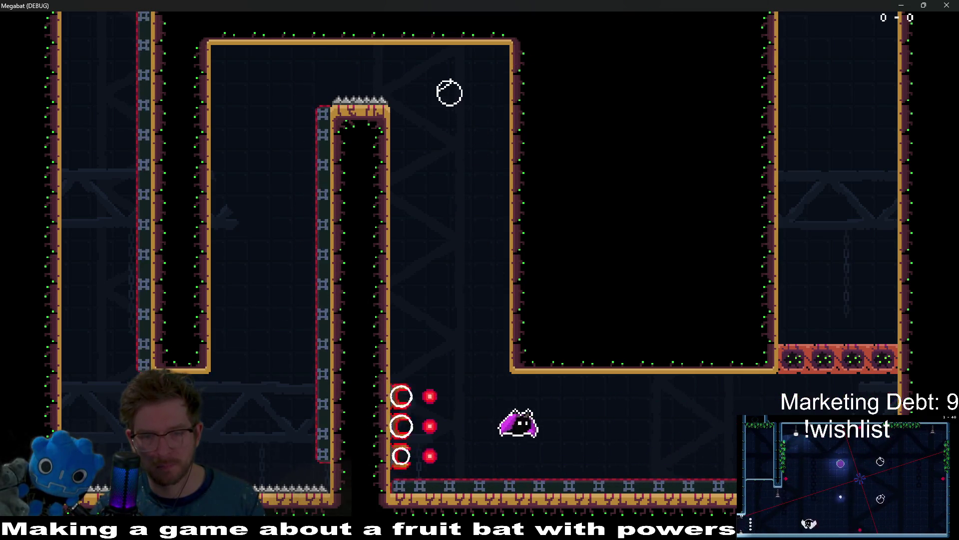
pyautogui.press('Right')
pyautogui.press('space')
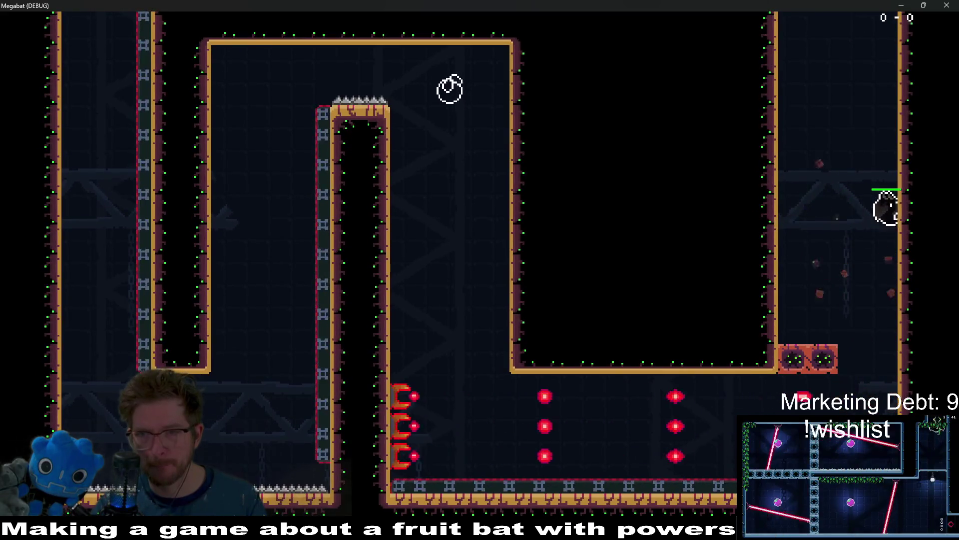
pyautogui.press('space')
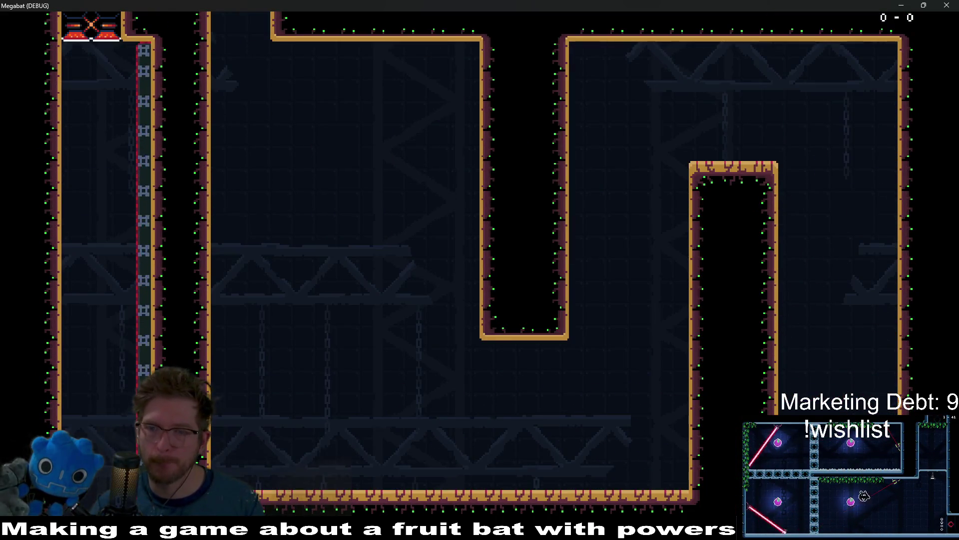
pyautogui.press('space')
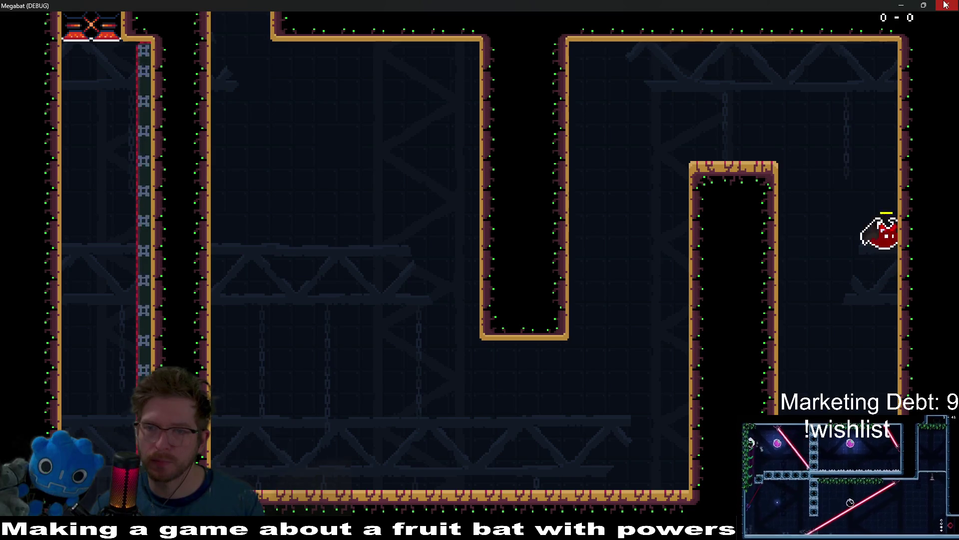
pyautogui.press('F8')
pyautogui.scroll(-1, 526, 322)
pyautogui.hscroll(2, 526, 323)
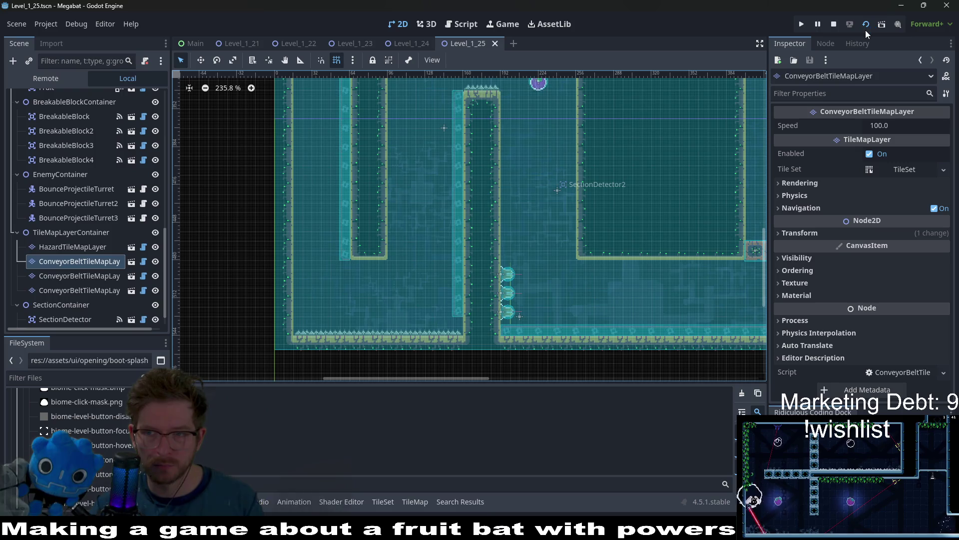
# Replay the level, grabbing the fruit and breaking the orange shaft blocks, then quit.
pyautogui.click(865, 30)
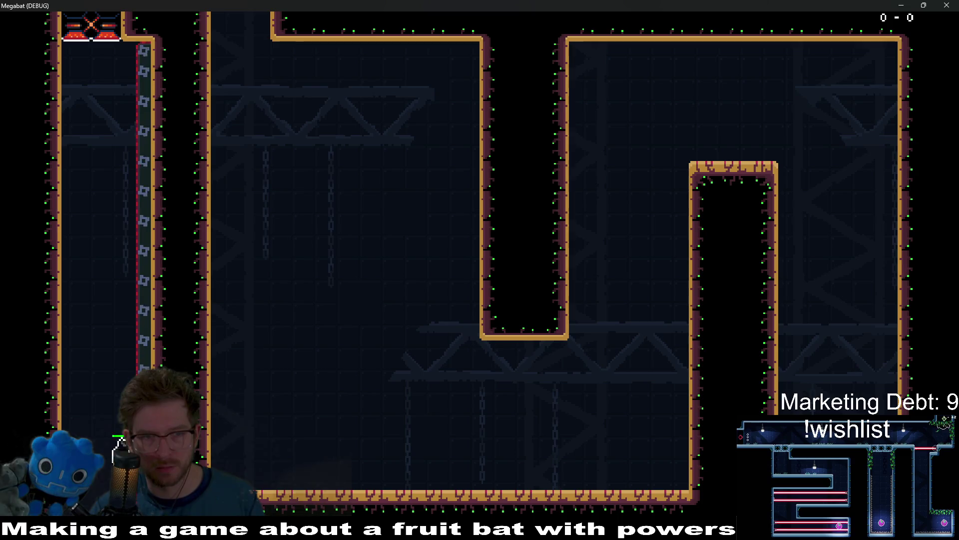
pyautogui.press('Right')
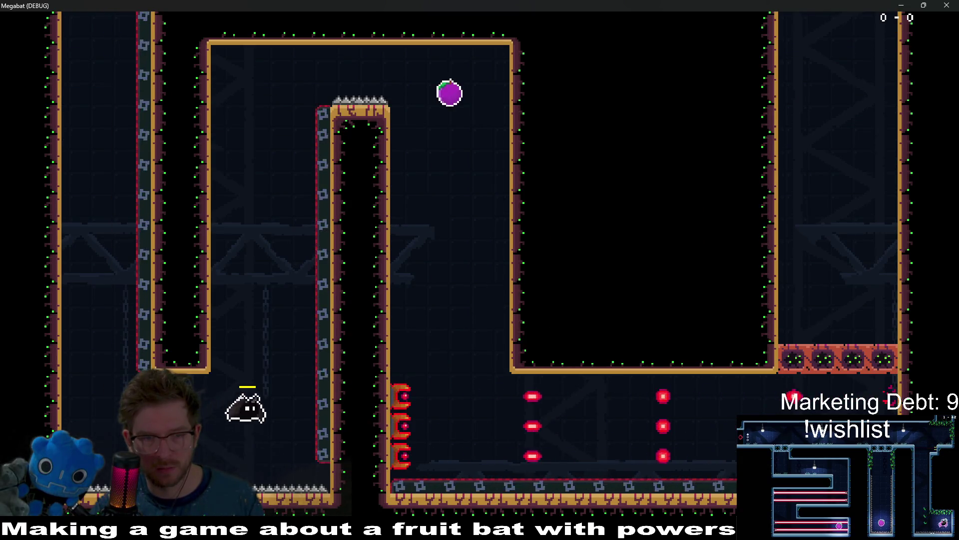
pyautogui.press('space')
pyautogui.press('space')
pyautogui.press('space')
pyautogui.press('Right')
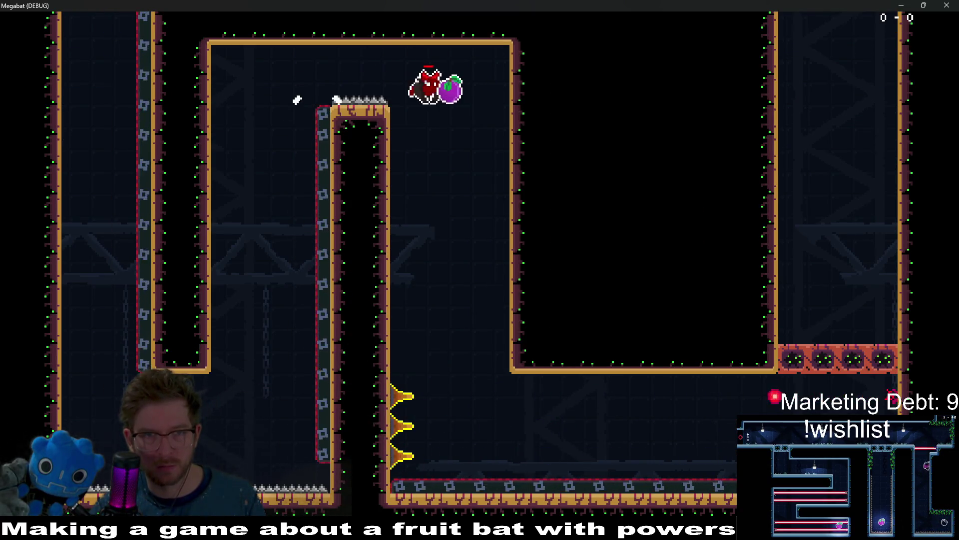
pyautogui.press('Right')
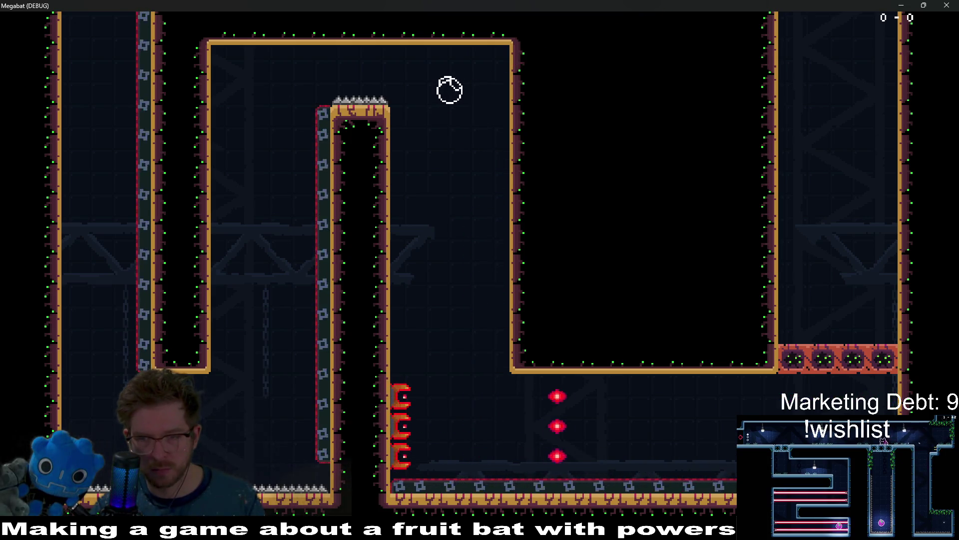
pyautogui.press('space')
pyautogui.press('space')
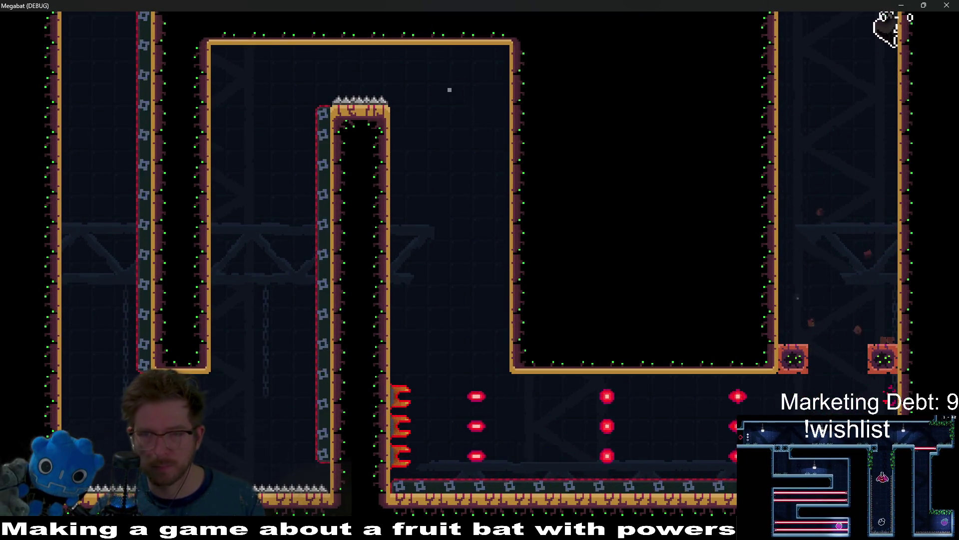
pyautogui.press('F8')
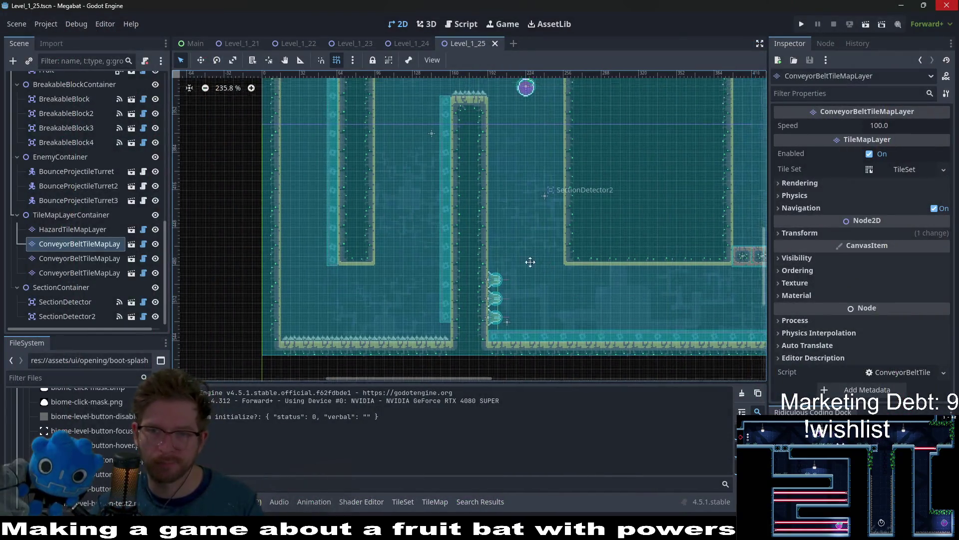
# Instantiate a ConveyorBeltTileMapLayer scene as a child of TileMapLayerContainer.
pyautogui.hscroll(5, 528, 262)
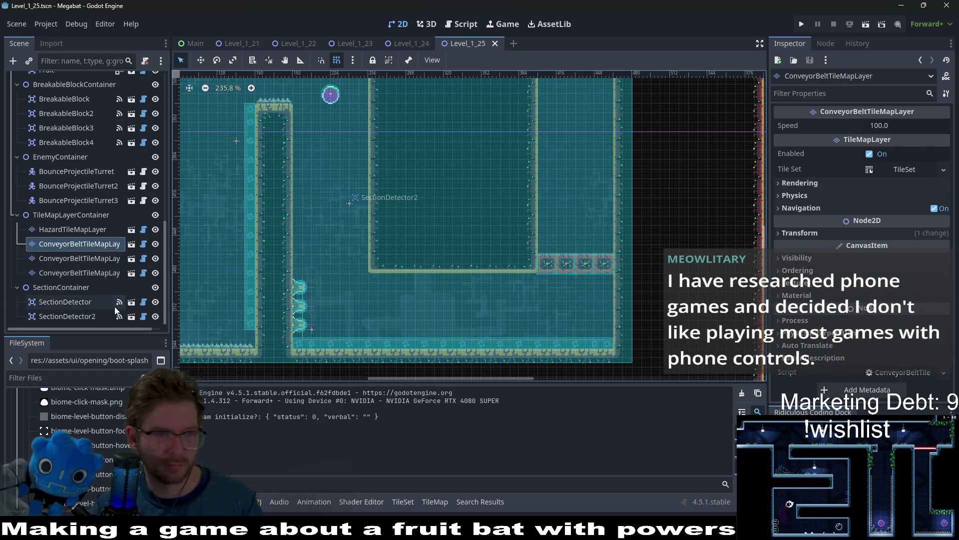
pyautogui.click(76, 216)
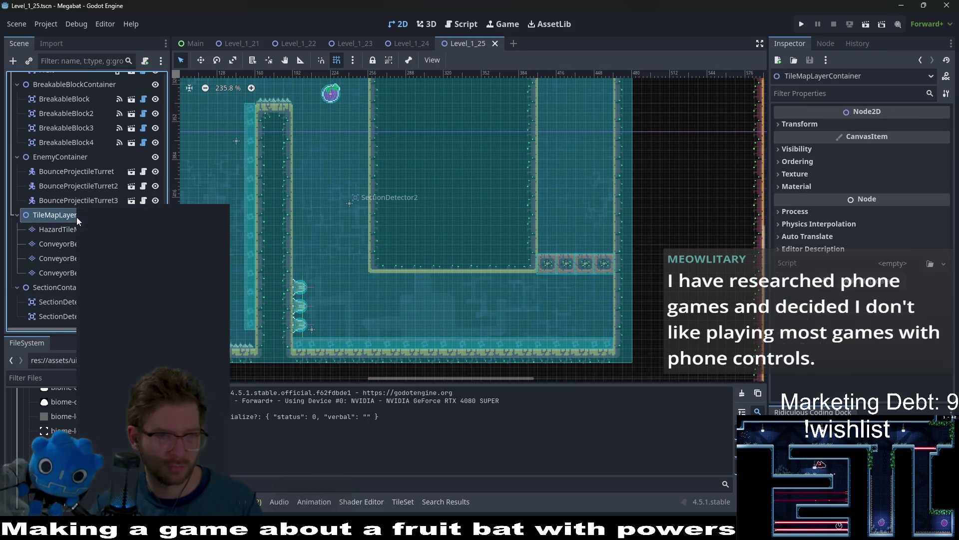
pyautogui.rightClick(76, 216)
pyautogui.click(113, 227)
pyautogui.press('Down')
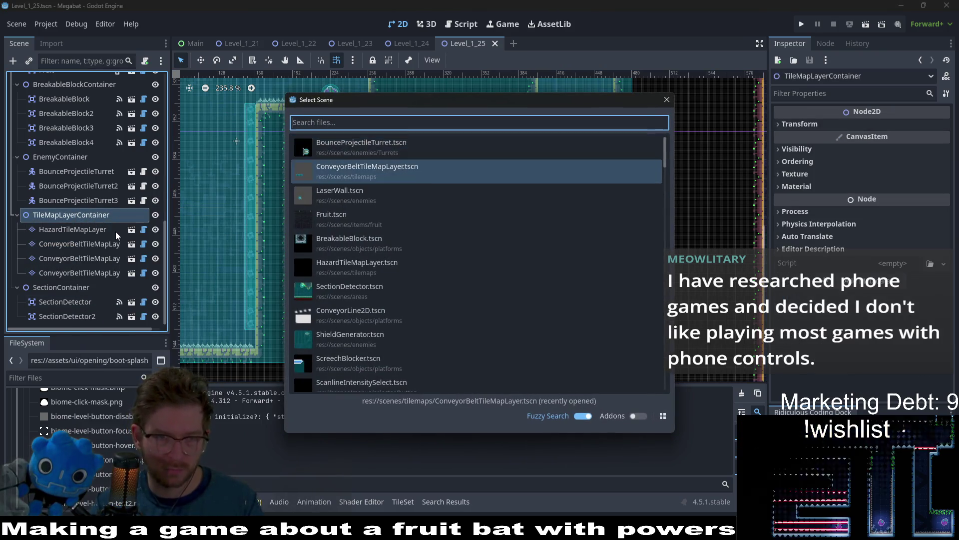
pyautogui.press('Return')
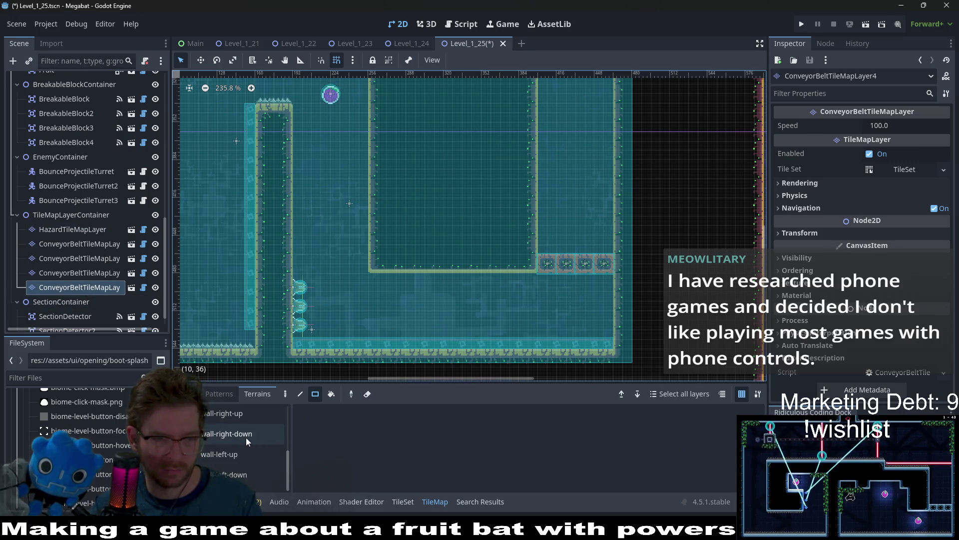
# Move the new conveyor layer into view, shifting it down and right.
pyautogui.scroll(-2, 349, 225)
pyautogui.press('w')
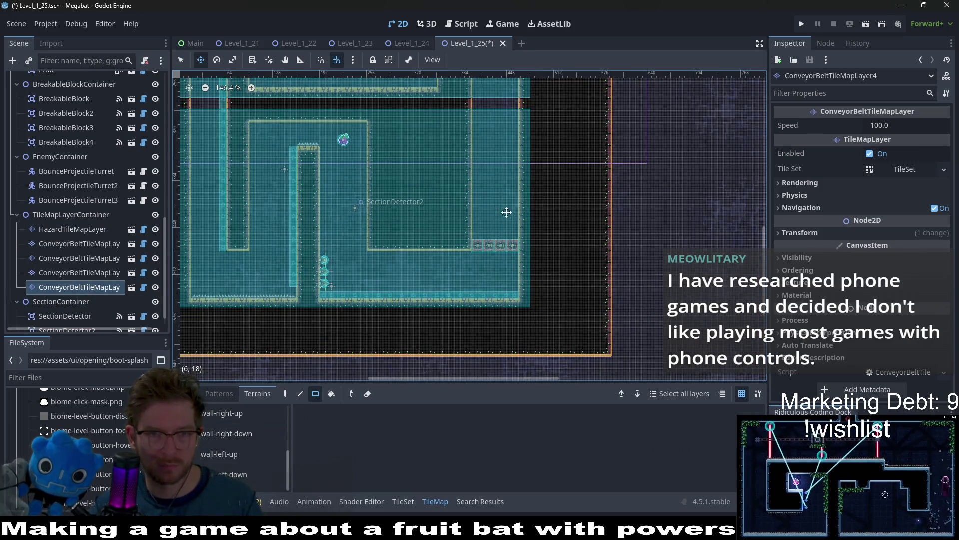
pyautogui.moveTo(505, 212)
pyautogui.mouseDown()
pyautogui.moveTo(546, 309)
pyautogui.moveTo(497, 203)
pyautogui.mouseUp()
pyautogui.scroll(2, 500, 195)
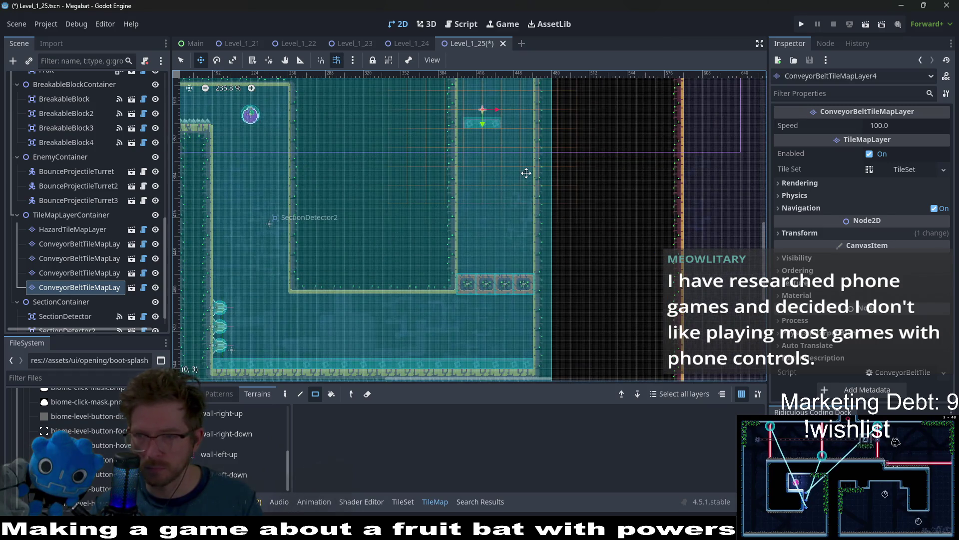
pyautogui.moveTo(524, 171)
pyautogui.mouseDown()
pyautogui.moveTo(499, 208)
pyautogui.moveTo(518, 247)
pyautogui.mouseUp()
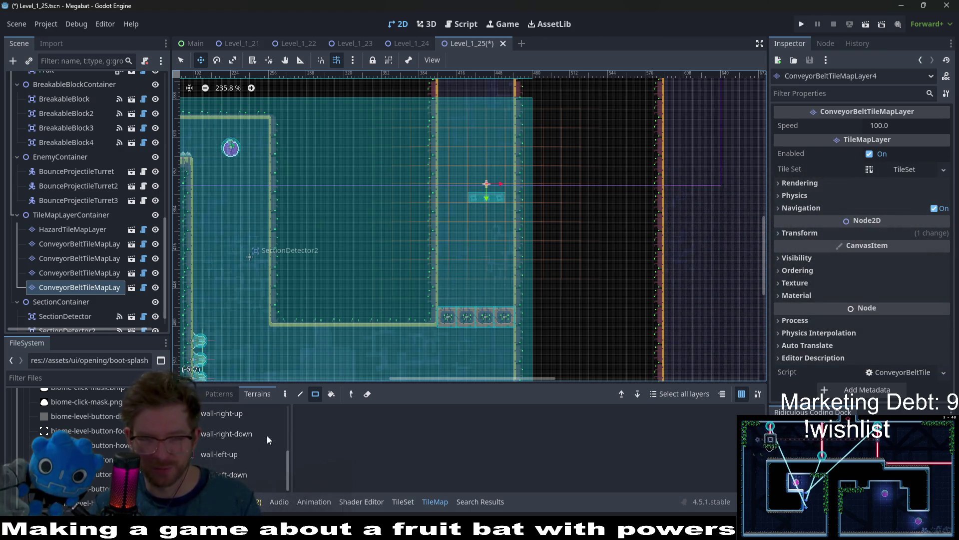
# Paint a wall-right-up conveyor strip four tiles down the right wall.
pyautogui.click(240, 434)
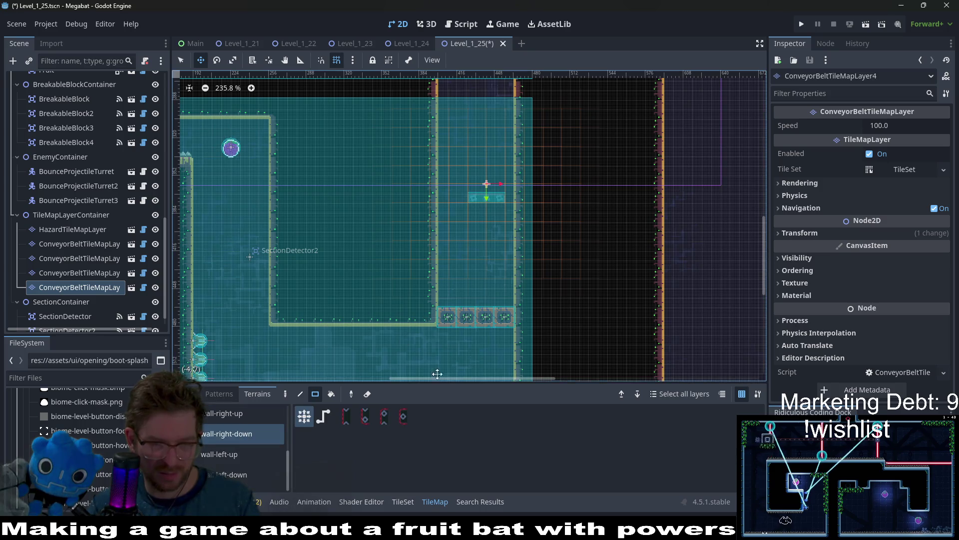
pyautogui.click(233, 414)
pyautogui.scroll(2, 487, 253)
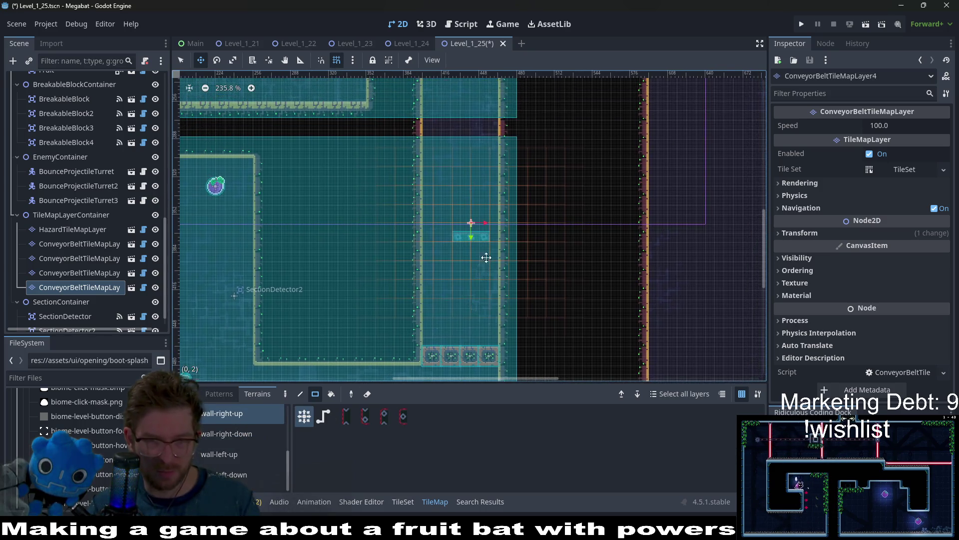
pyautogui.moveTo(475, 241); pyautogui.dragTo(465, 241)
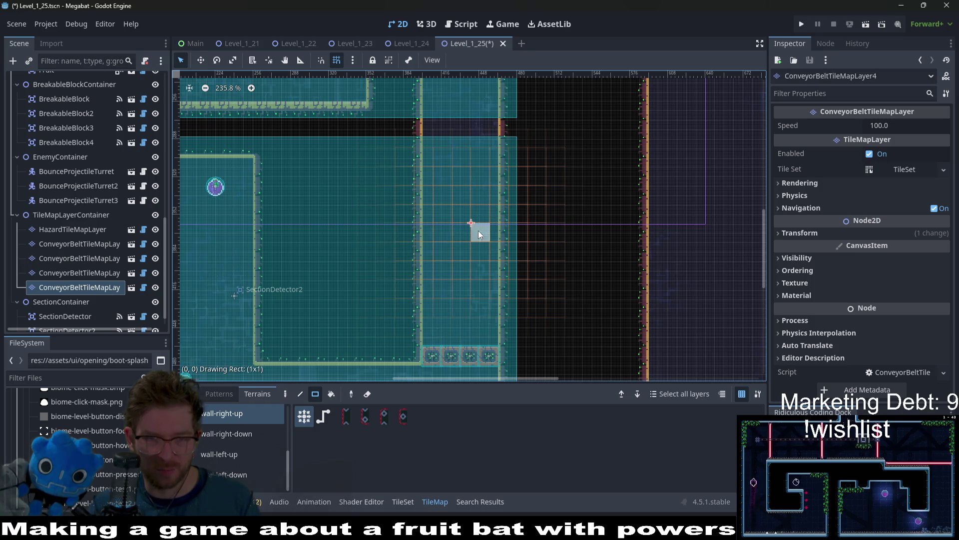
pyautogui.moveTo(482, 307); pyautogui.dragTo(481, 306)
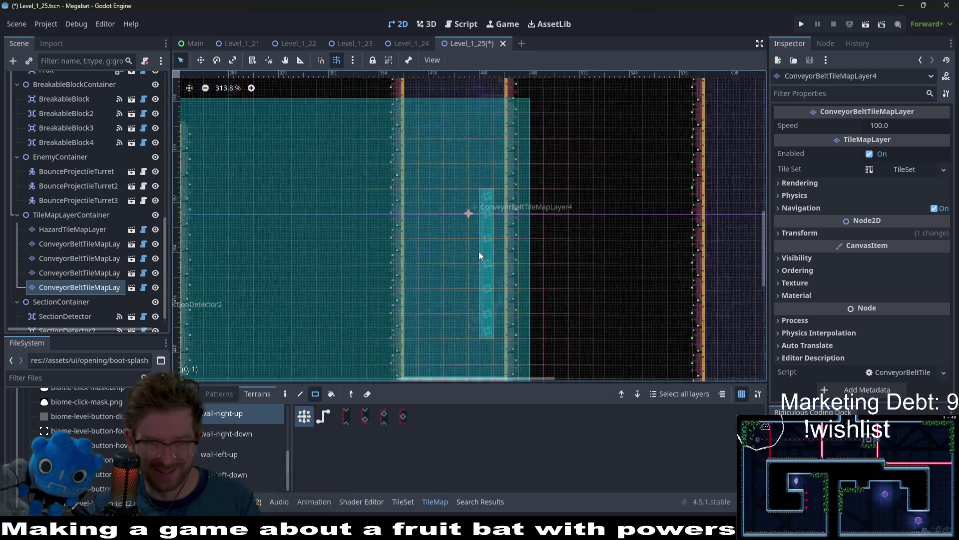
# Move the conveyor layer about 320 px up the wall and nudge it right and up.
pyautogui.scroll(3, 478, 251)
pyautogui.press('w')
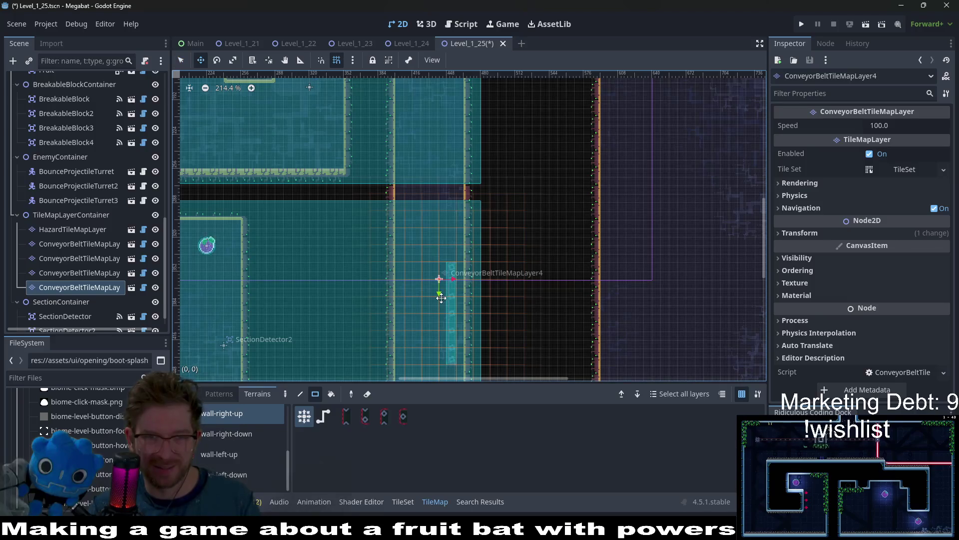
pyautogui.moveTo(441, 294); pyautogui.dragTo(447, 129)
pyautogui.scroll(2, 421, 295)
pyautogui.scroll(5, 421, 295)
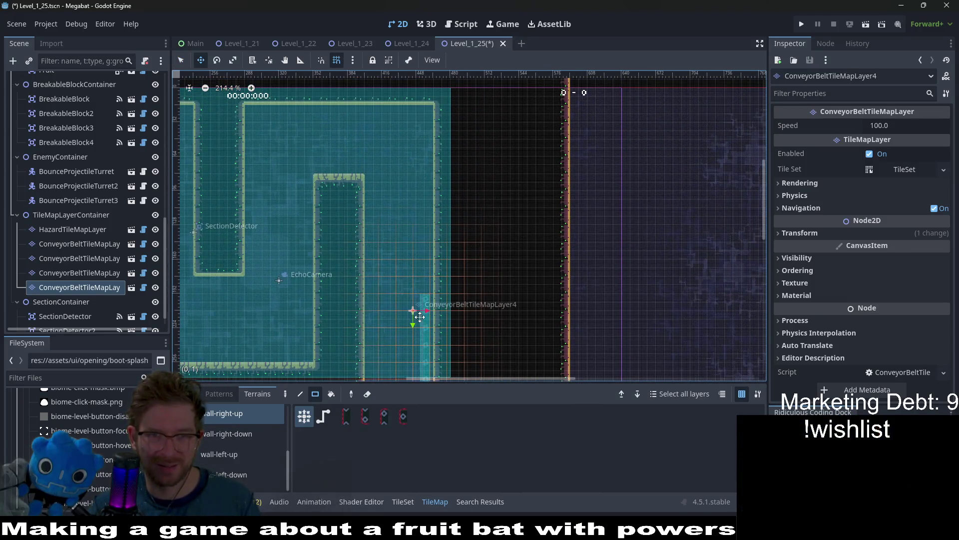
pyautogui.moveTo(418, 317); pyautogui.dragTo(417, 128)
pyautogui.scroll(5, 419, 130)
pyautogui.press('Right')
pyautogui.press('Right')
pyautogui.press('Right')
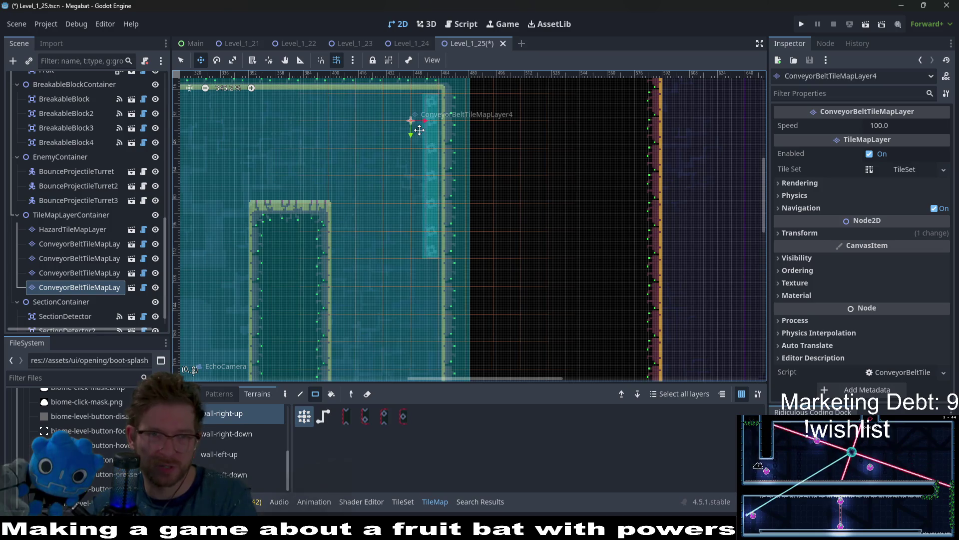
pyautogui.press('Up')
pyautogui.press('Up')
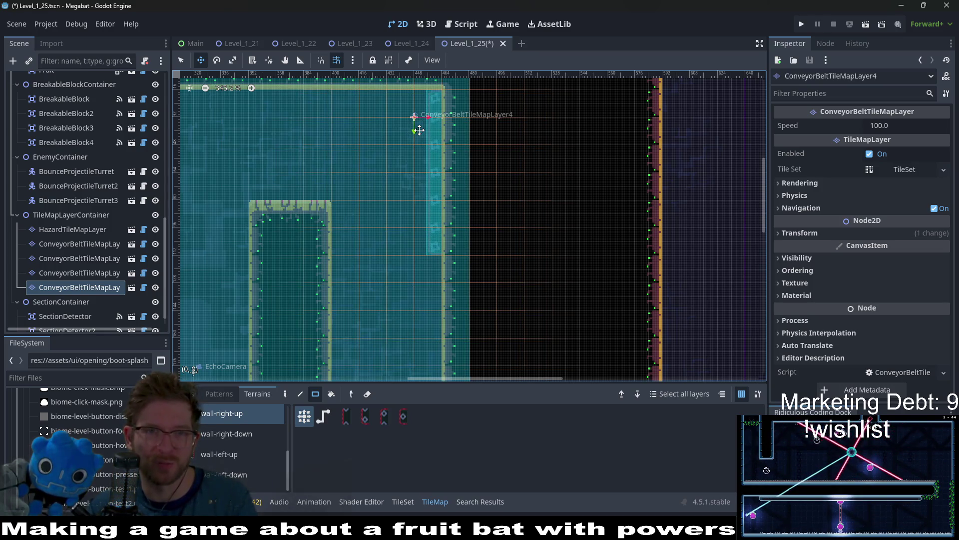
# Extend the conveyor column further down the right wall.
pyautogui.scroll(-5, 450, 250)
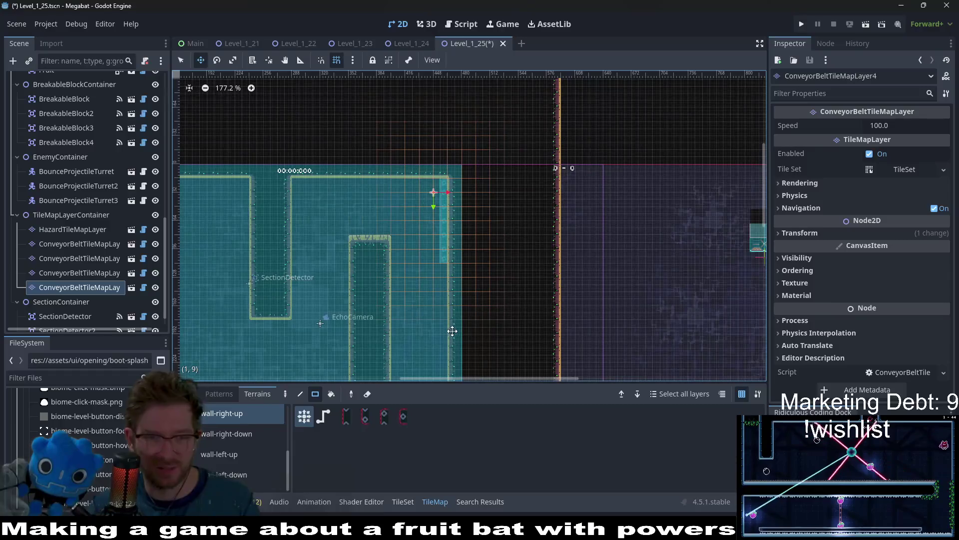
pyautogui.moveTo(436, 143); pyautogui.dragTo(427, 328)
pyautogui.moveTo(446, 222); pyautogui.dragTo(462, 114)
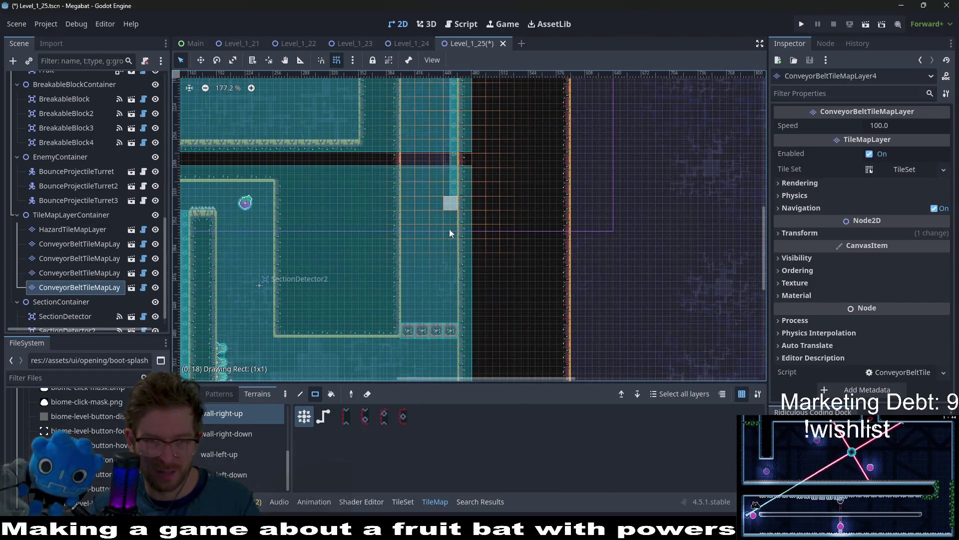
pyautogui.moveTo(450, 232)
pyautogui.mouseDown()
pyautogui.moveTo(457, 314)
pyautogui.moveTo(464, 206)
pyautogui.moveTo(463, 259)
pyautogui.moveTo(481, 189)
pyautogui.mouseUp()
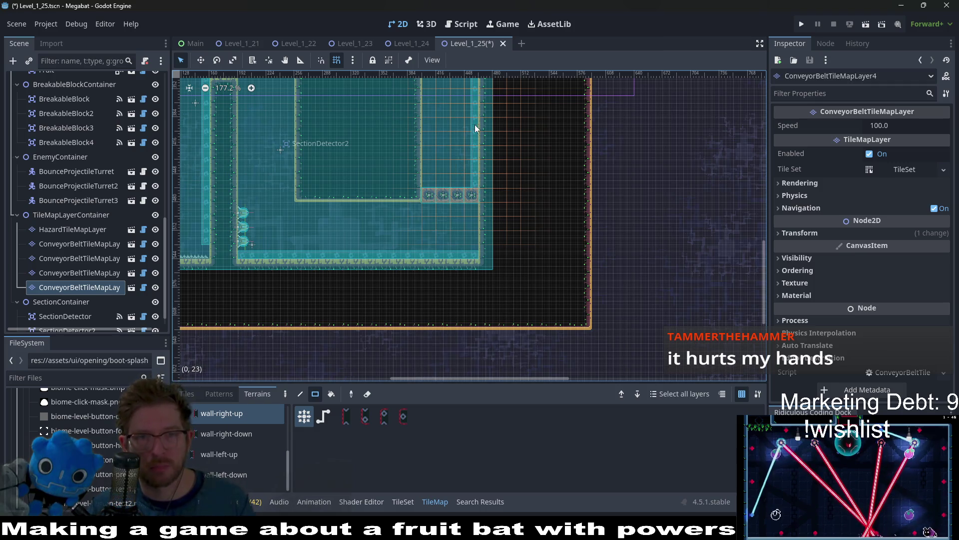
# Survey the Level_1_25 rooms and bring up TileMapLayerContainer's context menu.
pyautogui.scroll(3, 457, 221)
pyautogui.scroll(3, 459, 199)
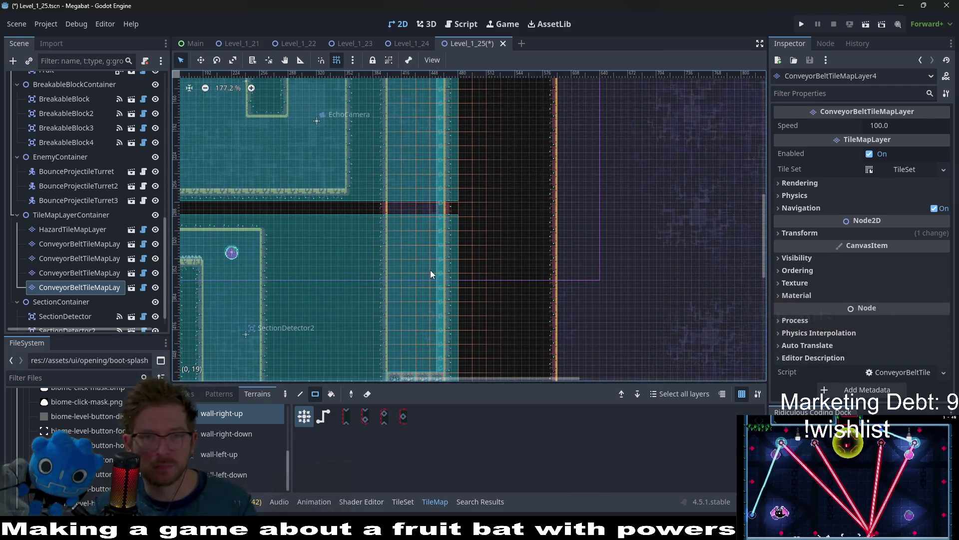
pyautogui.scroll(3, 425, 224)
pyautogui.scroll(3, 419, 248)
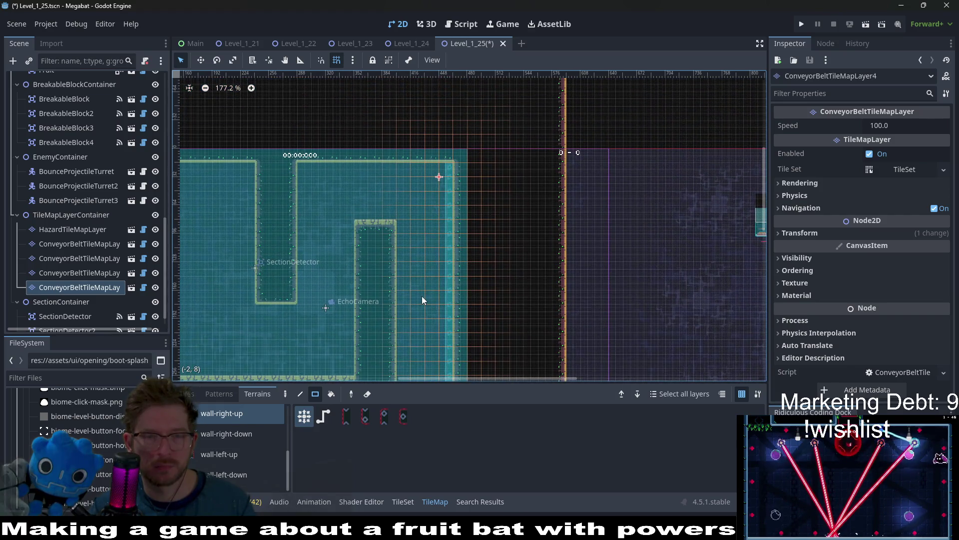
pyautogui.scroll(-2, 423, 267)
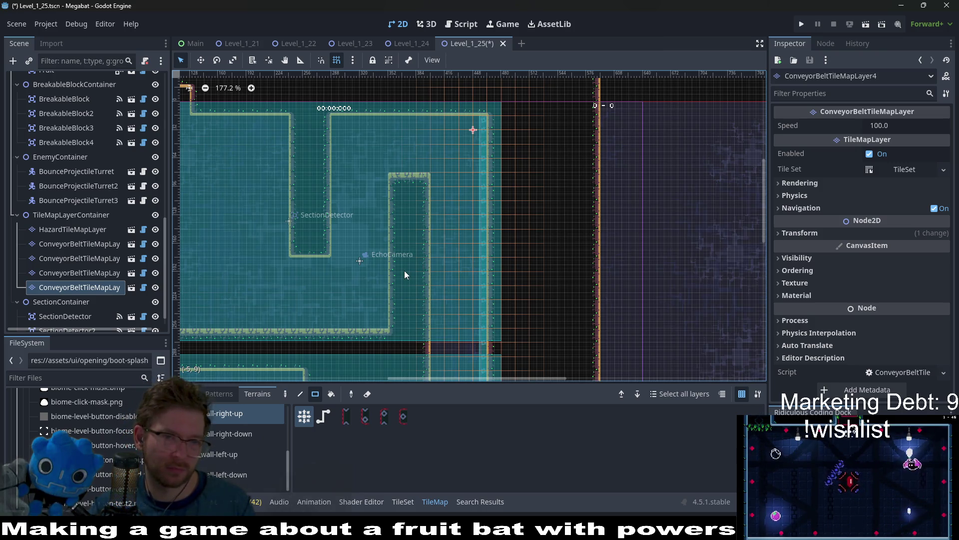
pyautogui.hscroll(-2, 451, 234)
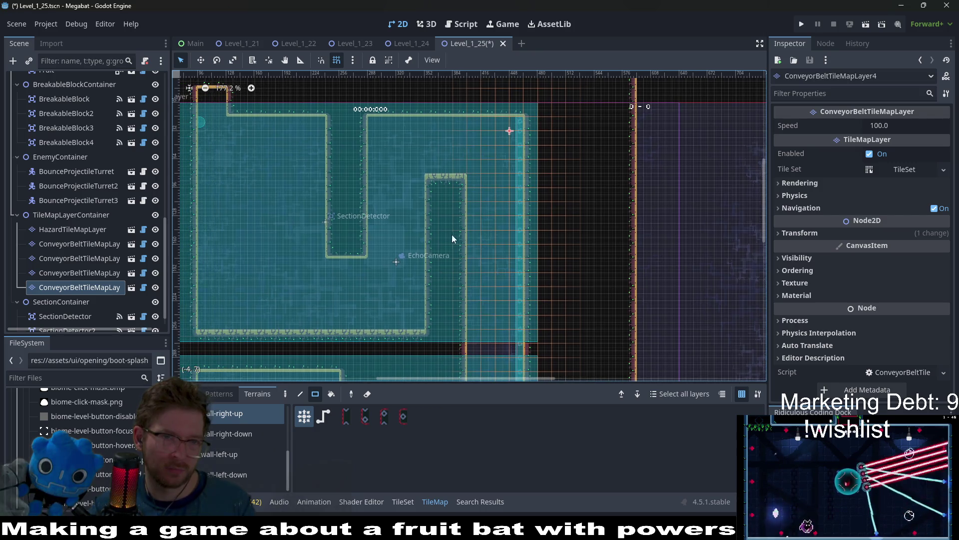
pyautogui.scroll(-5, 481, 206)
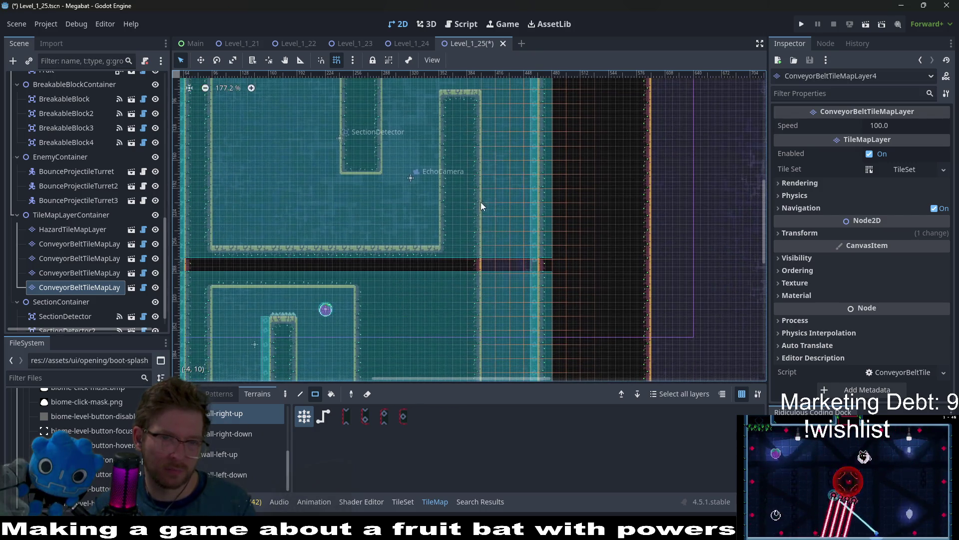
pyautogui.scroll(6, 460, 292)
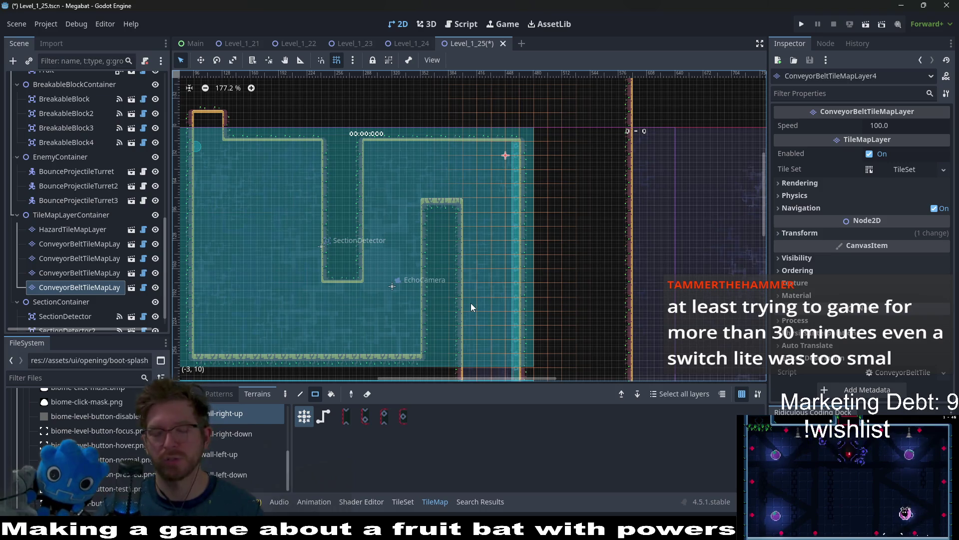
pyautogui.scroll(1, 464, 251)
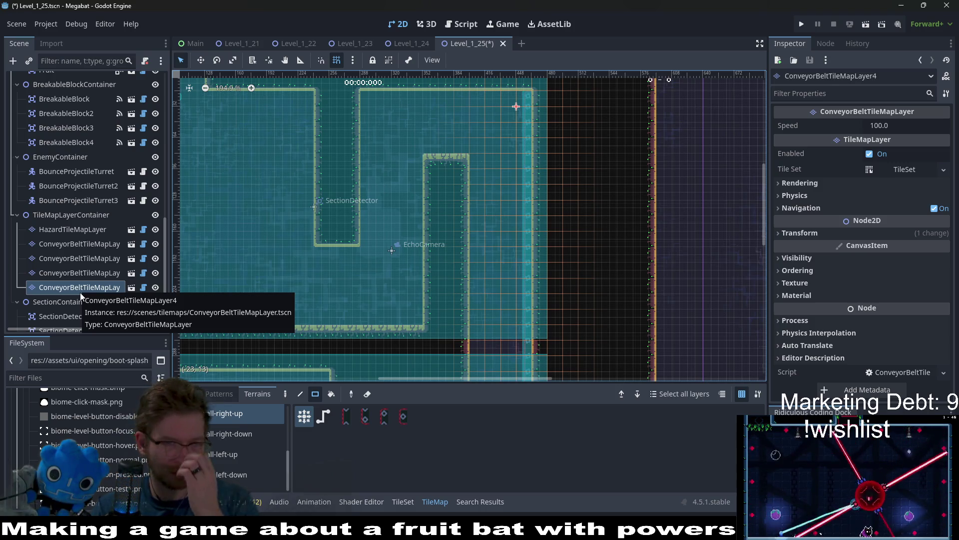
pyautogui.rightClick(82, 217)
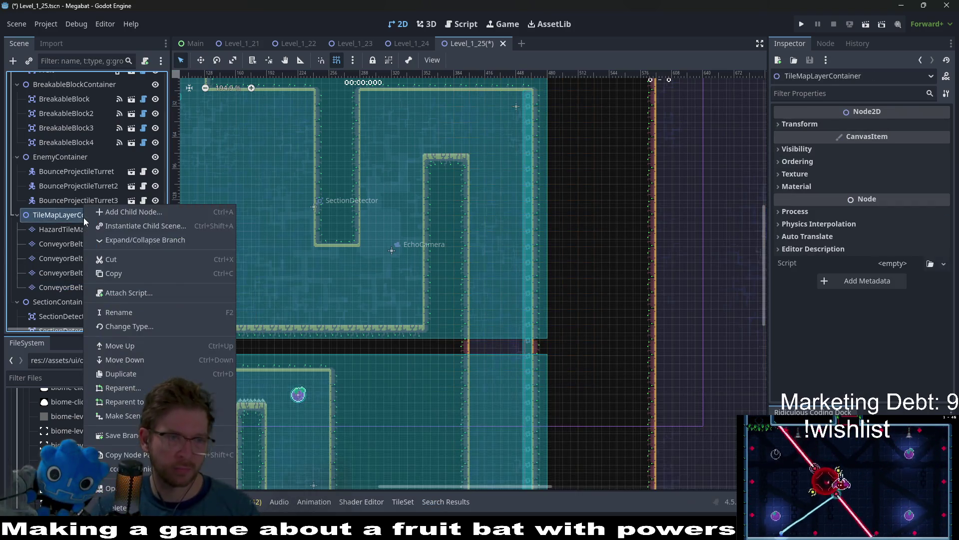
# Add another ConveyorBeltTileMapLayer instance and move it into the top room.
pyautogui.click(125, 228)
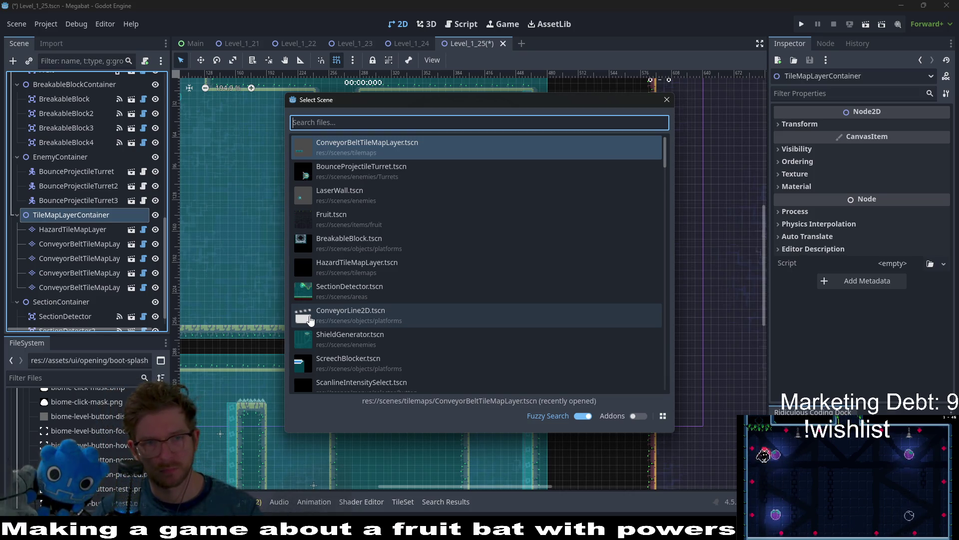
pyautogui.press('Return')
pyautogui.press('w')
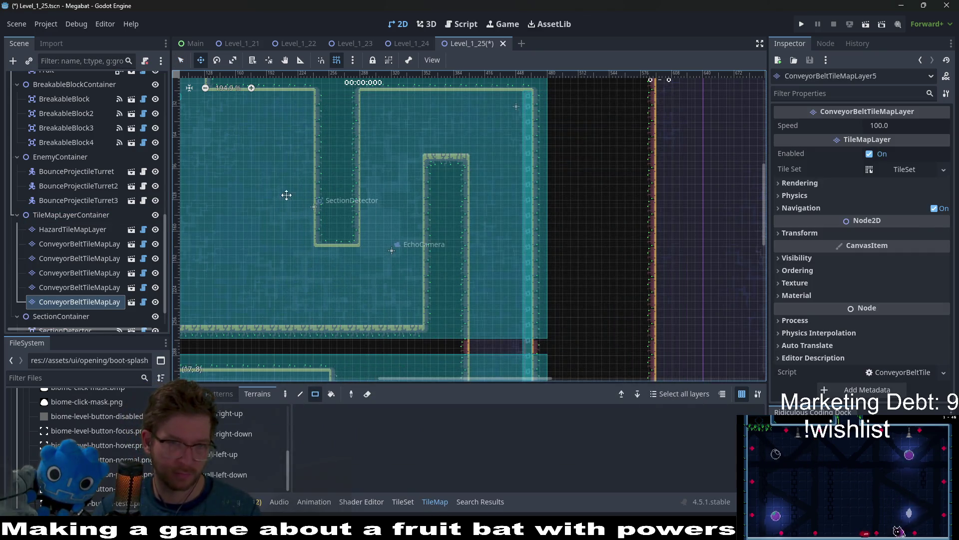
pyautogui.moveTo(285, 195)
pyautogui.mouseDown()
pyautogui.moveTo(448, 216)
pyautogui.moveTo(464, 207)
pyautogui.mouseUp()
pyautogui.scroll(5, 448, 217)
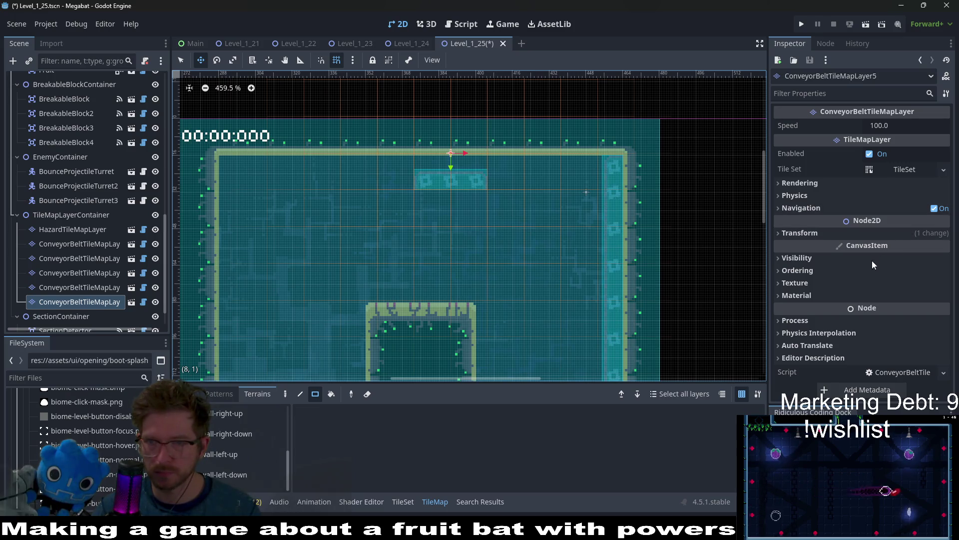
pyautogui.click(832, 233)
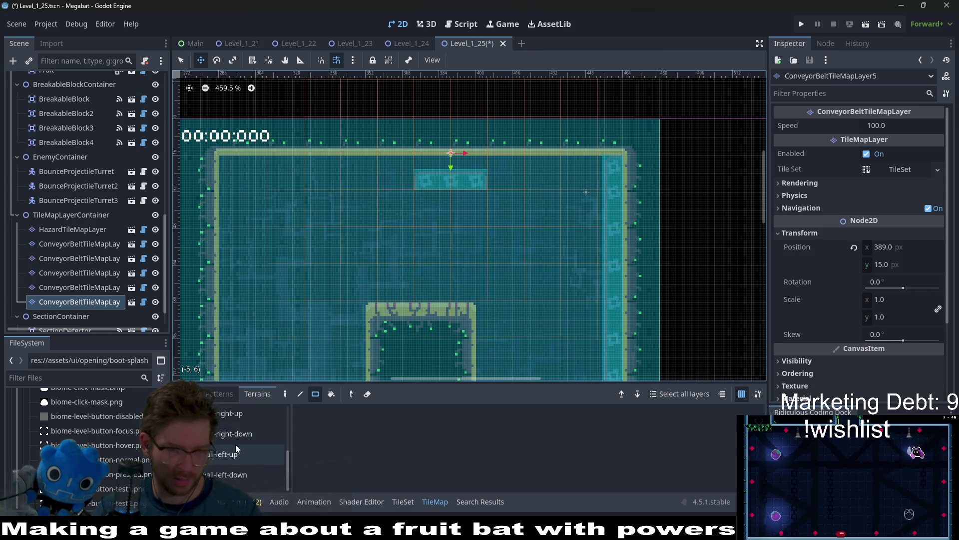
# Paint a trial bottom-left conveyor row along the top wall, then undo it.
pyautogui.scroll(5, 233, 448)
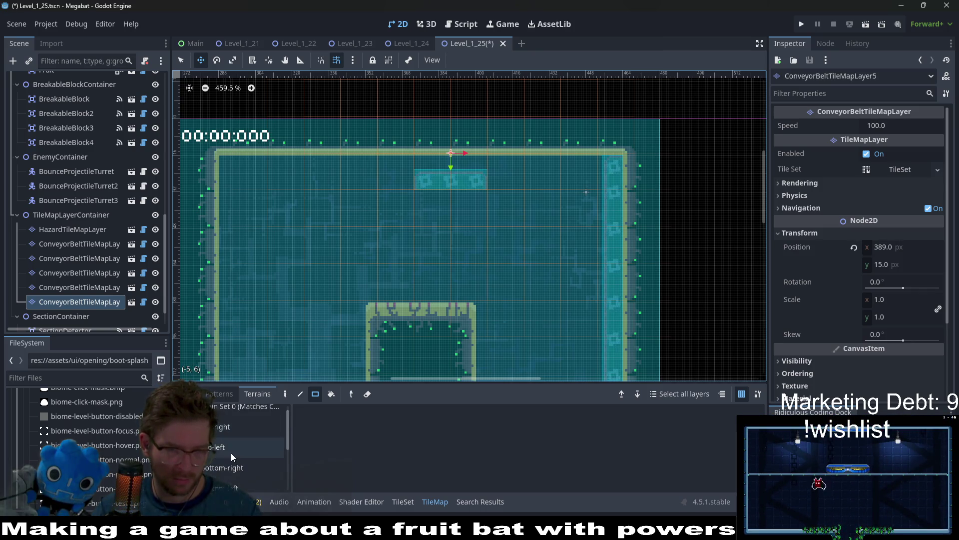
pyautogui.scroll(-2, 230, 453)
pyautogui.click(237, 446)
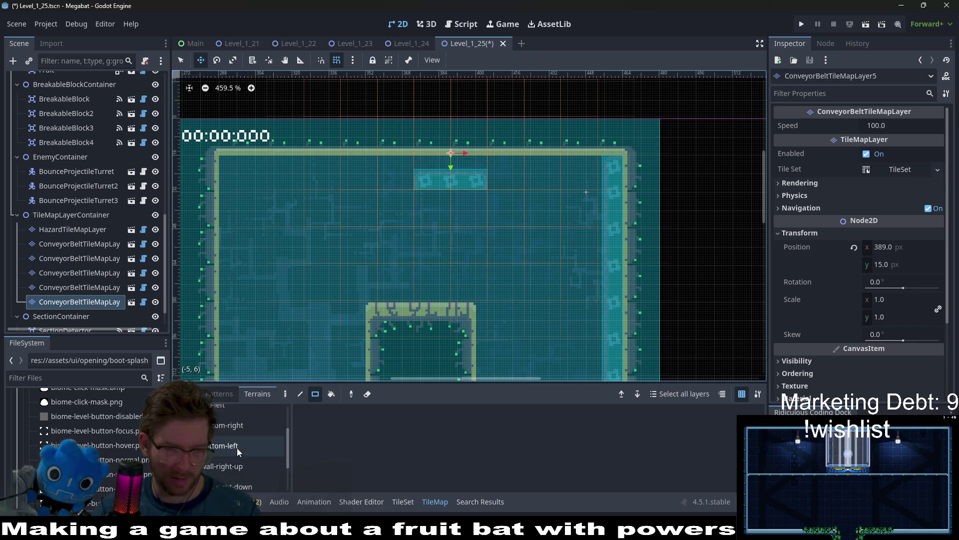
pyautogui.press('q')
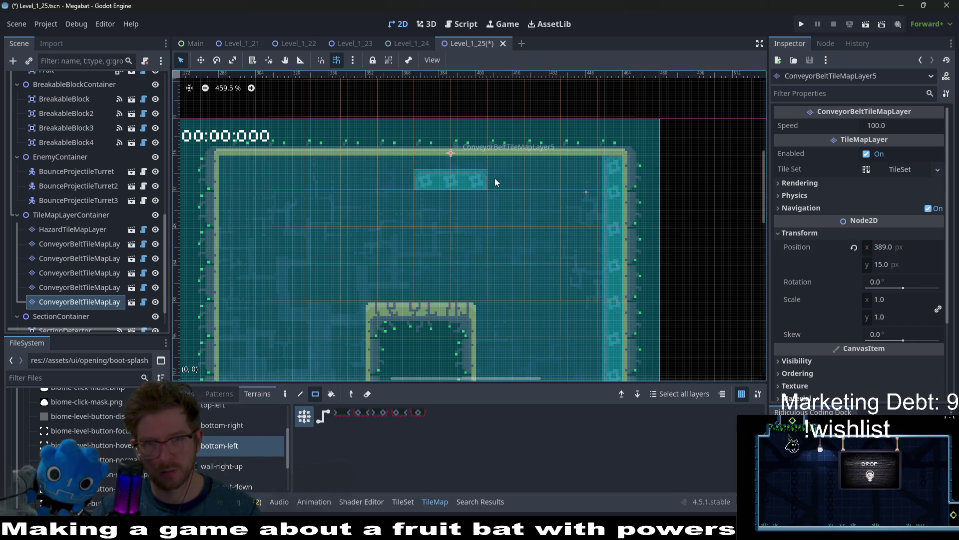
pyautogui.moveTo(579, 182); pyautogui.dragTo(235, 172)
pyautogui.press('w')
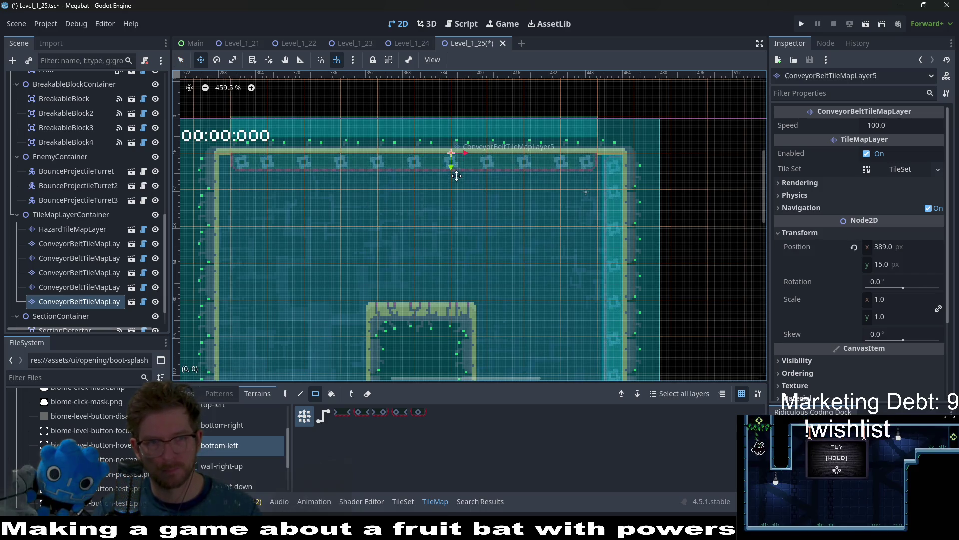
pyautogui.hotkey('ctrl', 'z')
# Reposition the layer and paint a bottom-left conveyor row across the ceiling.
pyautogui.moveTo(456, 166); pyautogui.dragTo(443, 211)
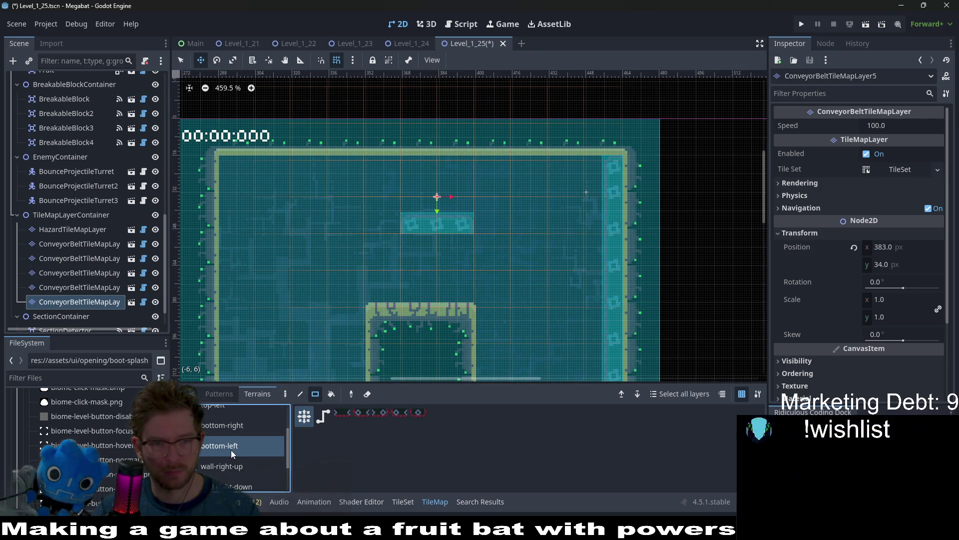
pyautogui.press('q')
pyautogui.moveTo(440, 226)
pyautogui.mouseDown()
pyautogui.moveTo(424, 213)
pyautogui.moveTo(464, 202)
pyautogui.moveTo(474, 210)
pyautogui.mouseUp()
pyautogui.scroll(4, 442, 214)
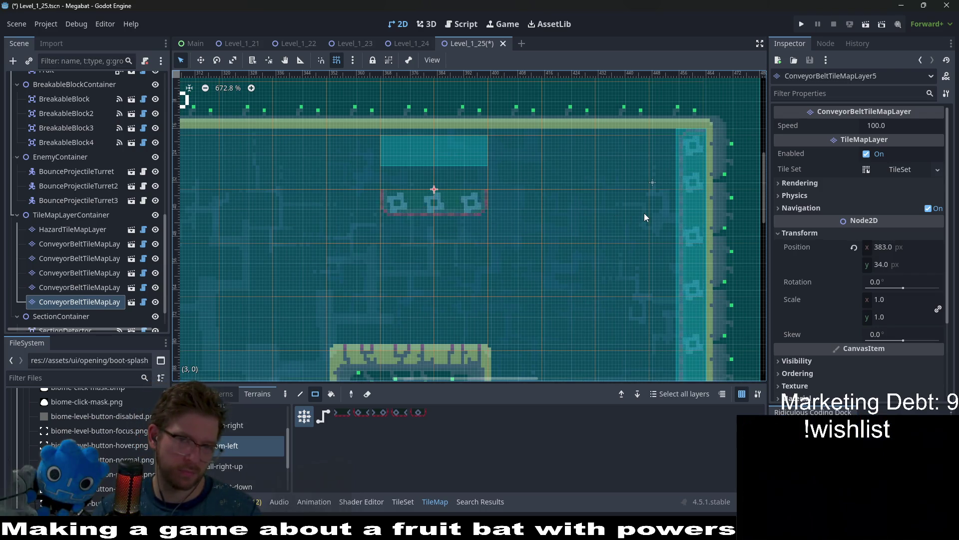
pyautogui.moveTo(640, 213); pyautogui.dragTo(245, 211)
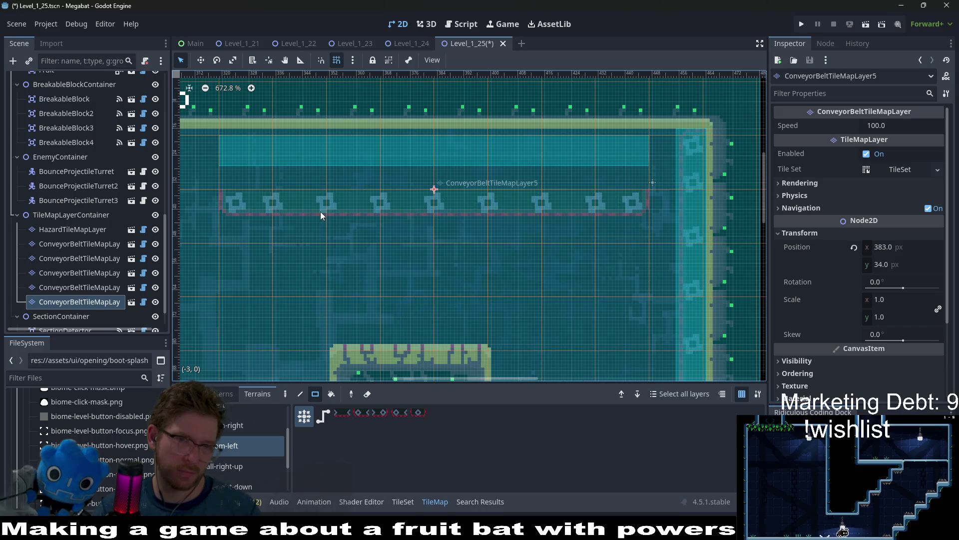
pyautogui.scroll(-3, 320, 211)
pyautogui.moveTo(341, 223); pyautogui.dragTo(326, 220)
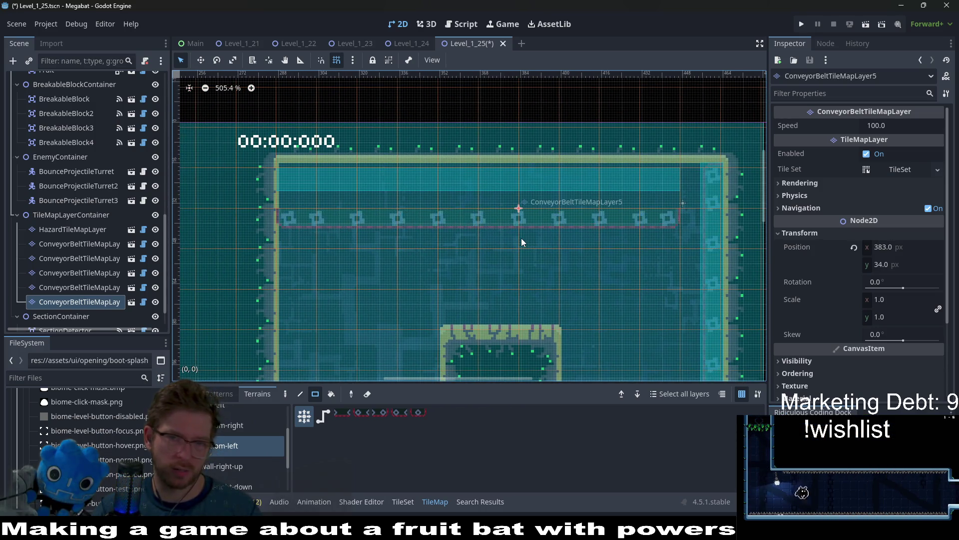
# Shift the conveyor strip up against the ceiling and open the ConveyorBeltTileMapLayer scene.
pyautogui.press('w')
pyautogui.moveTo(535, 218)
pyautogui.mouseDown()
pyautogui.moveTo(550, 211)
pyautogui.moveTo(544, 188)
pyautogui.moveTo(557, 176)
pyautogui.mouseUp()
pyautogui.scroll(4, 549, 179)
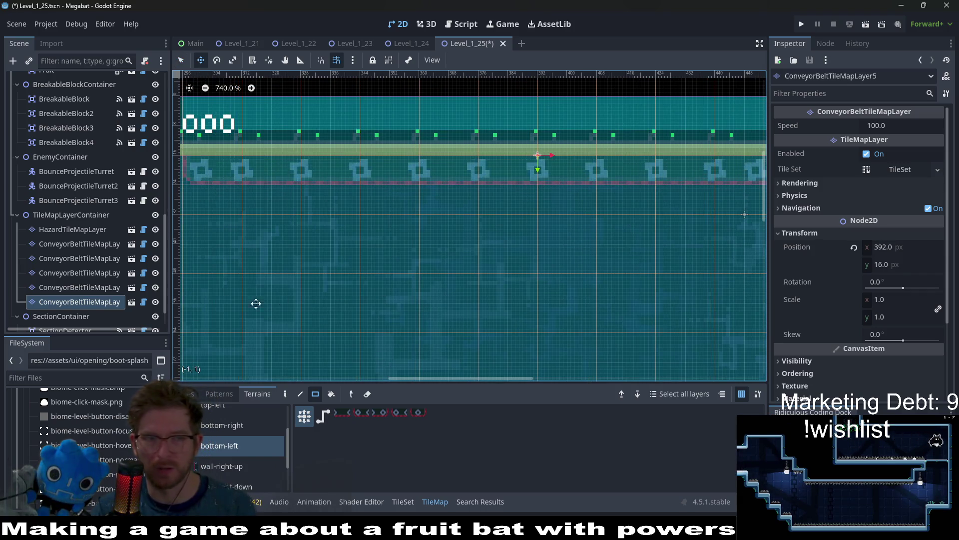
pyautogui.click(134, 304)
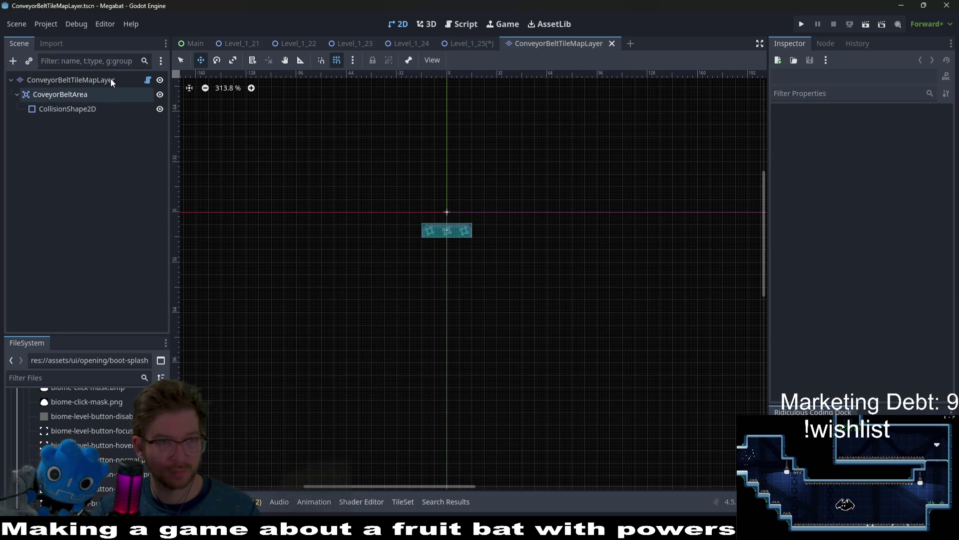
# Inspect the conveyor area's collision shape size and open the ConveyorBeltTileMapLayer.gd script.
pyautogui.click(74, 95)
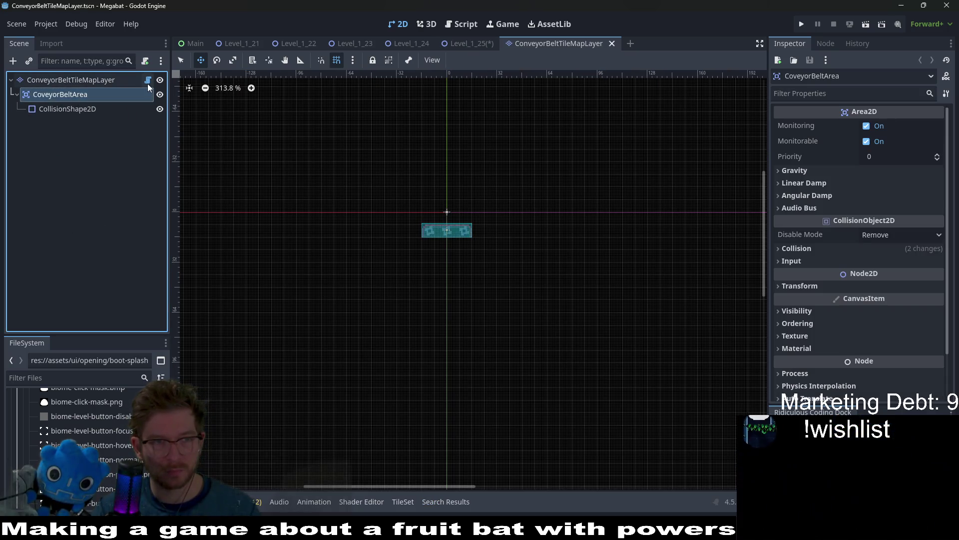
pyautogui.click(75, 109)
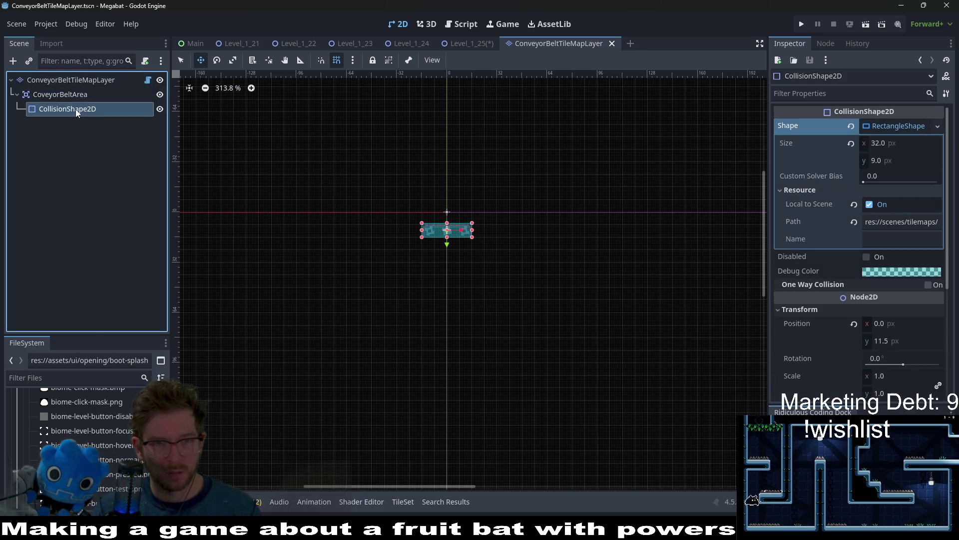
pyautogui.click(66, 96)
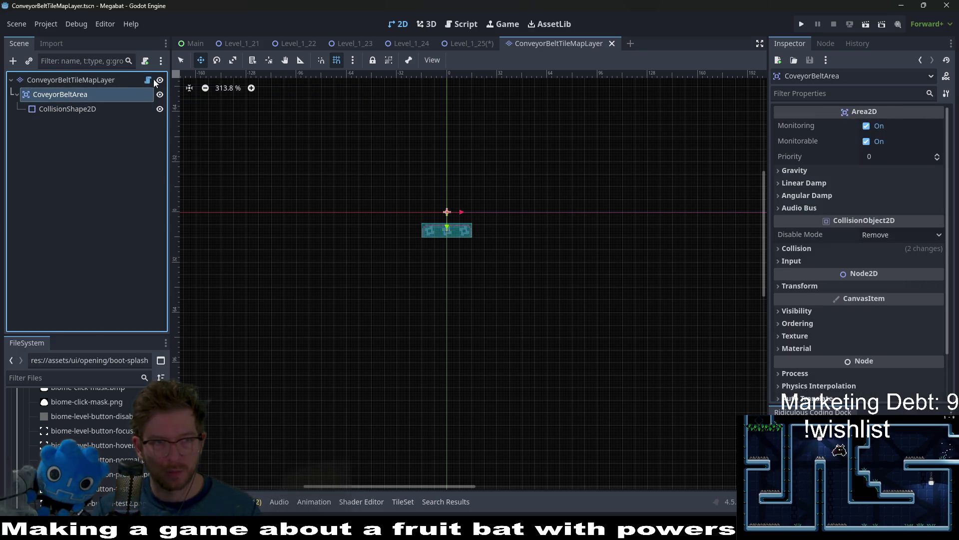
pyautogui.hotkey('ctrl', 'F3')
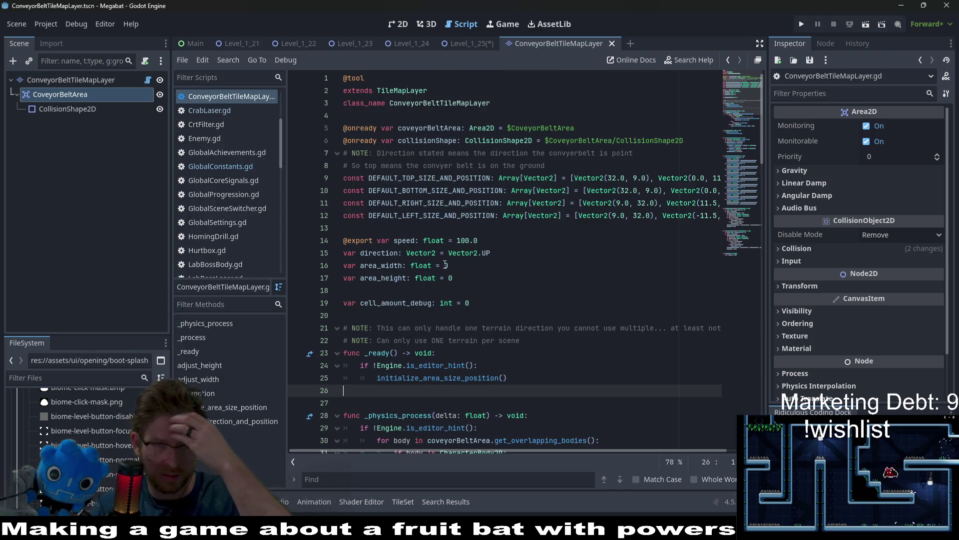
# Read through the ConveyorBeltTileMapLayer.gd script.
pyautogui.scroll(-3, 550, 294)
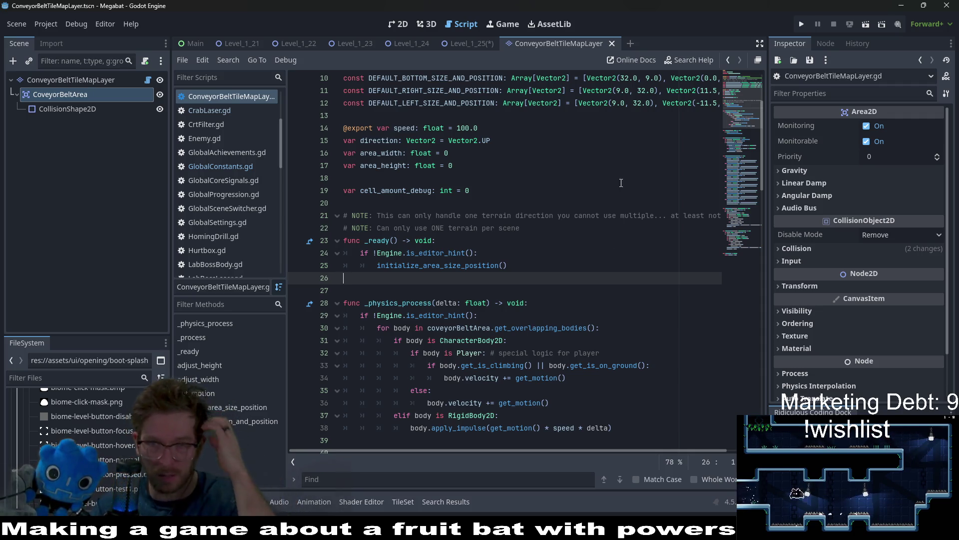
pyautogui.scroll(2, 588, 260)
pyautogui.scroll(-2, 579, 267)
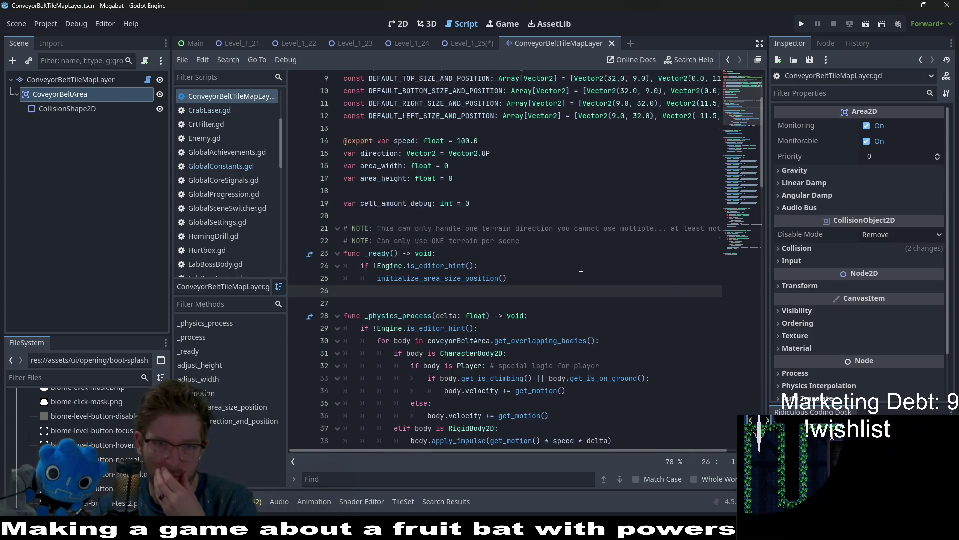
pyautogui.scroll(2, 581, 268)
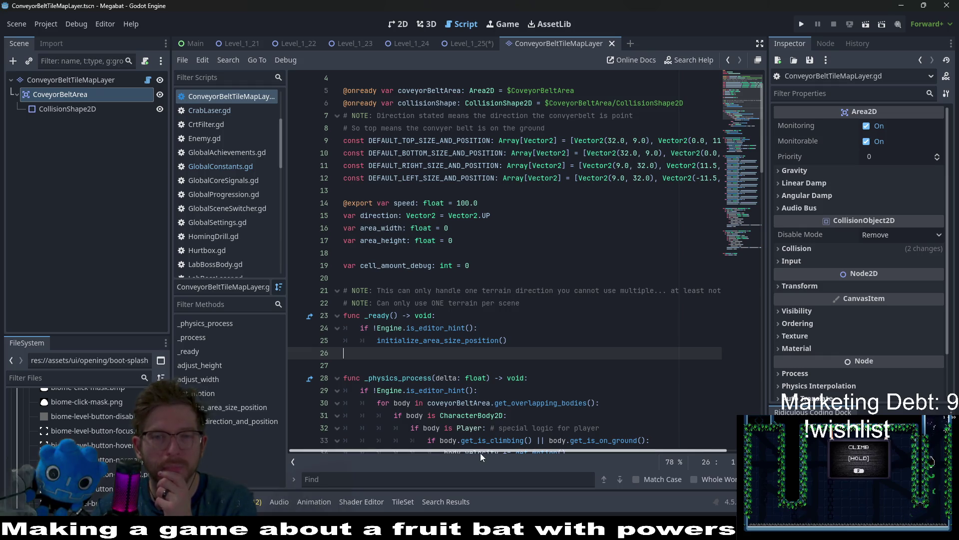
pyautogui.scroll(-11, 499, 378)
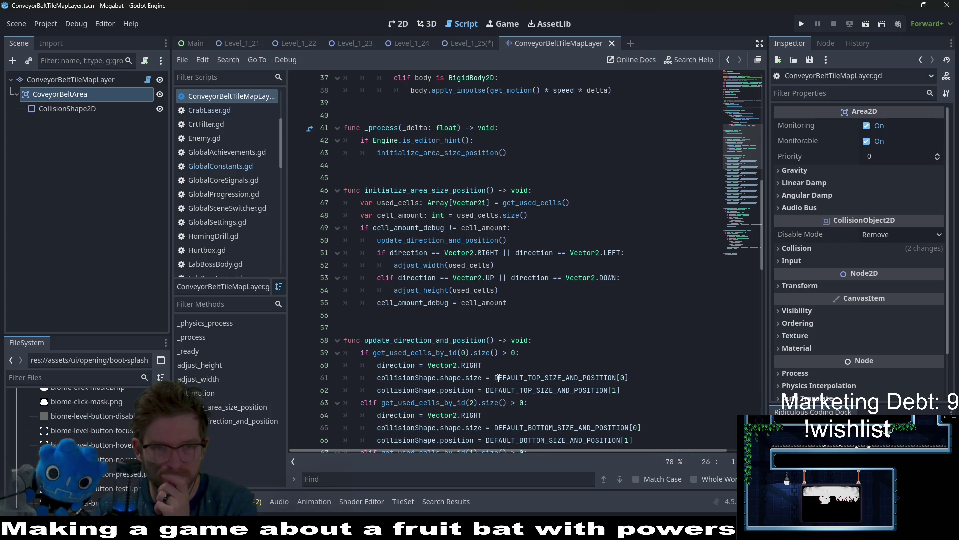
pyautogui.scroll(-7, 499, 377)
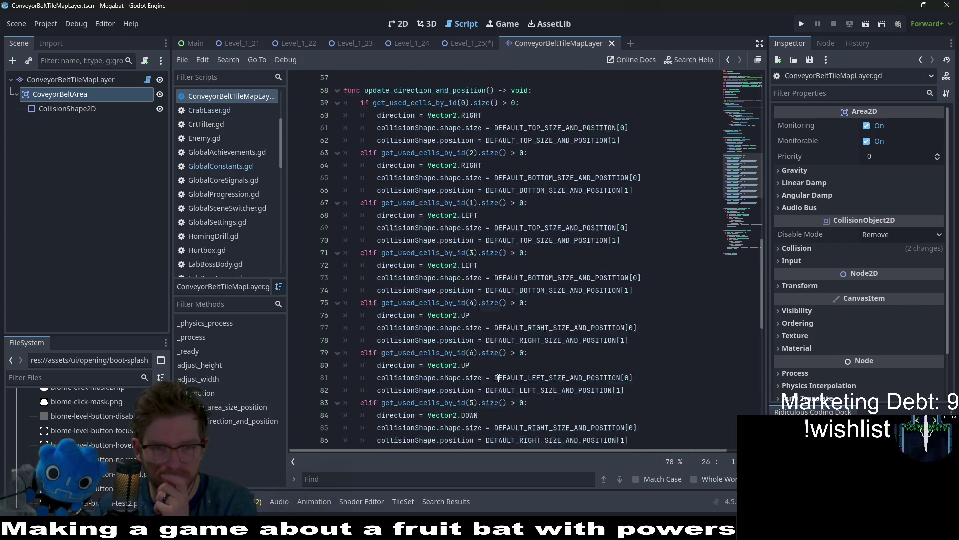
pyautogui.scroll(2, 498, 377)
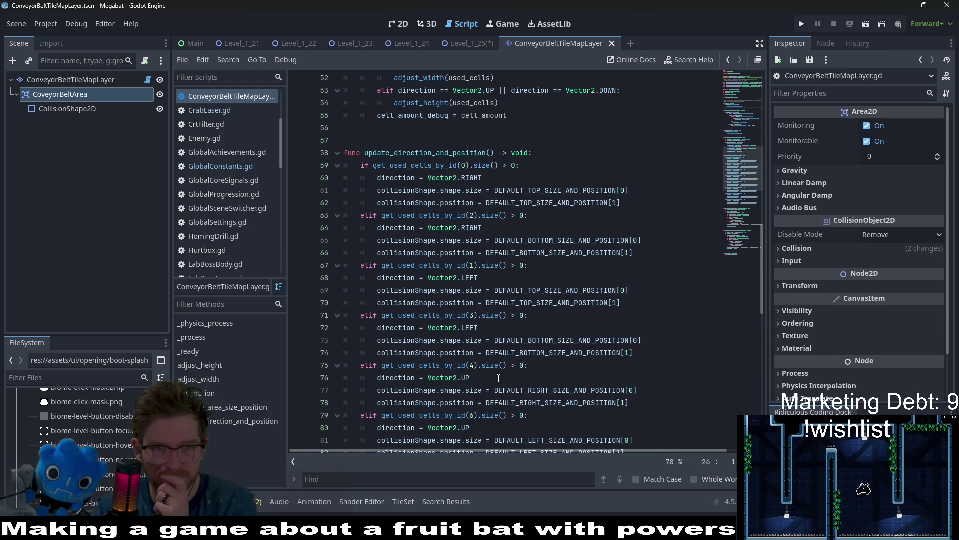
pyautogui.scroll(-4, 499, 378)
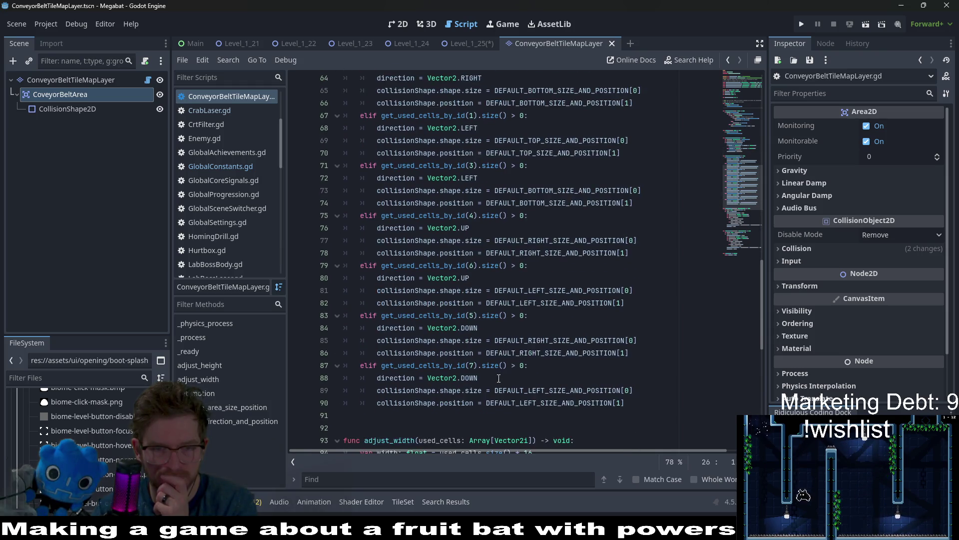
pyautogui.scroll(2, 498, 378)
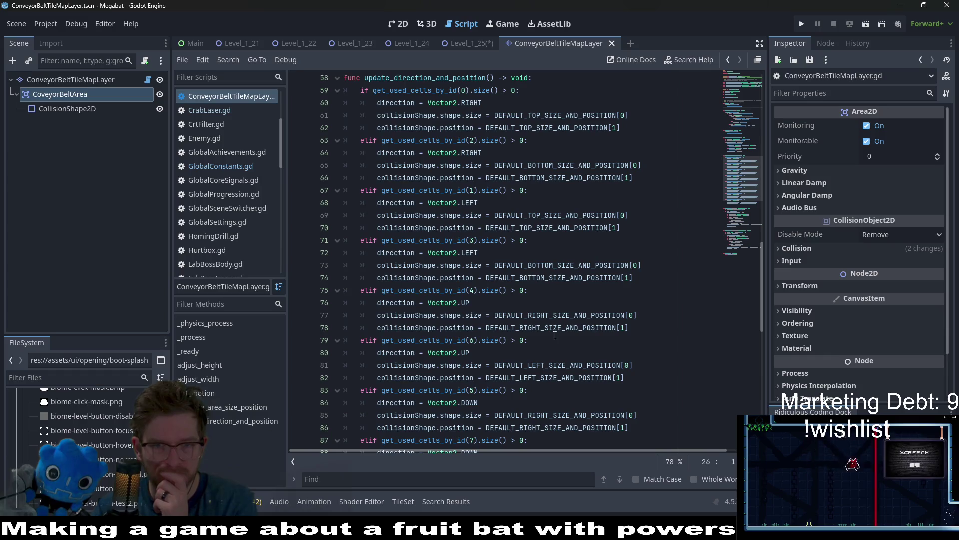
# Trace DEFAULT_BOTTOM_SIZE_AND_POSITION to its definition, then return to Level_1_25.
pyautogui.doubleClick(585, 263)
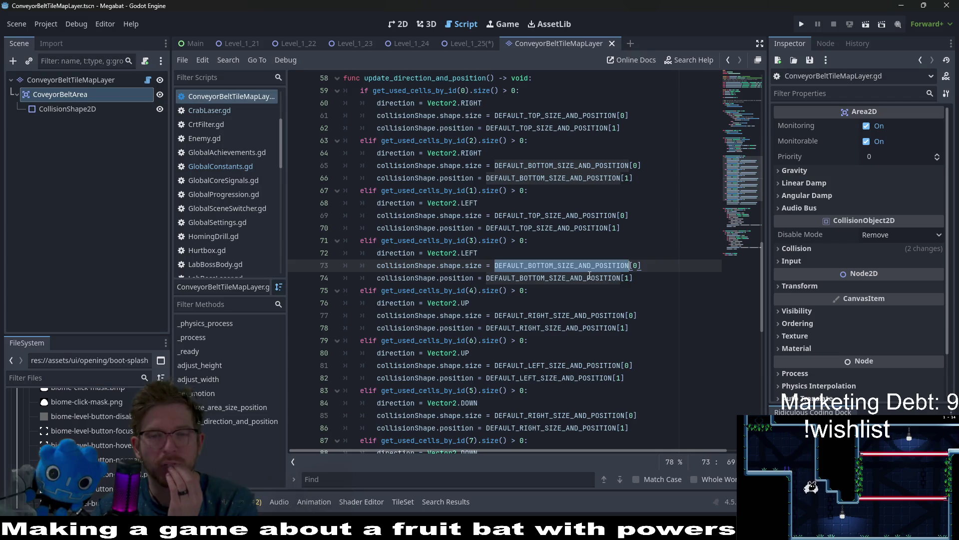
pyautogui.doubleClick(605, 277)
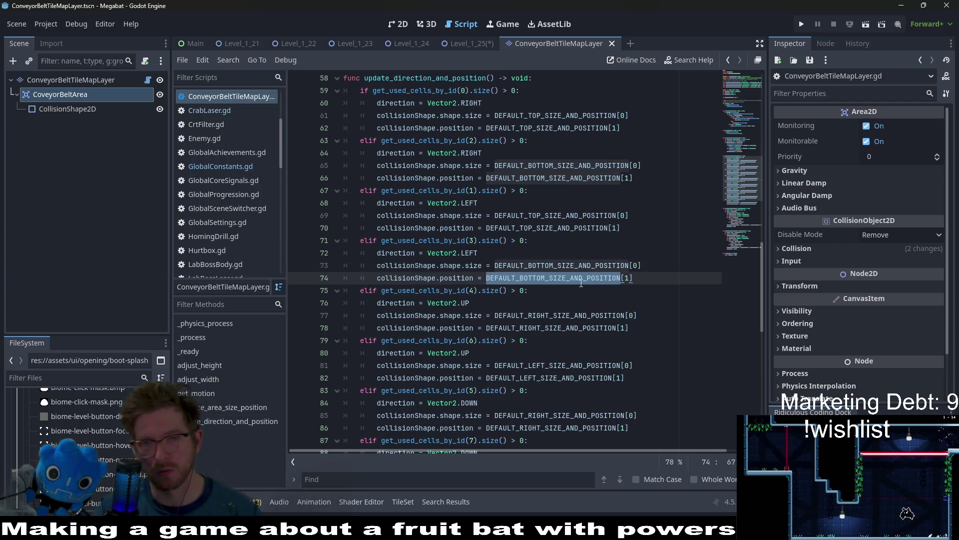
pyautogui.scroll(1, 592, 288)
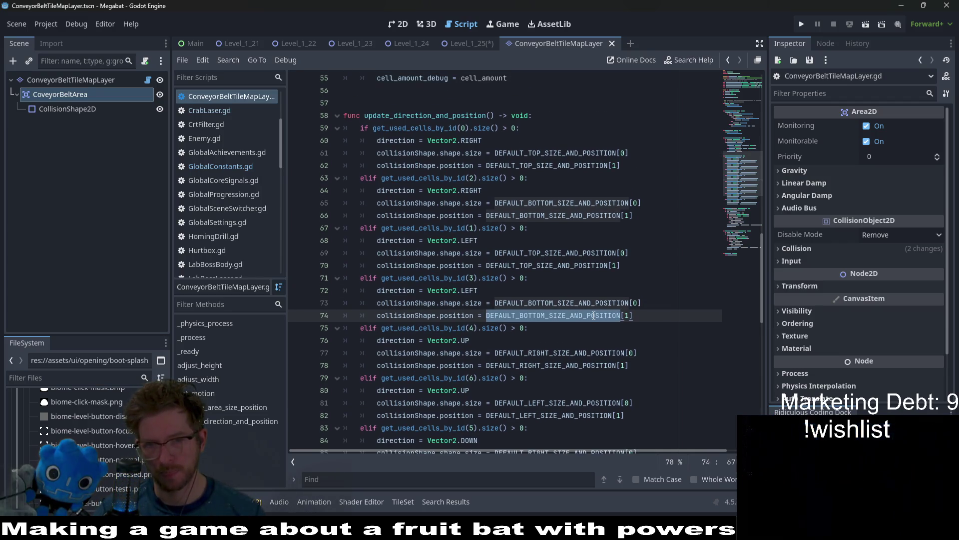
pyautogui.keyDown('ctrl'); pyautogui.click(584, 320); pyautogui.keyUp('ctrl')
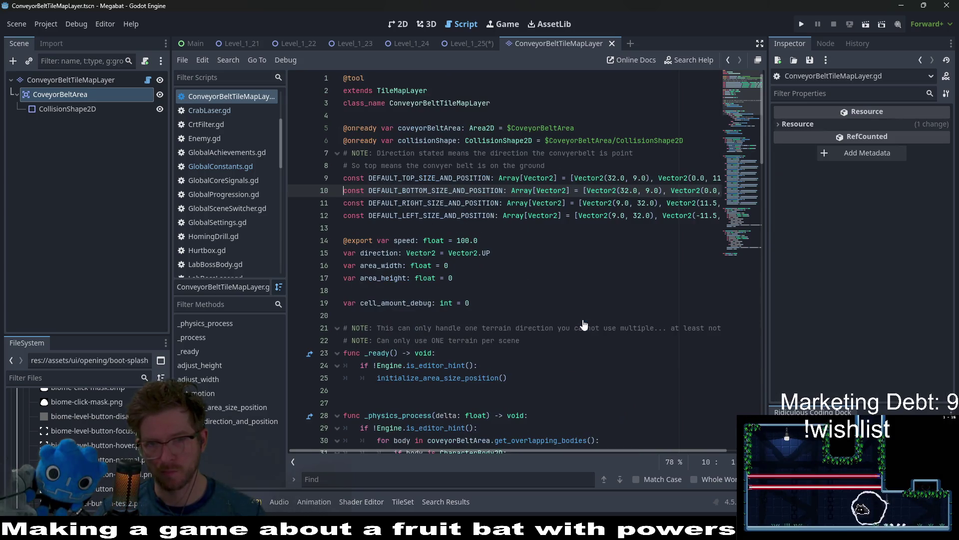
pyautogui.moveTo(533, 449); pyautogui.dragTo(631, 433)
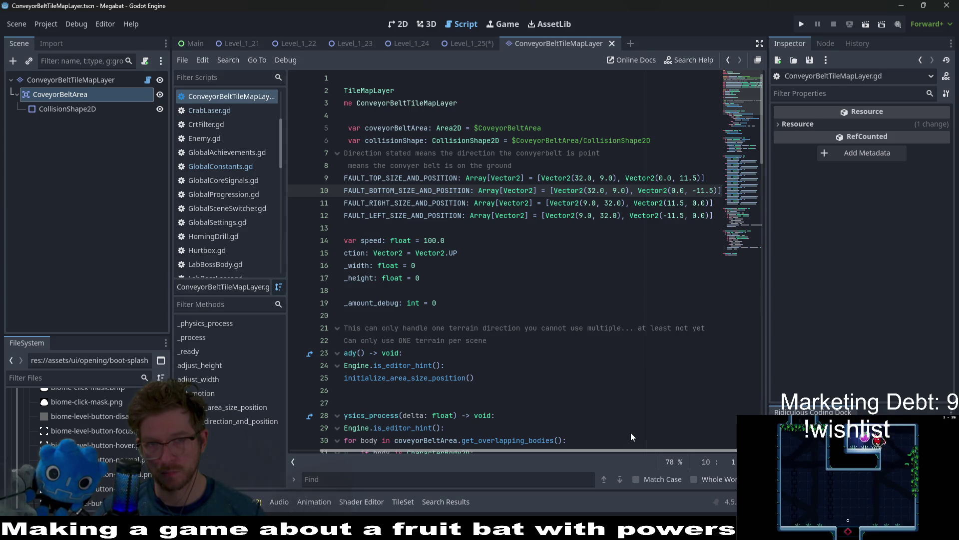
pyautogui.click(470, 44)
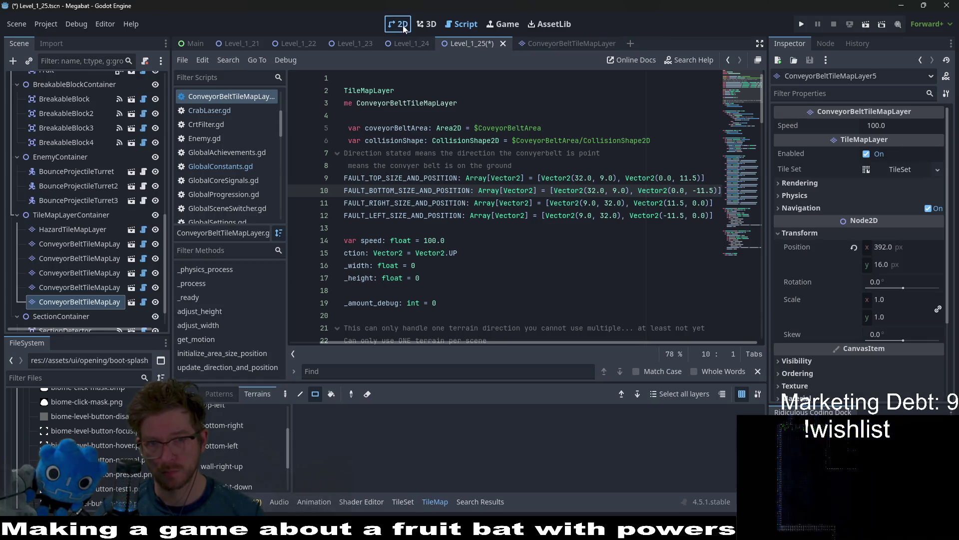
# Paint a 4-tile bottom-right conveyor row near the room's ceiling.
pyautogui.click(403, 25)
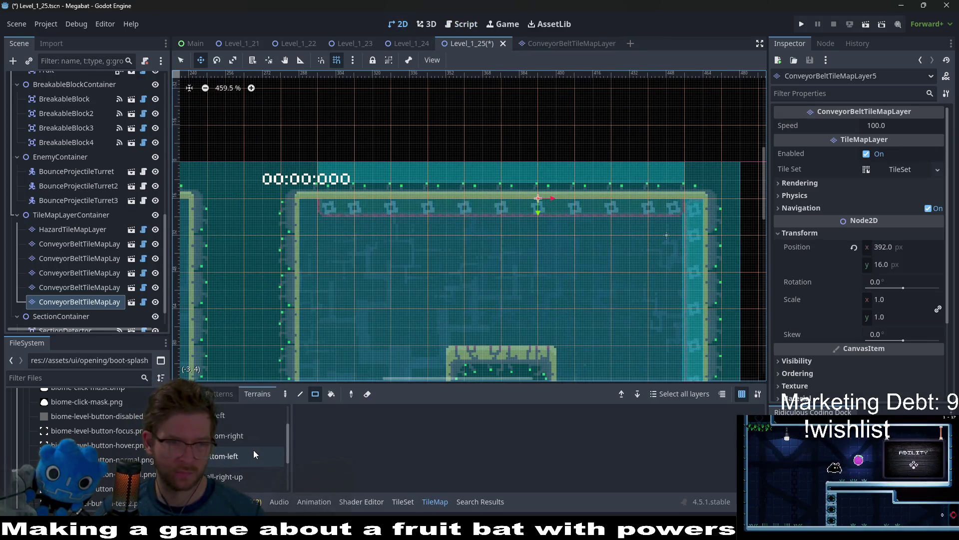
pyautogui.click(251, 434)
pyautogui.moveTo(343, 220)
pyautogui.mouseDown()
pyautogui.moveTo(625, 227)
pyautogui.moveTo(676, 219)
pyautogui.moveTo(323, 206)
pyautogui.mouseUp()
pyautogui.moveTo(488, 215)
pyautogui.mouseDown()
pyautogui.moveTo(652, 220)
pyautogui.moveTo(634, 218)
pyautogui.mouseUp()
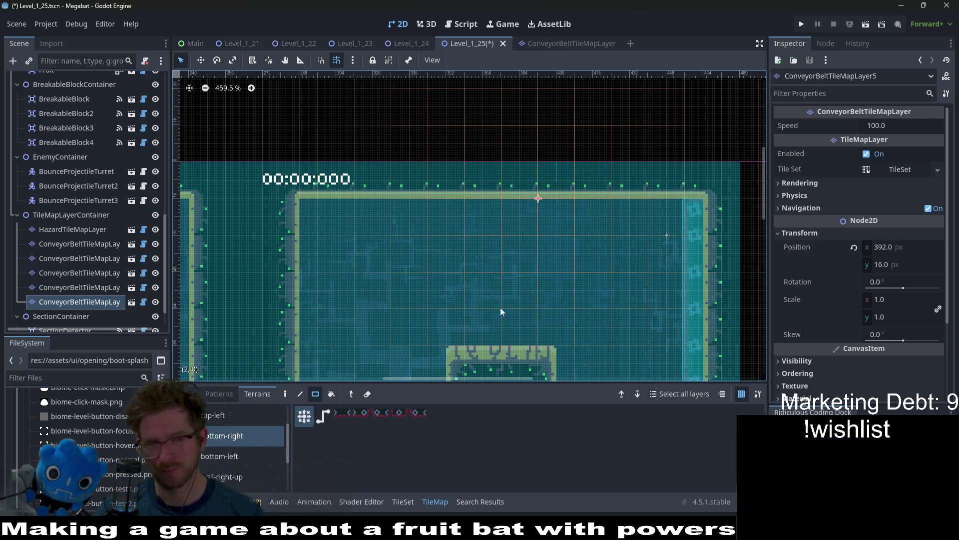
# Try bottom-left conveyor rows and an all-right-up wall column, undoing each.
pyautogui.click(224, 455)
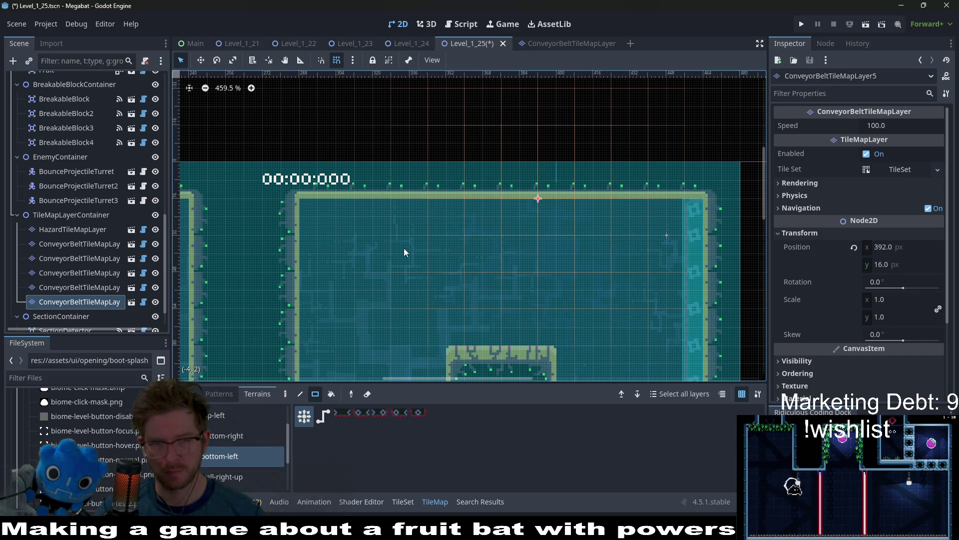
pyautogui.moveTo(404, 247); pyautogui.dragTo(496, 243)
pyautogui.hotkey('ctrl', 'z')
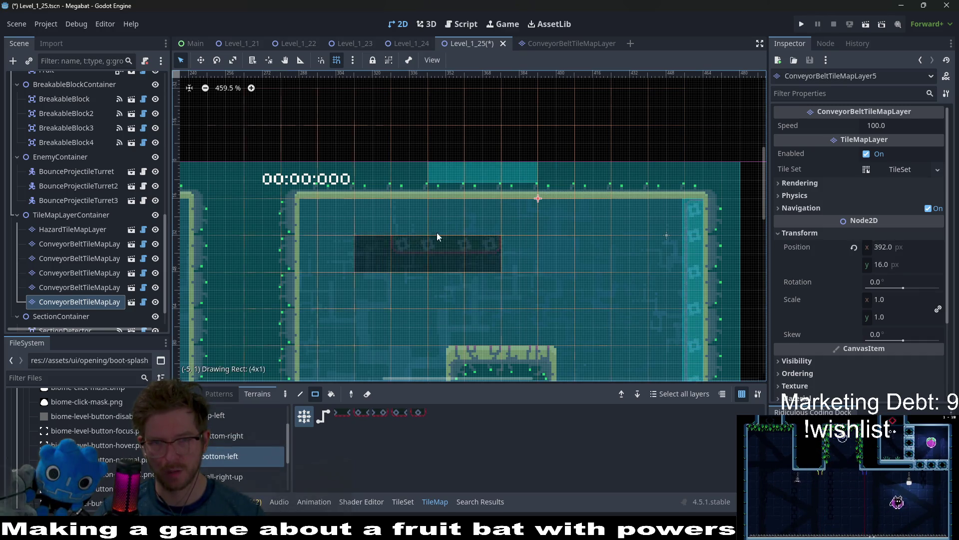
pyautogui.moveTo(436, 210); pyautogui.dragTo(609, 212)
pyautogui.hotkey('ctrl', 'z')
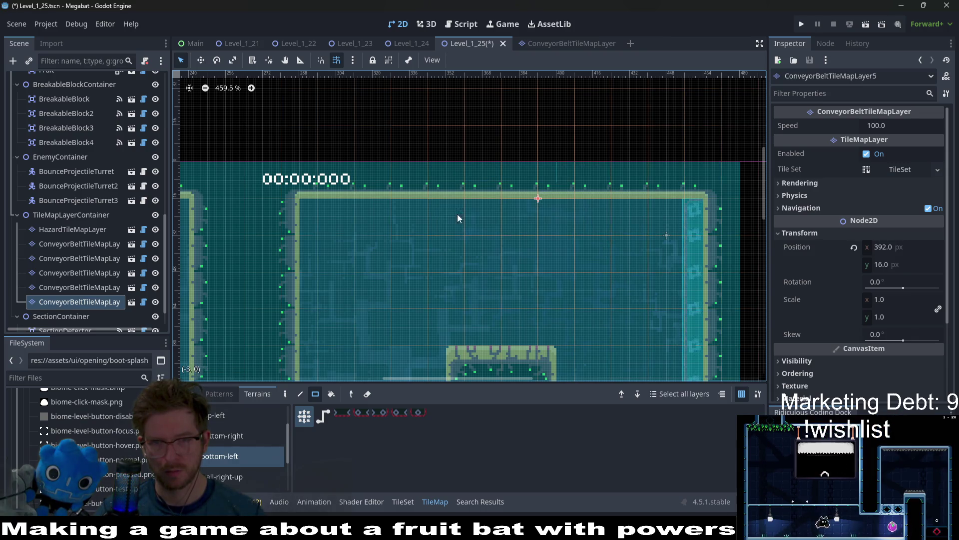
pyautogui.click(233, 475)
pyautogui.moveTo(492, 202); pyautogui.dragTo(491, 294)
pyautogui.hotkey('ctrl', 'z')
# Select the extra conveyor layer, ConveyorBeltTileMapLayer5, and request its deletion.
pyautogui.scroll(-3, 550, 262)
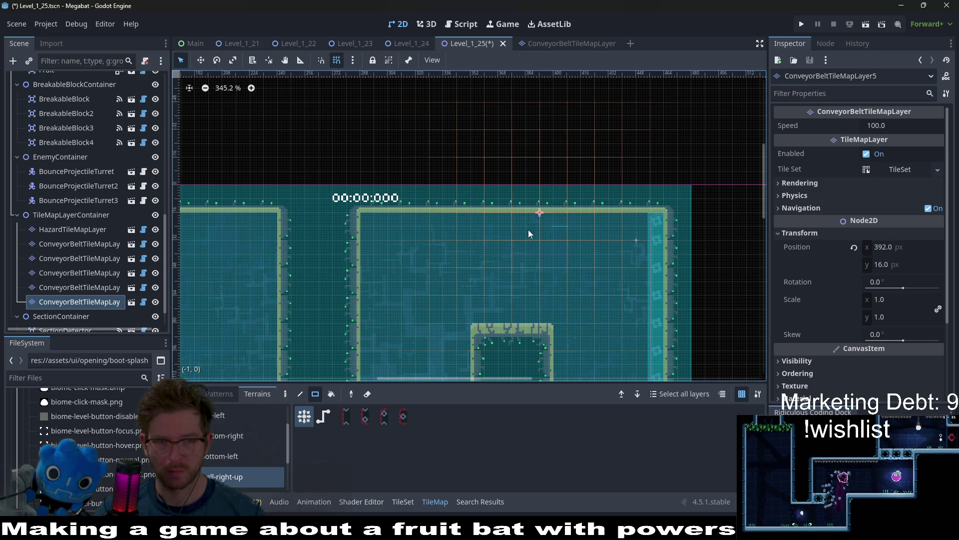
pyautogui.scroll(-2, 501, 319)
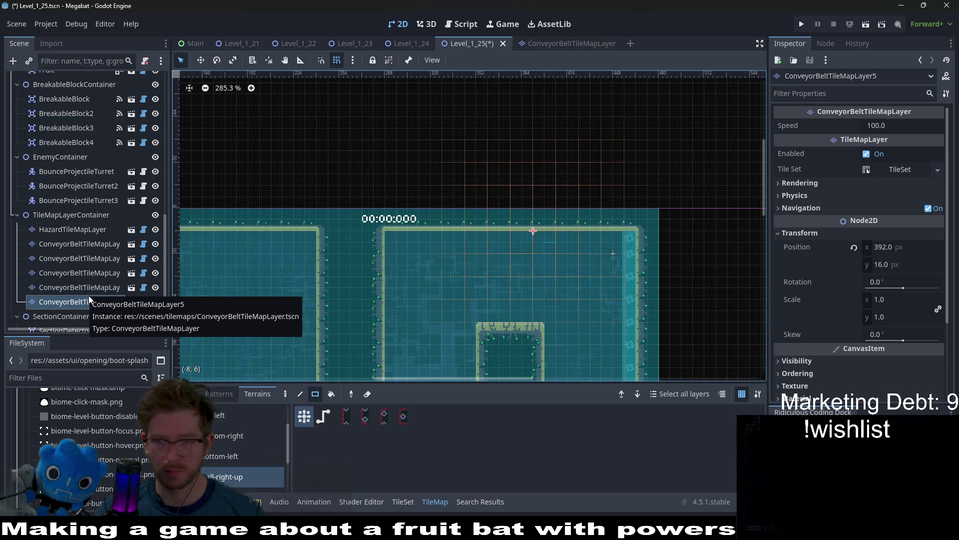
pyautogui.click(91, 289)
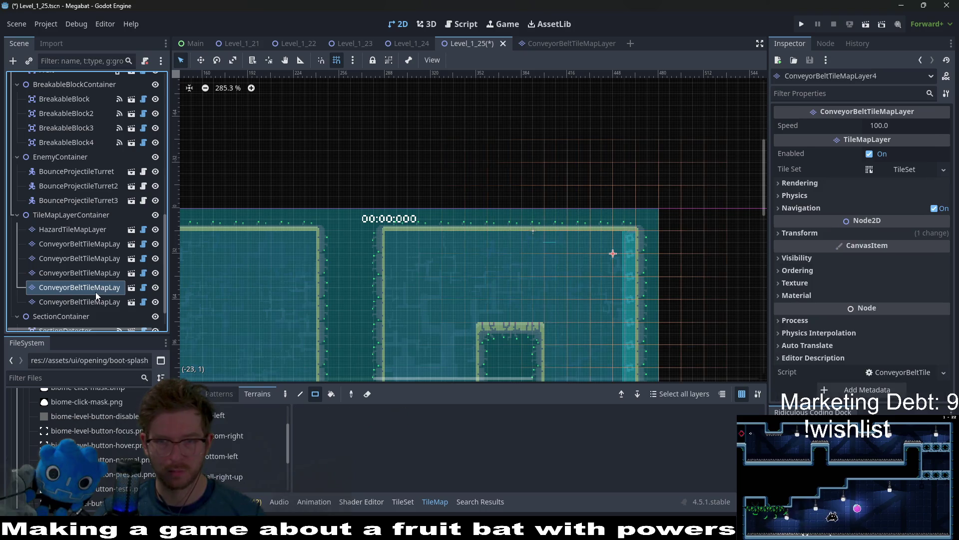
pyautogui.scroll(-2, 256, 302)
pyautogui.keyDown('ctrl'); pyautogui.scroll(-5, 553, 144); pyautogui.keyUp('ctrl')
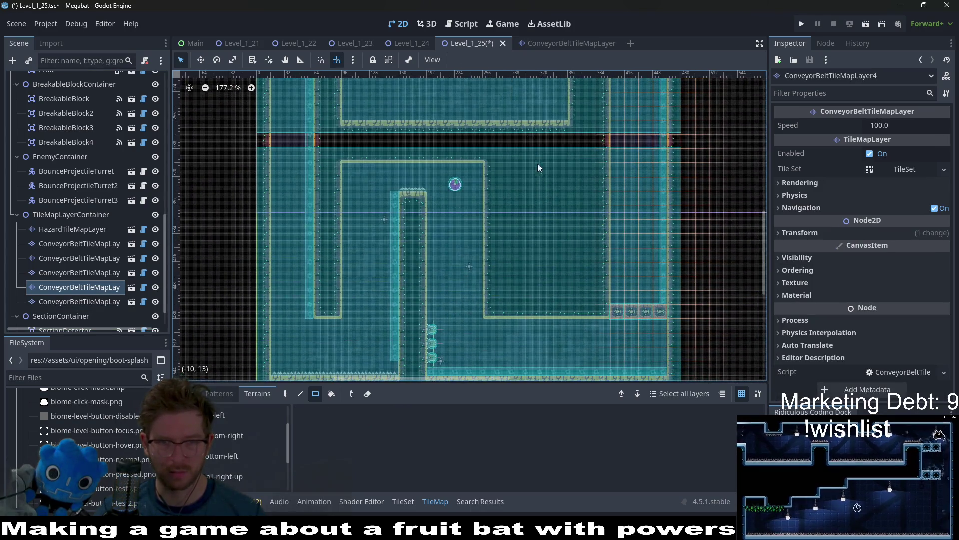
pyautogui.moveTo(553, 132); pyautogui.dragTo(530, 222)
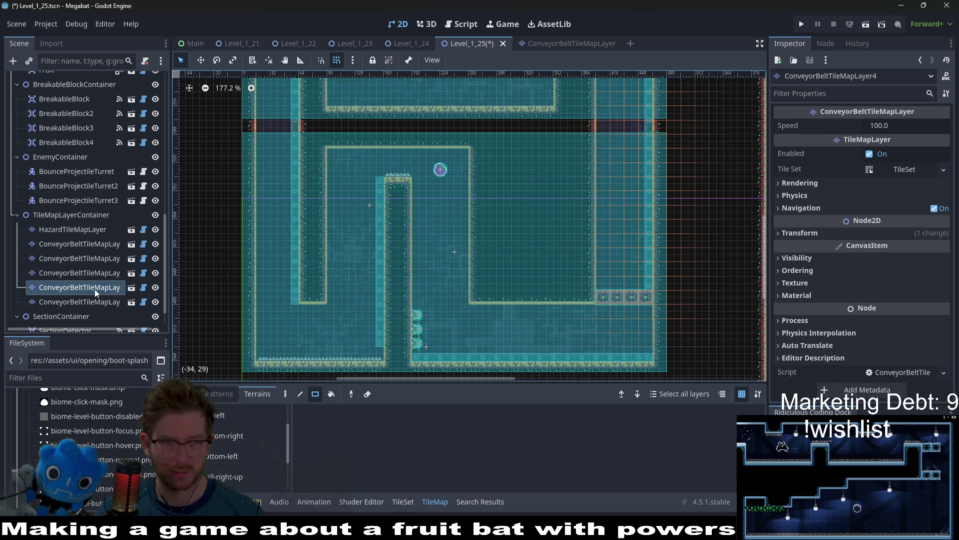
pyautogui.press('Delete')
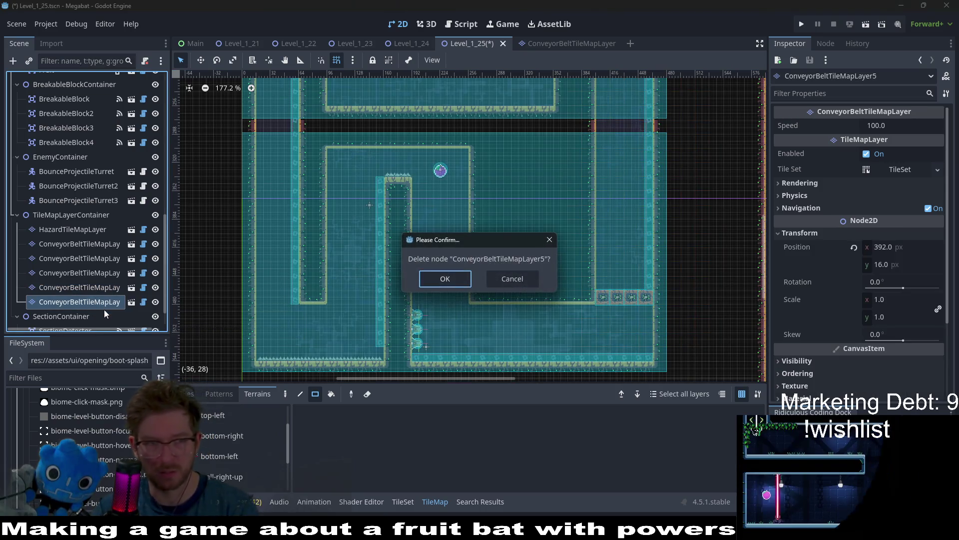
# Confirm the deletion and instantiate a fresh ConveyorBeltTileMapLayer under TileMapLayerContainer.
pyautogui.press('Return')
pyautogui.moveTo(490, 181); pyautogui.dragTo(475, 293)
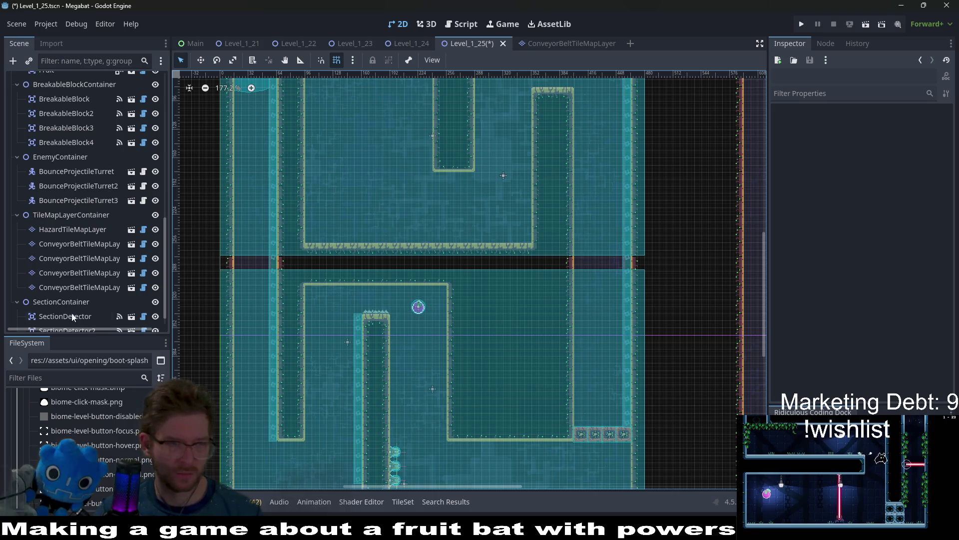
pyautogui.rightClick(82, 215)
pyautogui.click(112, 228)
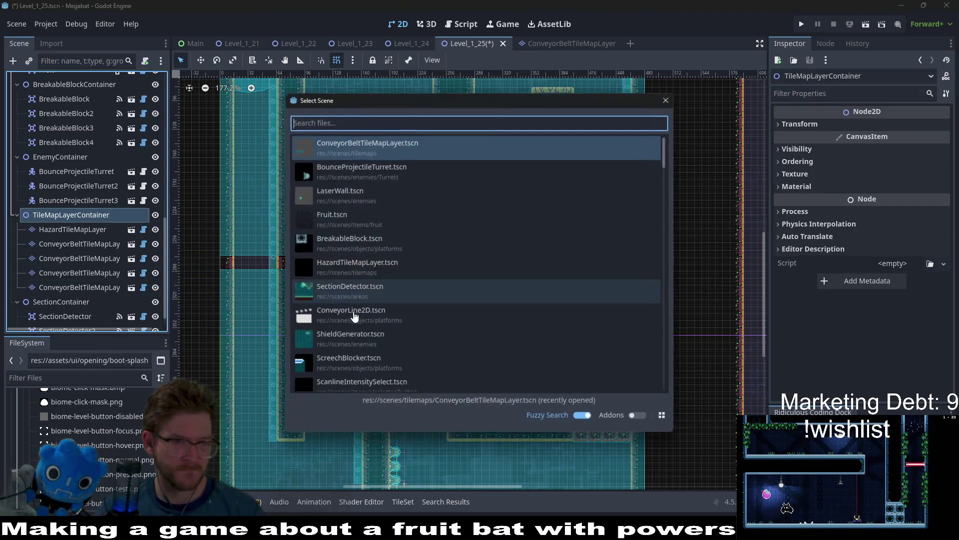
pyautogui.write('conveyor')
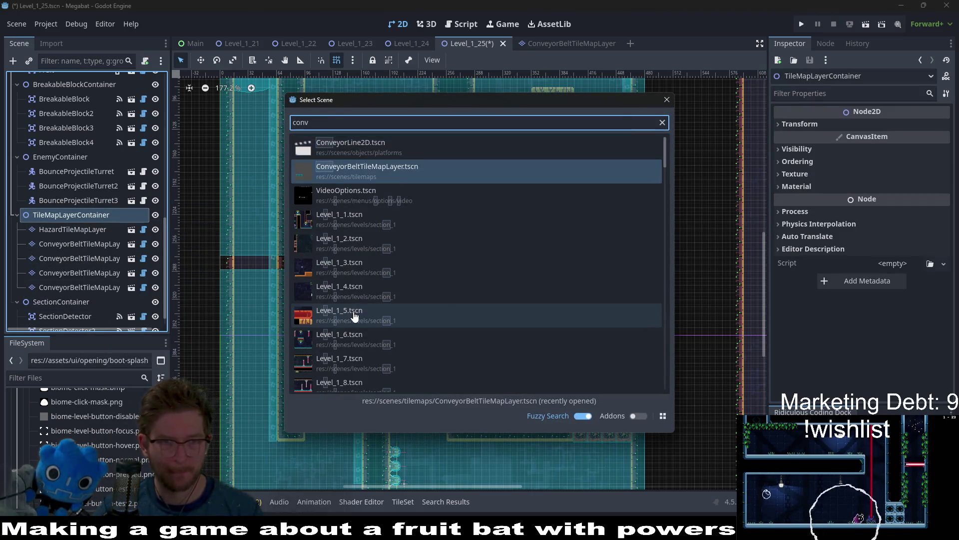
pyautogui.press('Return')
# Move the new layer into the room and test a bottom-right conveyor strip, undoing it.
pyautogui.scroll(3, 433, 176)
pyautogui.press('w')
pyautogui.moveTo(314, 199)
pyautogui.mouseDown()
pyautogui.moveTo(396, 154)
pyautogui.moveTo(539, 171)
pyautogui.mouseUp()
pyautogui.scroll(4, 539, 171)
pyautogui.click(228, 435)
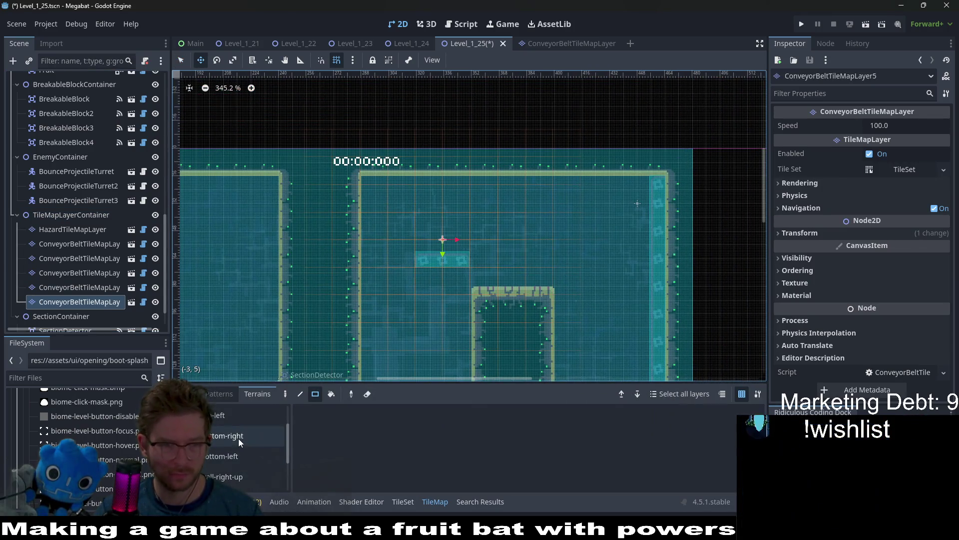
pyautogui.press('q')
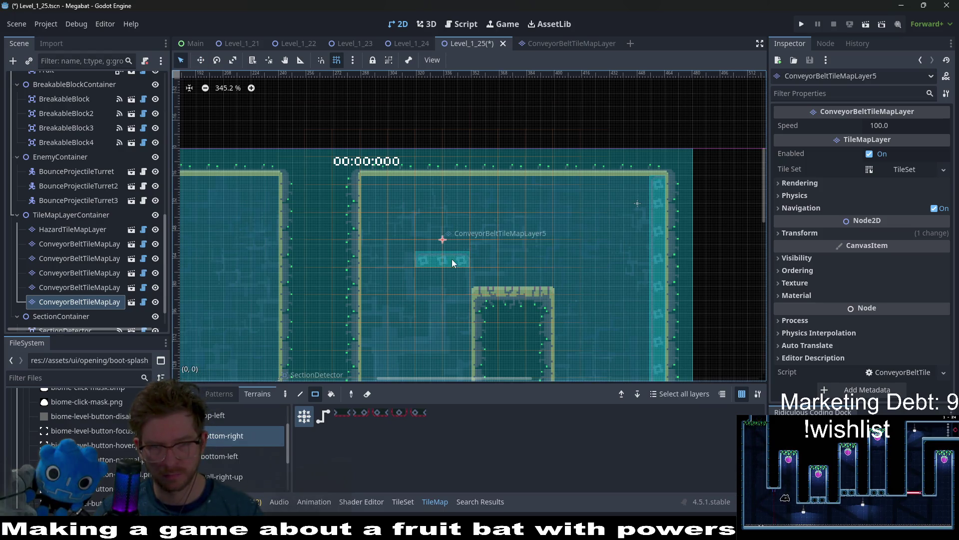
pyautogui.moveTo(442, 234); pyautogui.dragTo(443, 236)
pyautogui.hotkey('ctrl', 'z')
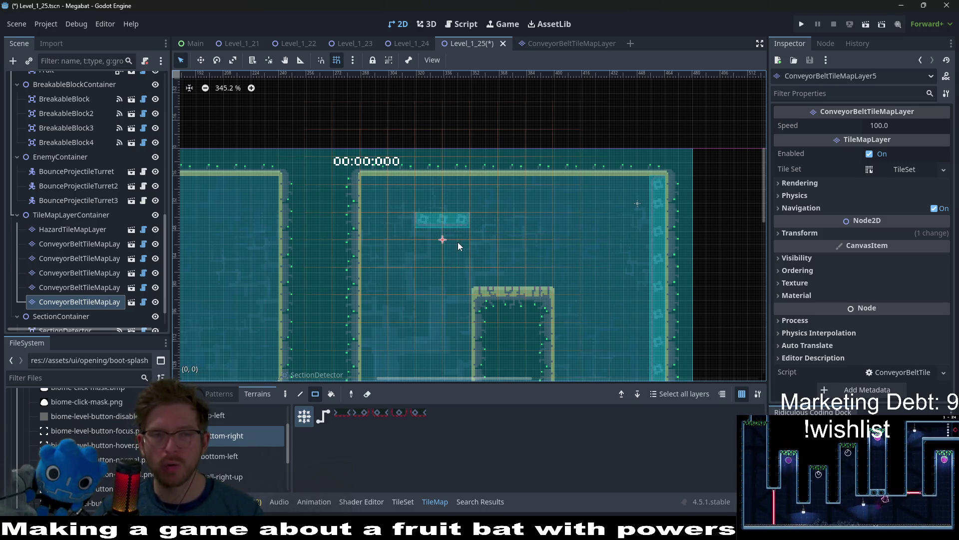
# Raise the layer to the ceiling and paint a conveyor row spanning the whole ceiling.
pyautogui.press('w')
pyautogui.moveTo(443, 240)
pyautogui.mouseDown()
pyautogui.moveTo(506, 199)
pyautogui.moveTo(541, 216)
pyautogui.mouseUp()
pyautogui.scroll(2, 509, 201)
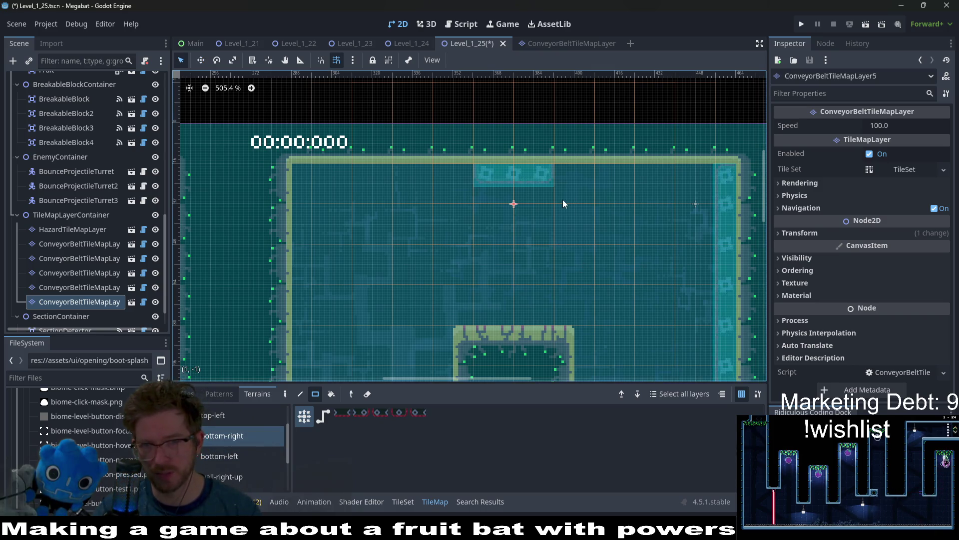
pyautogui.moveTo(562, 199); pyautogui.dragTo(682, 190)
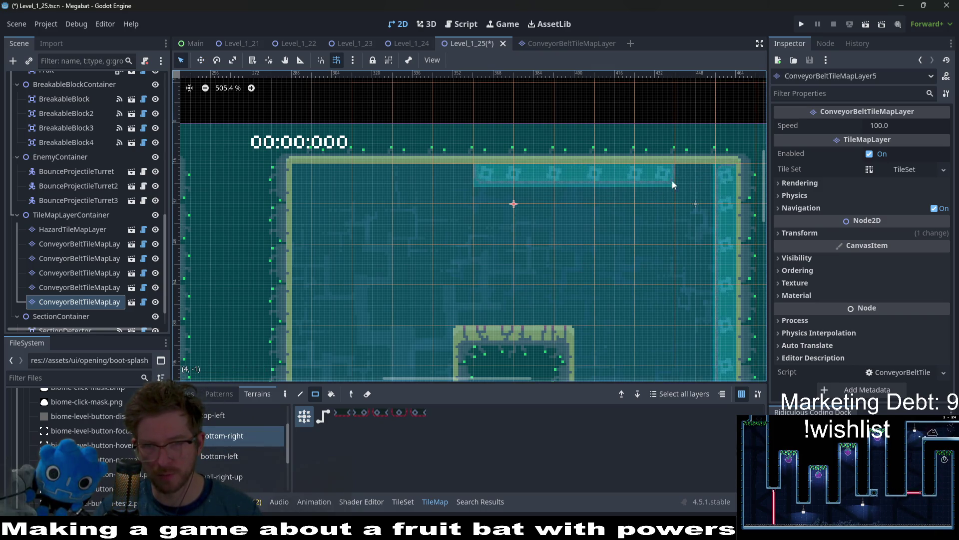
pyautogui.moveTo(480, 180); pyautogui.dragTo(350, 181)
pyautogui.scroll(1, 499, 199)
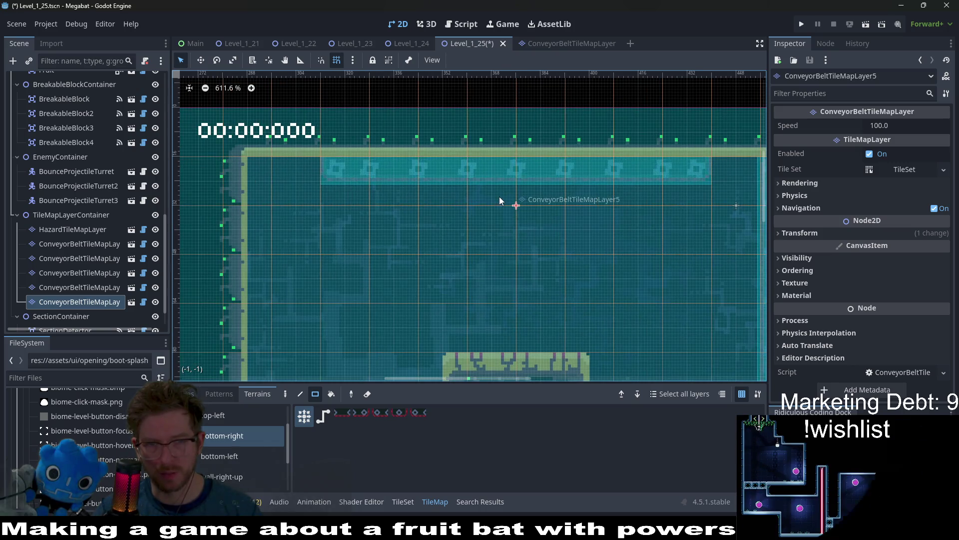
pyautogui.click(299, 177)
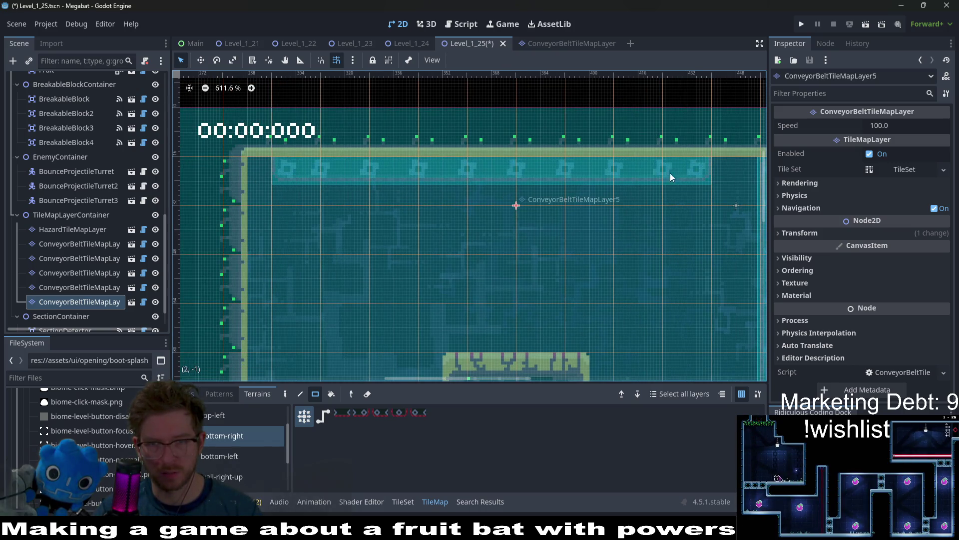
pyautogui.click(721, 181)
# Nudge the conveyor layer left and right into alignment, then select TileMapLayerContainer.
pyautogui.press('w')
pyautogui.press('Left')
pyautogui.press('Left')
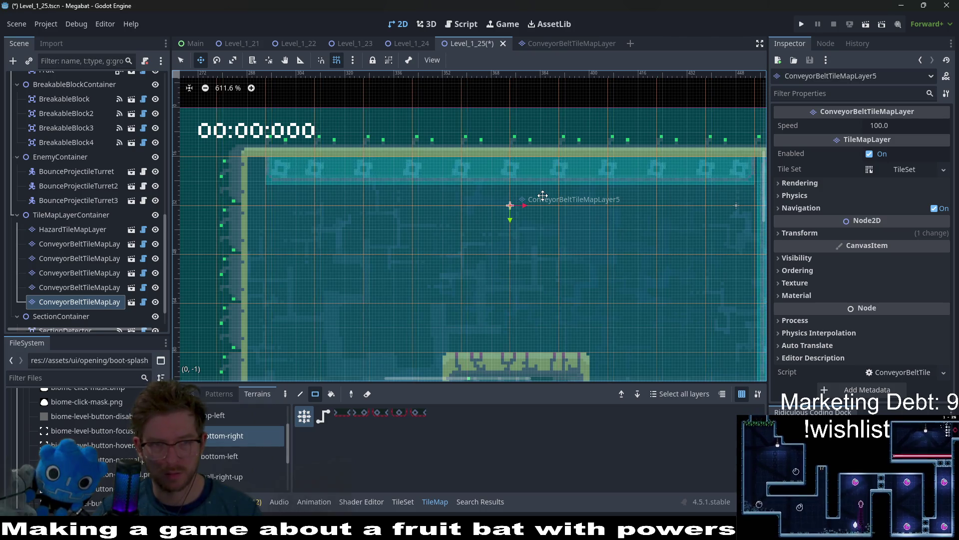
pyautogui.press('Right')
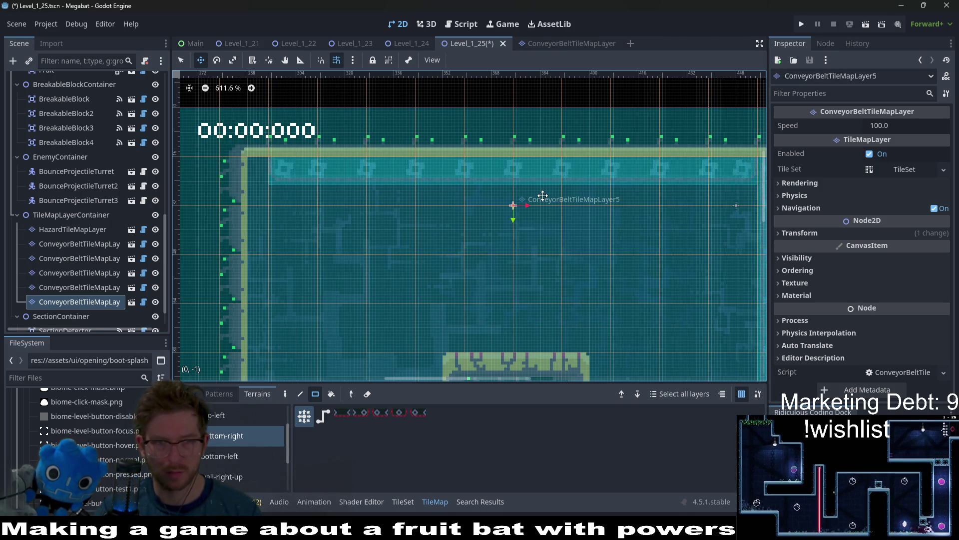
pyautogui.scroll(-2, 543, 196)
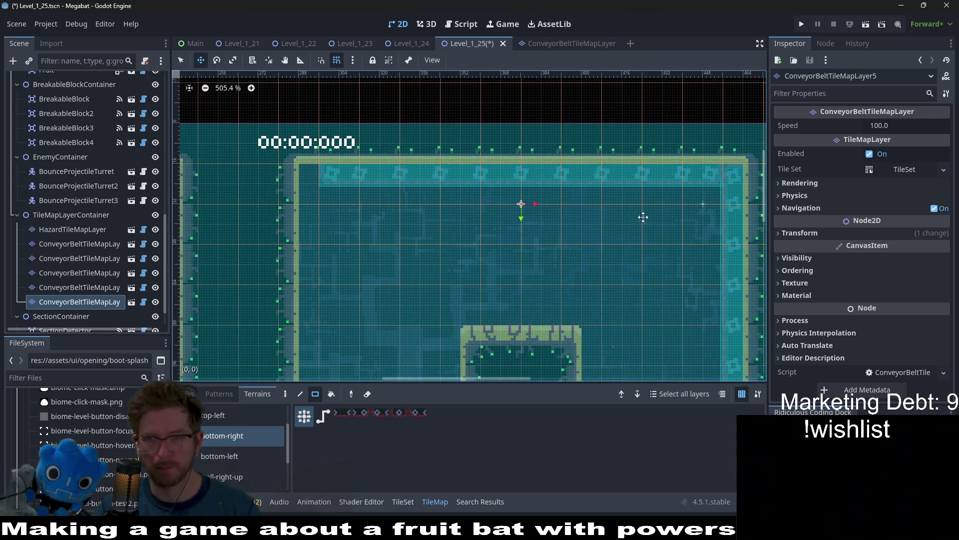
pyautogui.click(70, 220)
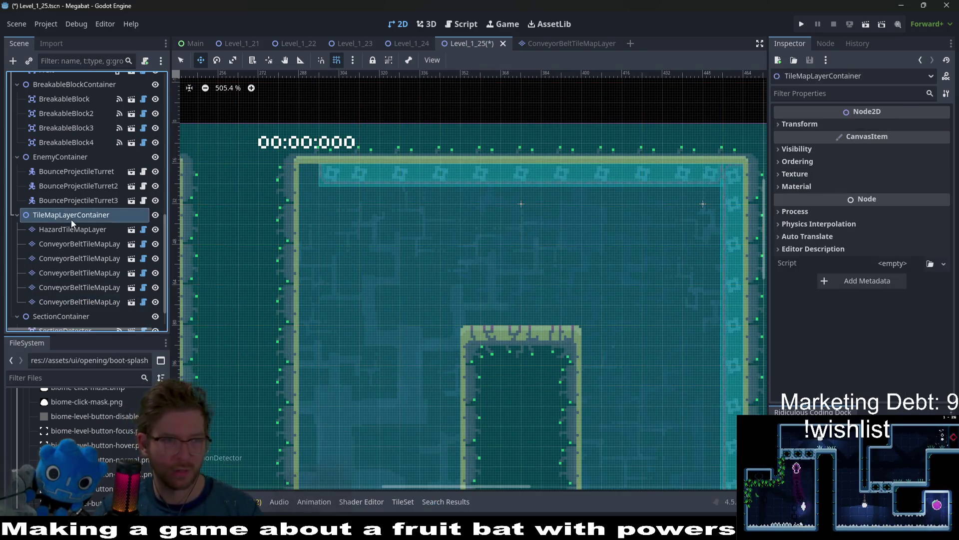
# Instantiate ConveyorBeltTileMapLayer.tscn as a new child of TileMapLayerContainer.
pyautogui.rightClick(71, 220)
pyautogui.click(110, 234)
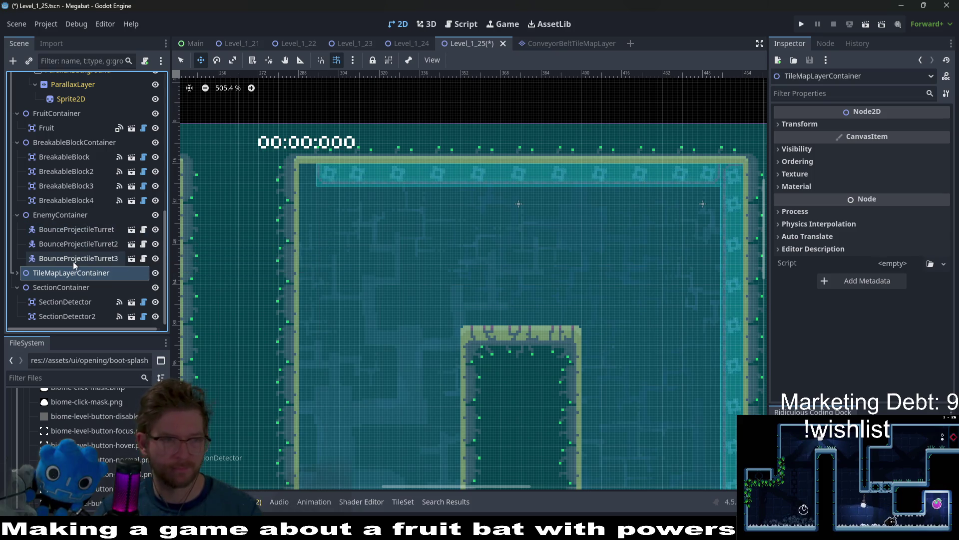
pyautogui.click(17, 272)
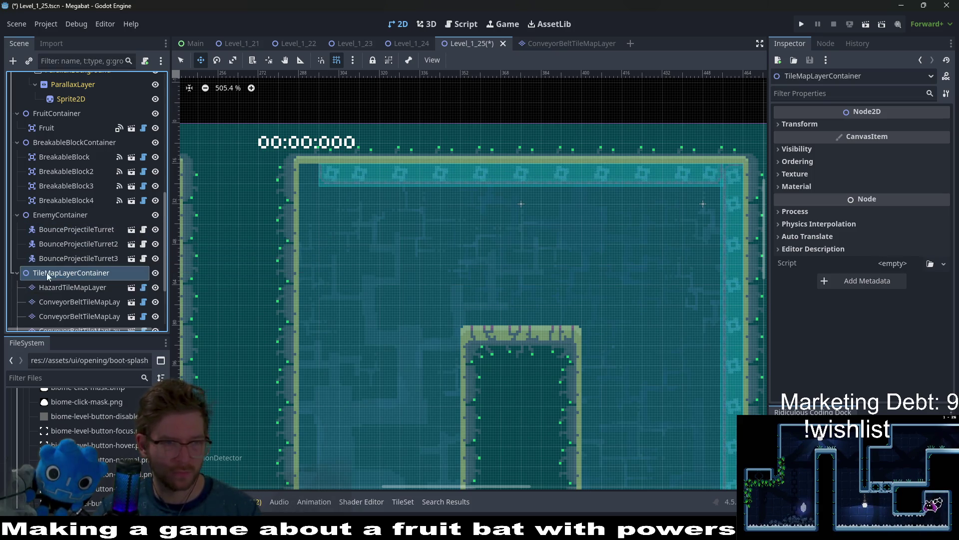
pyautogui.click(130, 223)
pyautogui.write('conver')
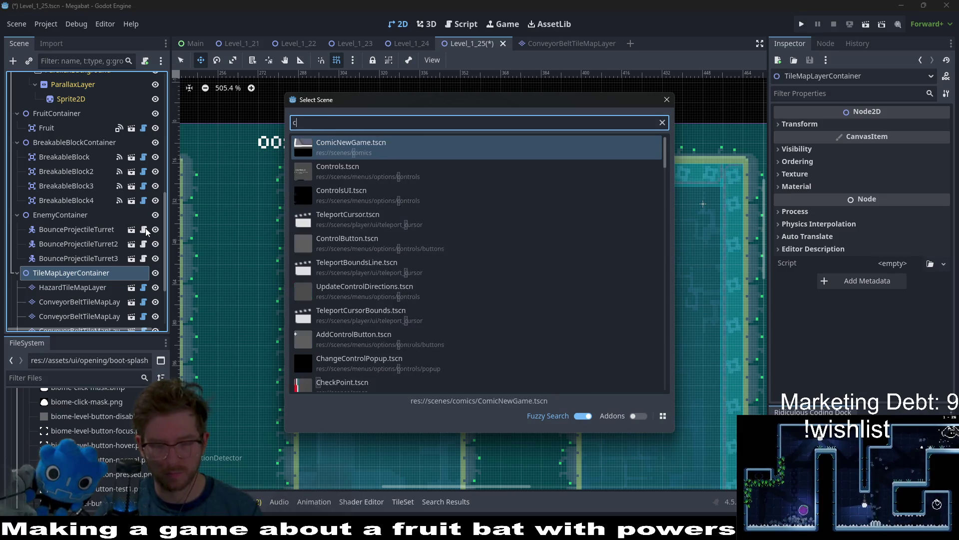
pyautogui.press('Down')
pyautogui.press('Return')
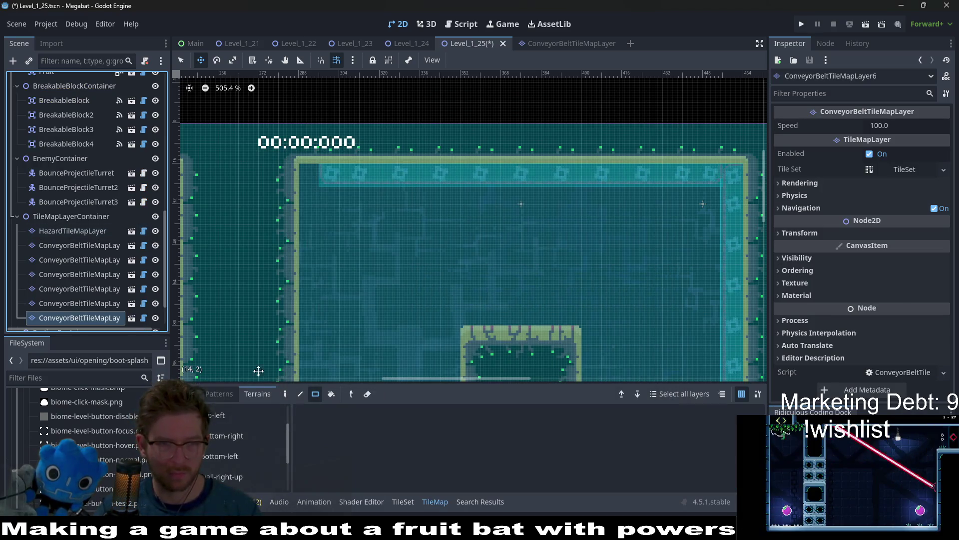
# Line the new conveyor belt layer up with the room's left wall.
pyautogui.scroll(-3, 350, 260)
pyautogui.moveTo(389, 266)
pyautogui.mouseDown()
pyautogui.moveTo(403, 265)
pyautogui.moveTo(379, 252)
pyautogui.mouseUp()
pyautogui.scroll(-3, 227, 467)
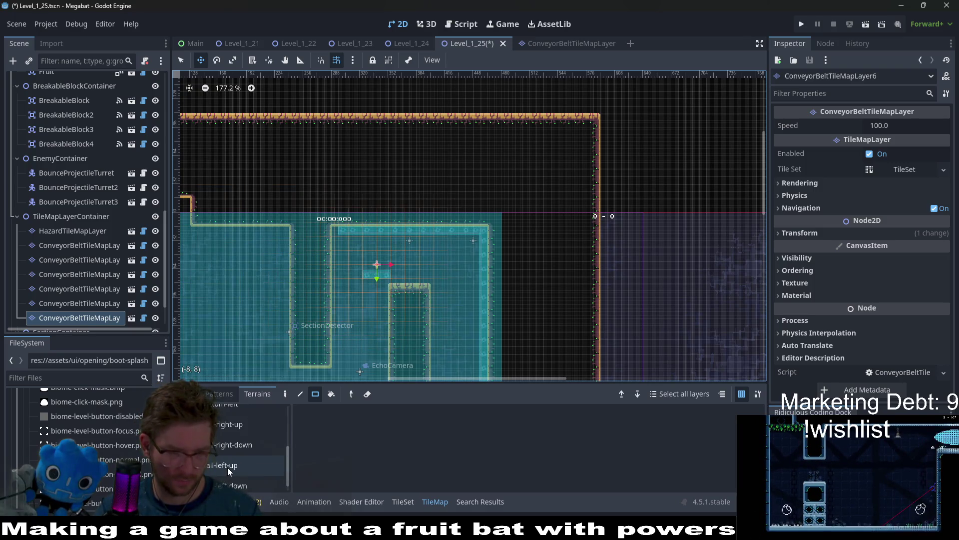
pyautogui.click(247, 484)
pyautogui.scroll(-1, 220, 373)
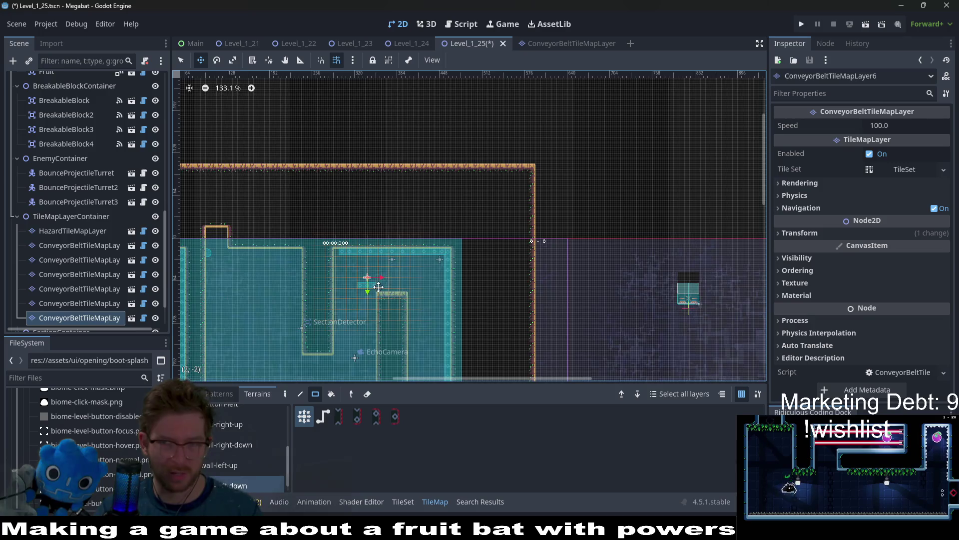
pyautogui.scroll(3, 370, 308)
pyautogui.scroll(2, 371, 308)
pyautogui.press('q')
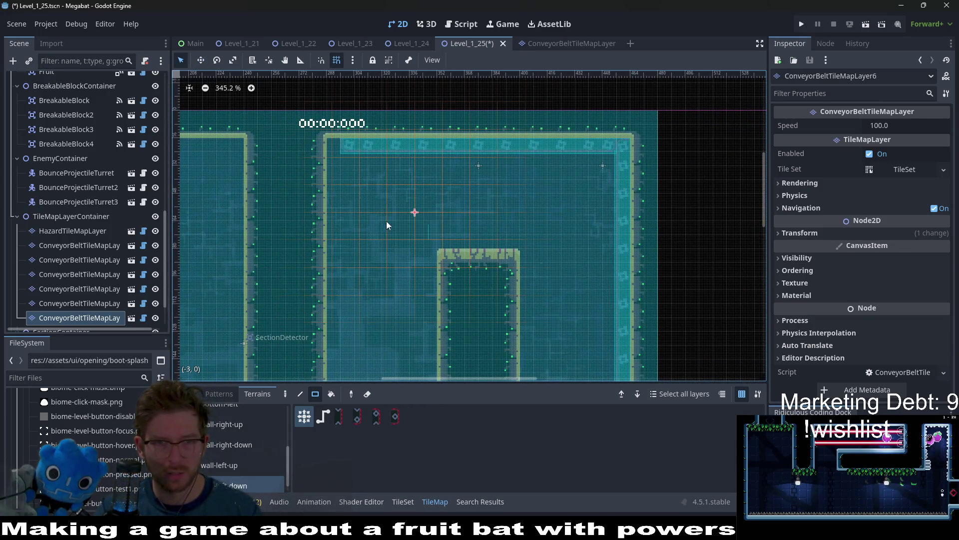
pyautogui.moveTo(416, 213); pyautogui.dragTo(357, 181)
pyautogui.scroll(3, 356, 181)
pyautogui.press('Up')
pyautogui.press('Up')
pyautogui.press('Up')
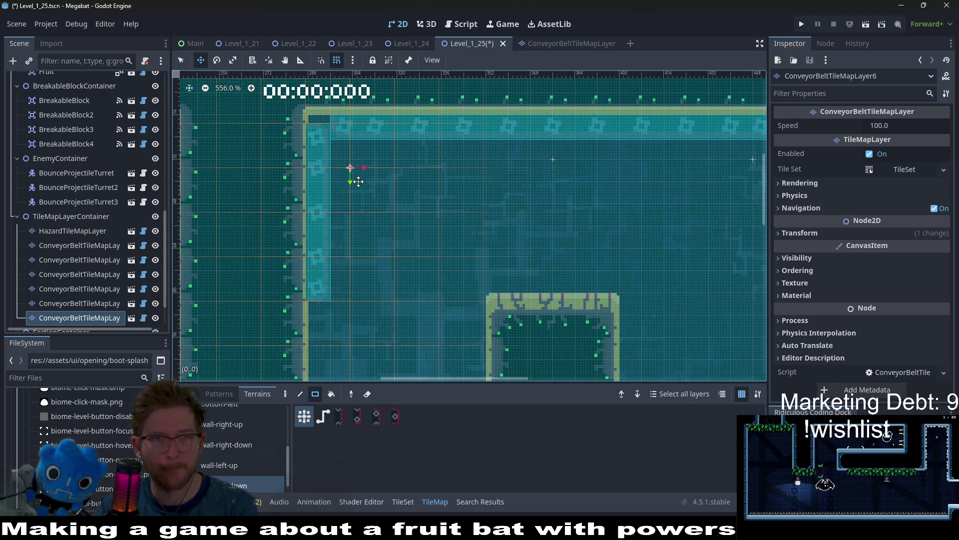
# Extend the wall conveyor tile column downward along the left wall.
pyautogui.scroll(2, 339, 165)
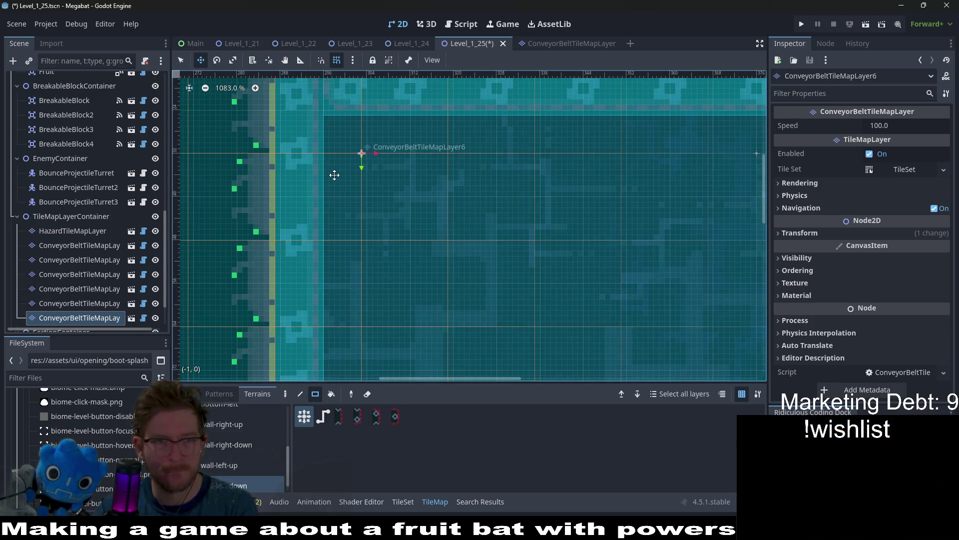
pyautogui.scroll(3, 411, 262)
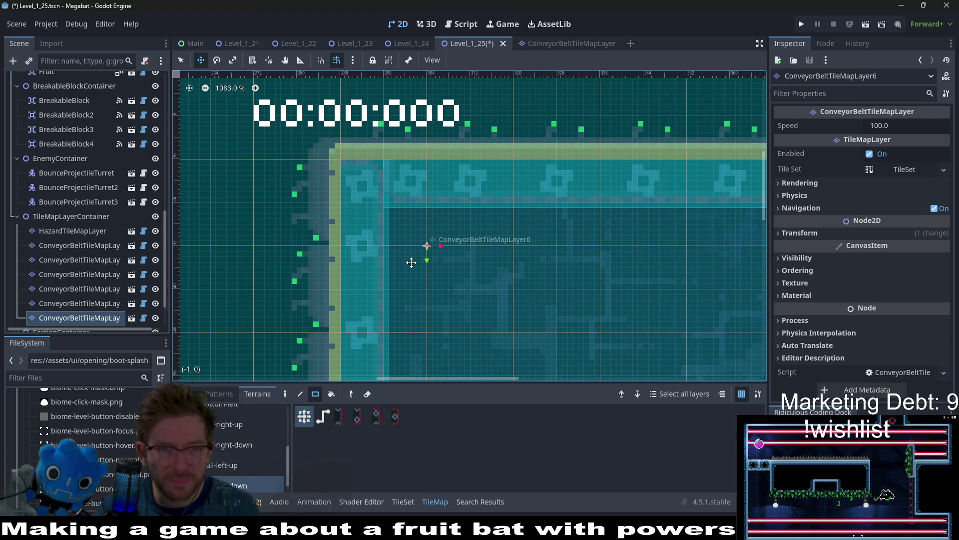
pyautogui.scroll(-4, 412, 262)
pyautogui.scroll(-6, 412, 262)
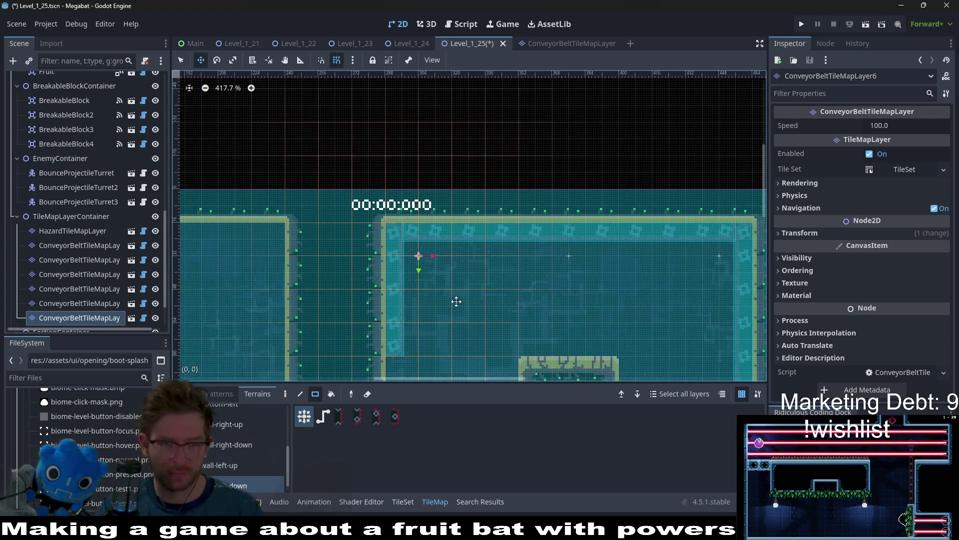
pyautogui.press('q')
pyautogui.moveTo(420, 148)
pyautogui.mouseDown()
pyautogui.moveTo(431, 288)
pyautogui.moveTo(447, 297)
pyautogui.mouseUp()
pyautogui.scroll(-4, 453, 259)
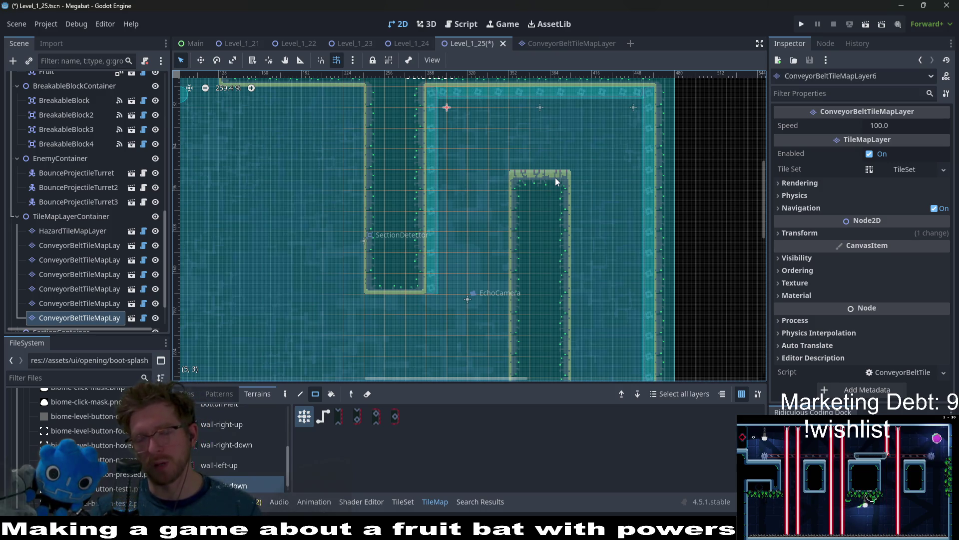
pyautogui.scroll(6, 637, 185)
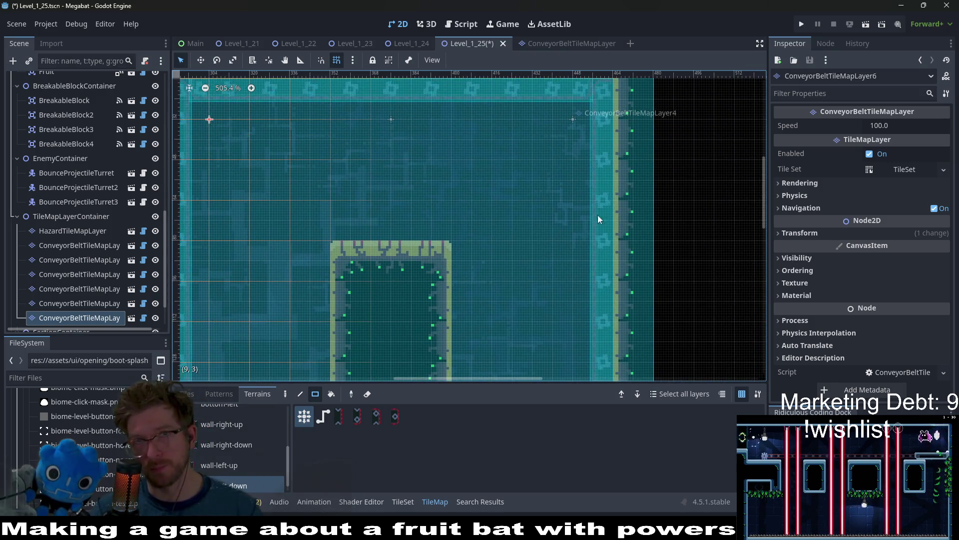
pyautogui.hscroll(-5, 499, 215)
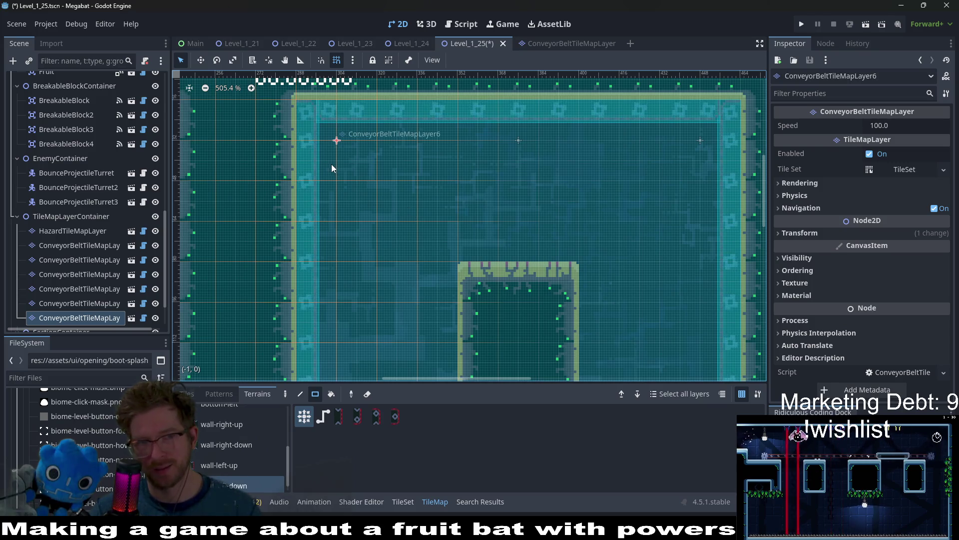
pyautogui.hscroll(-3, 402, 121)
pyautogui.scroll(-2, 450, 209)
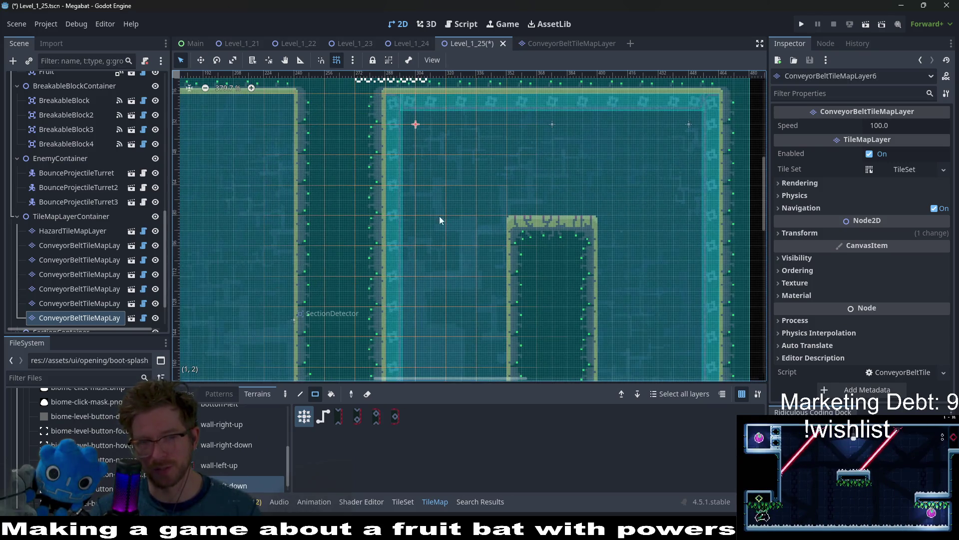
pyautogui.scroll(-3, 440, 220)
pyautogui.hscroll(-2, 440, 219)
pyautogui.scroll(-2, 457, 283)
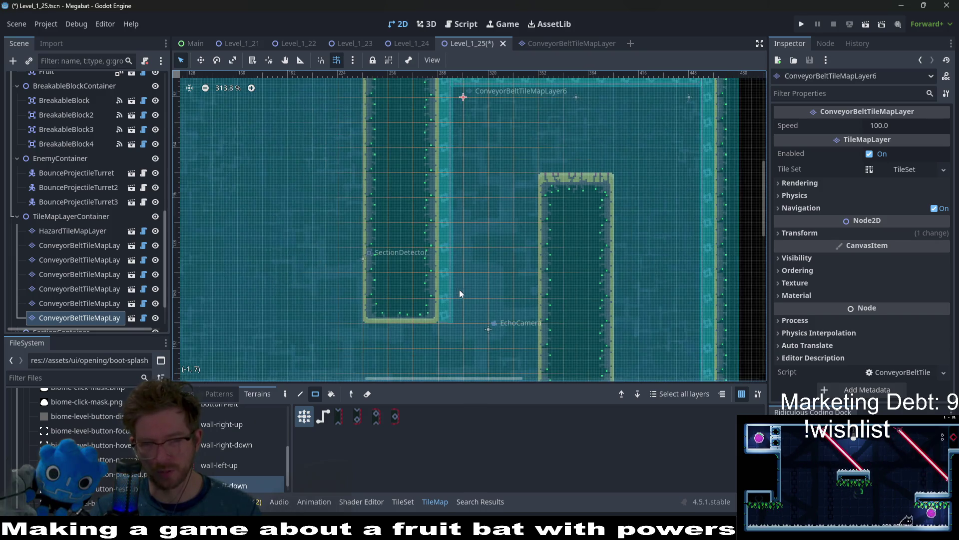
pyautogui.scroll(-3, 475, 270)
pyautogui.scroll(-1, 475, 284)
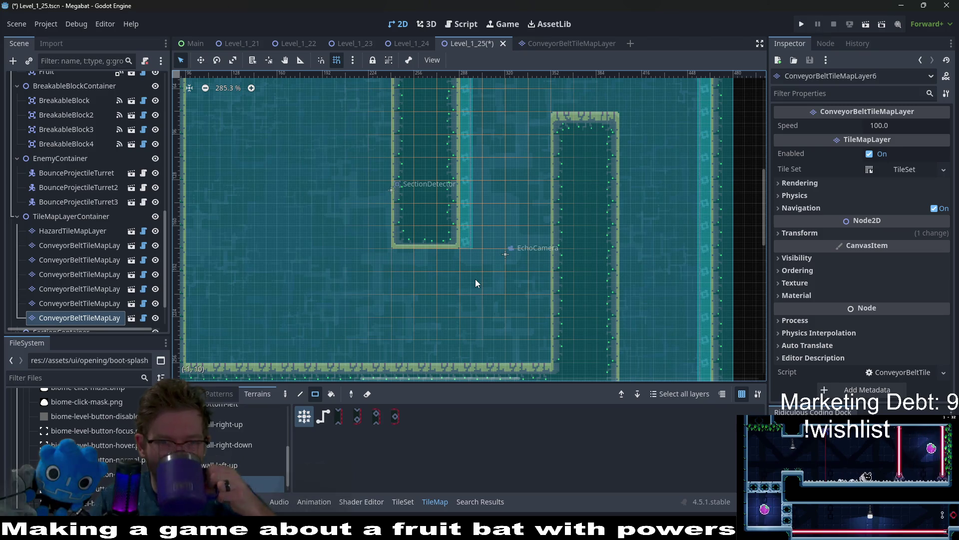
pyautogui.scroll(-4, 462, 167)
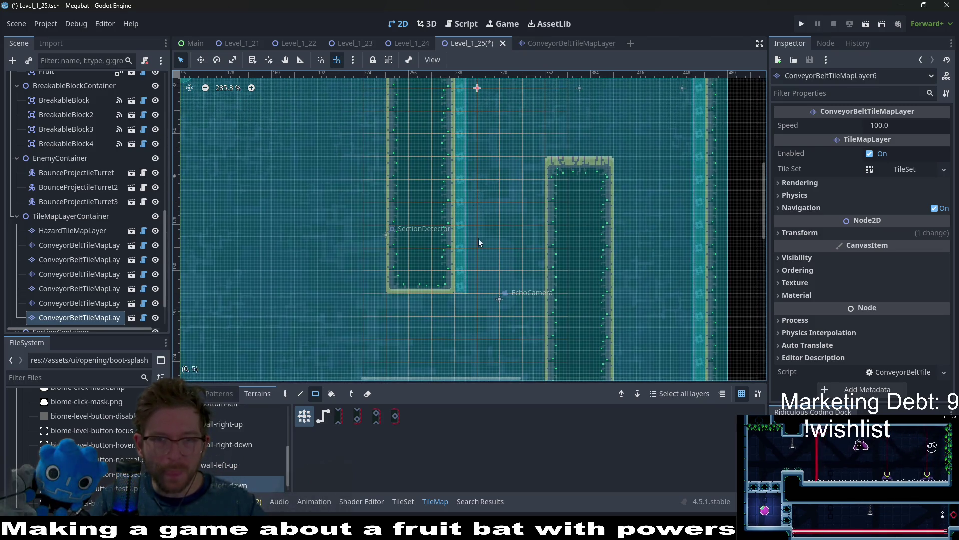
pyautogui.scroll(-1, 460, 168)
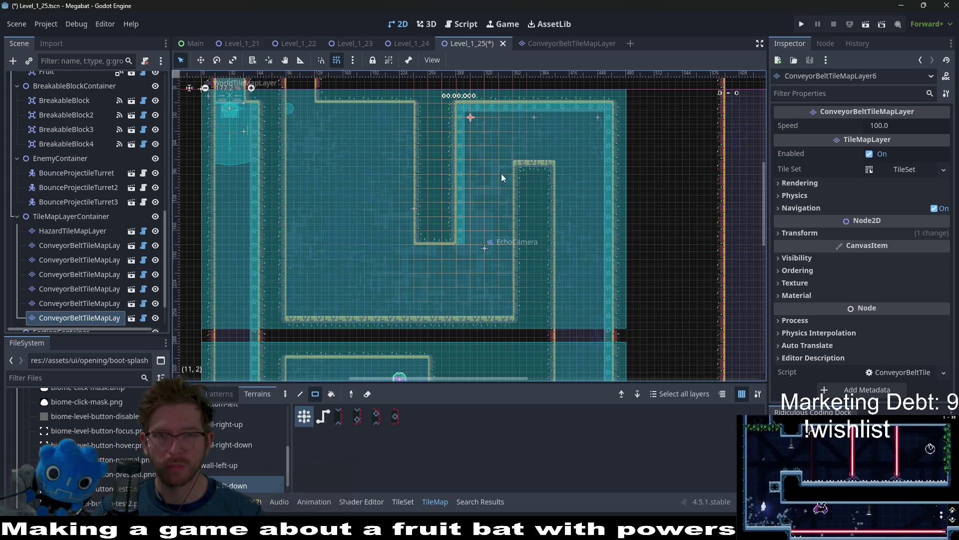
pyautogui.scroll(-3, 65, 180)
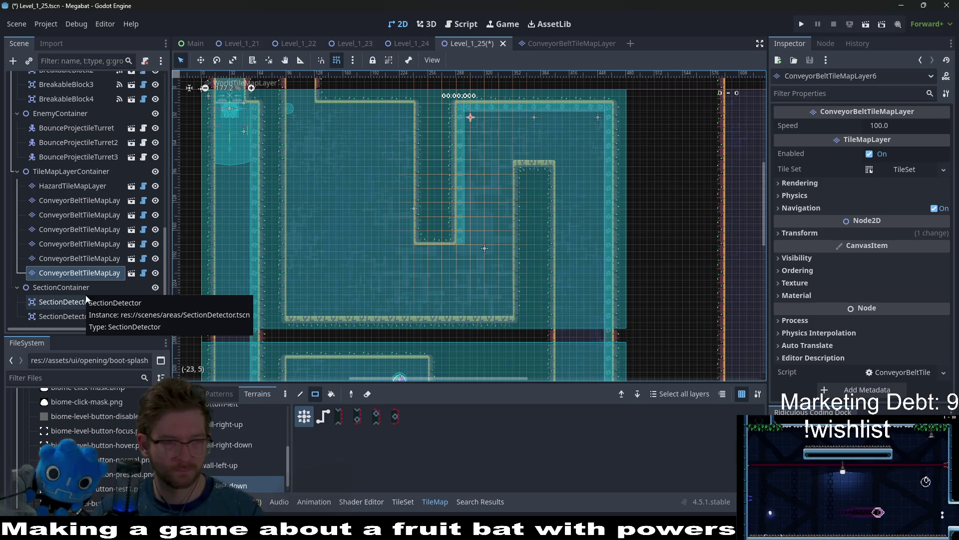
pyautogui.scroll(6, 82, 308)
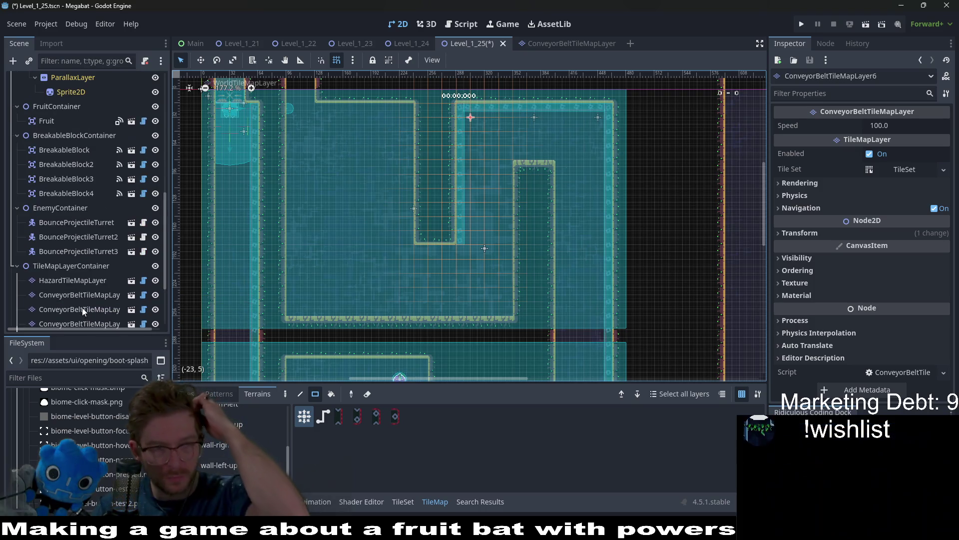
pyautogui.click(74, 122)
# Duplicate the selected Dash fruit with Ctrl+D to create Fruit2.
pyautogui.hotkey('ctrl', 'd')
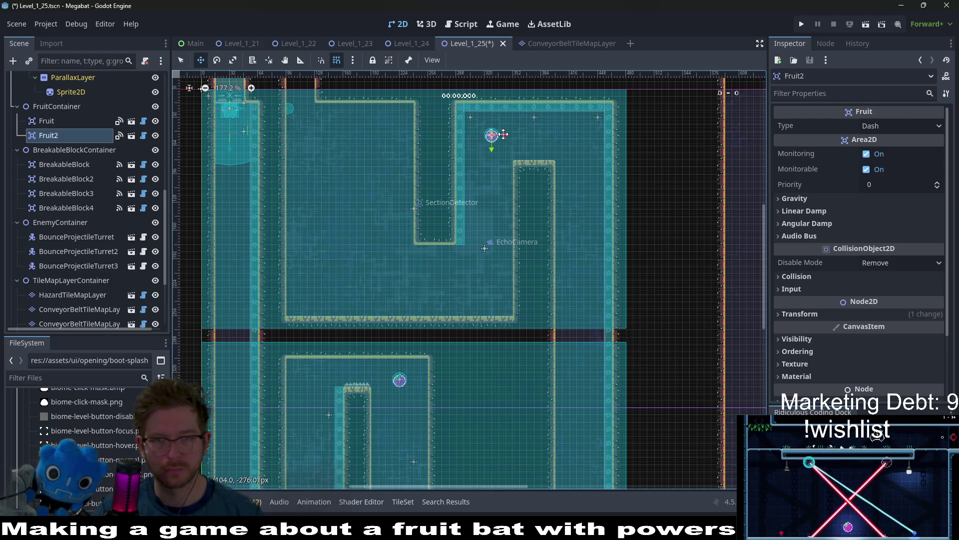
pyautogui.scroll(5, 505, 140)
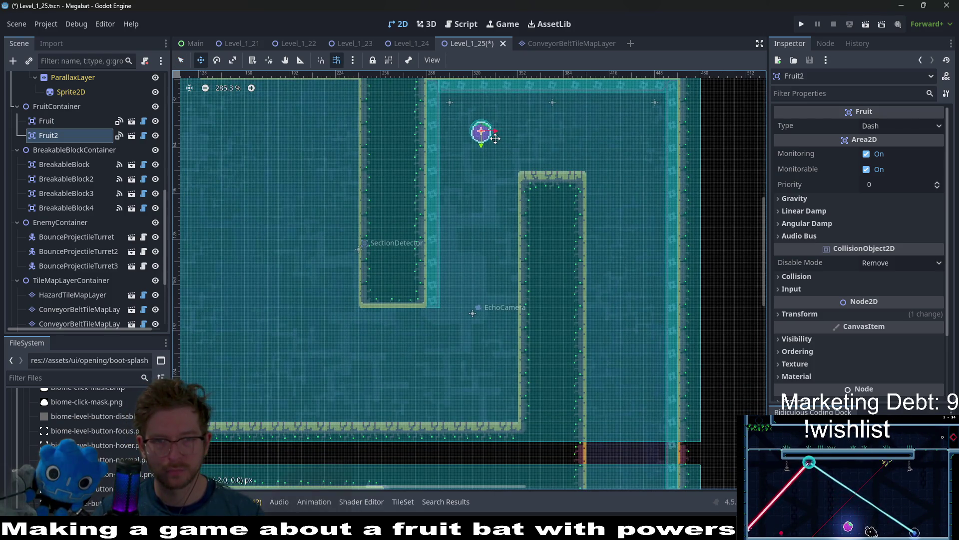
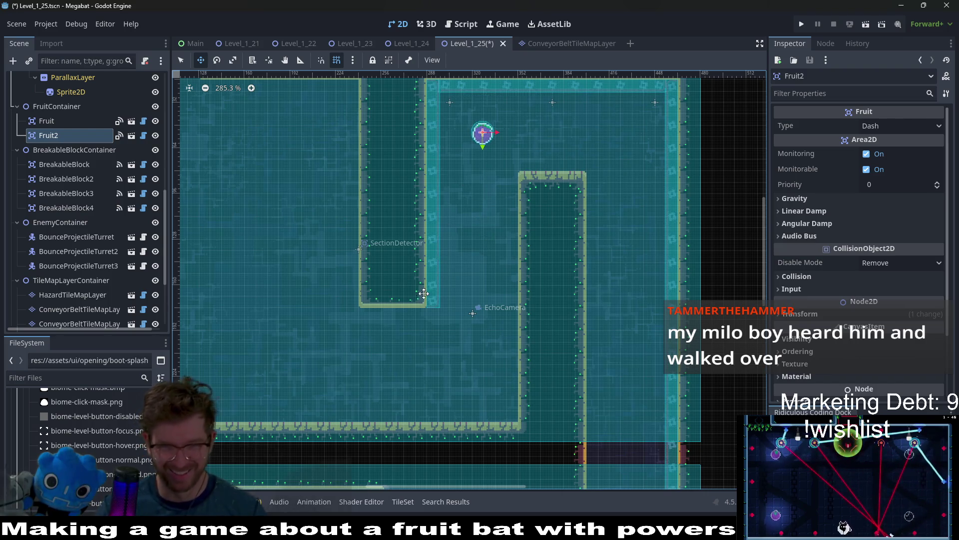
# Pan and zoom around Level_1_25 to inspect the top corridor and lower room.
pyautogui.moveTo(424, 293); pyautogui.dragTo(454, 258)
pyautogui.moveTo(561, 206); pyautogui.dragTo(533, 280)
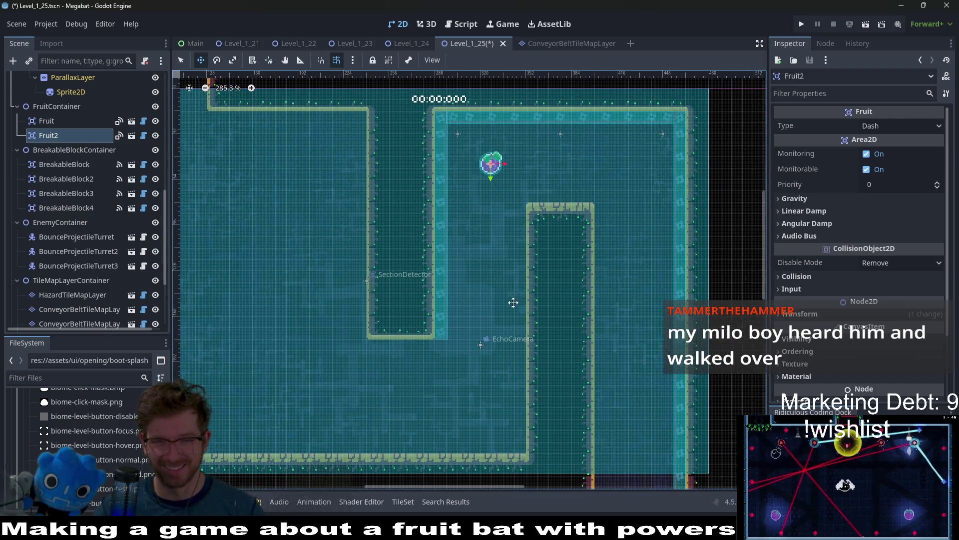
pyautogui.scroll(-5, 543, 215)
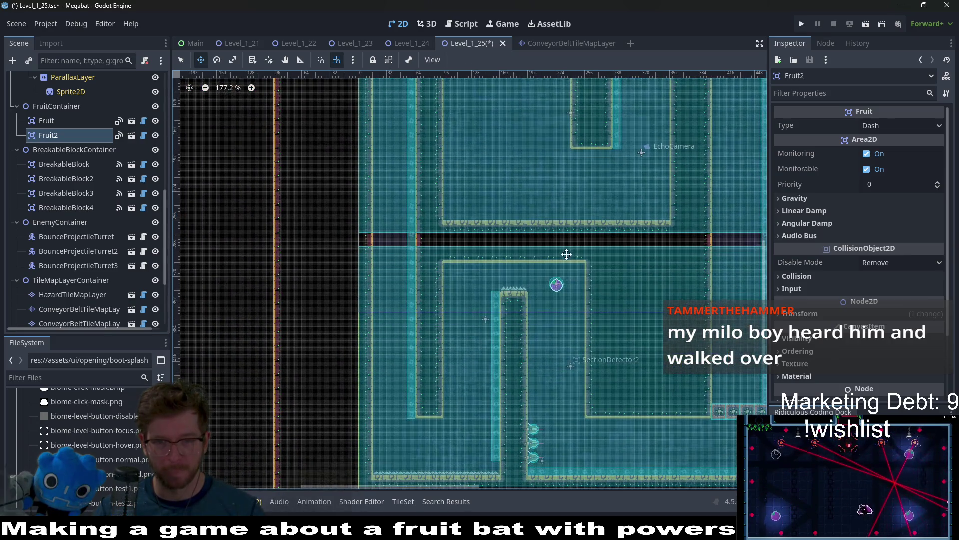
pyautogui.moveTo(567, 255)
pyautogui.mouseDown()
pyautogui.moveTo(536, 261)
pyautogui.moveTo(504, 219)
pyautogui.mouseUp()
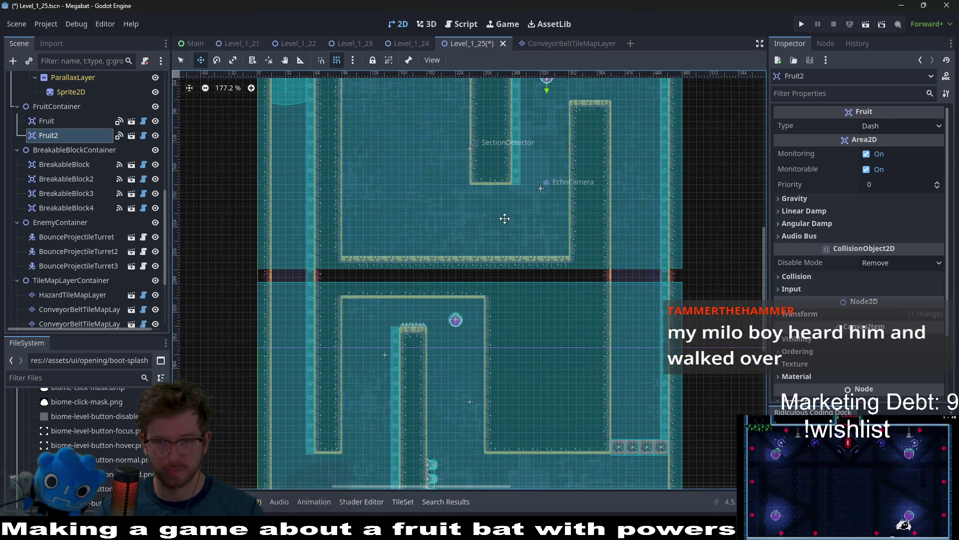
pyautogui.scroll(-3, 497, 228)
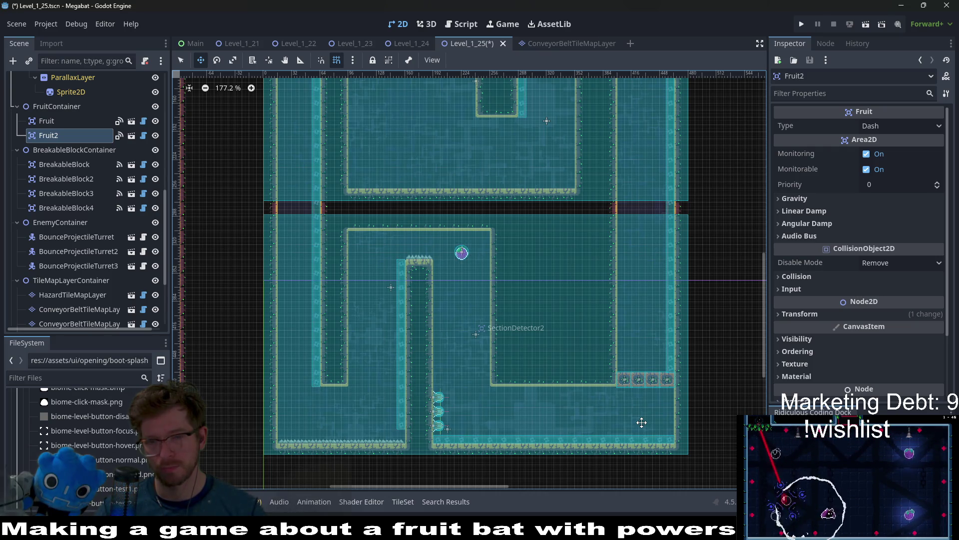
pyautogui.scroll(2, 640, 423)
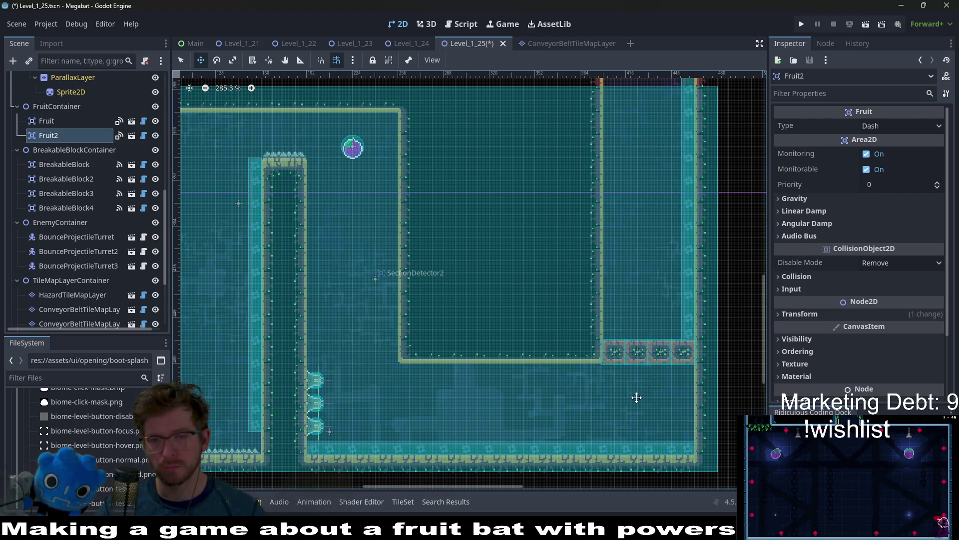
pyautogui.scroll(1, 660, 334)
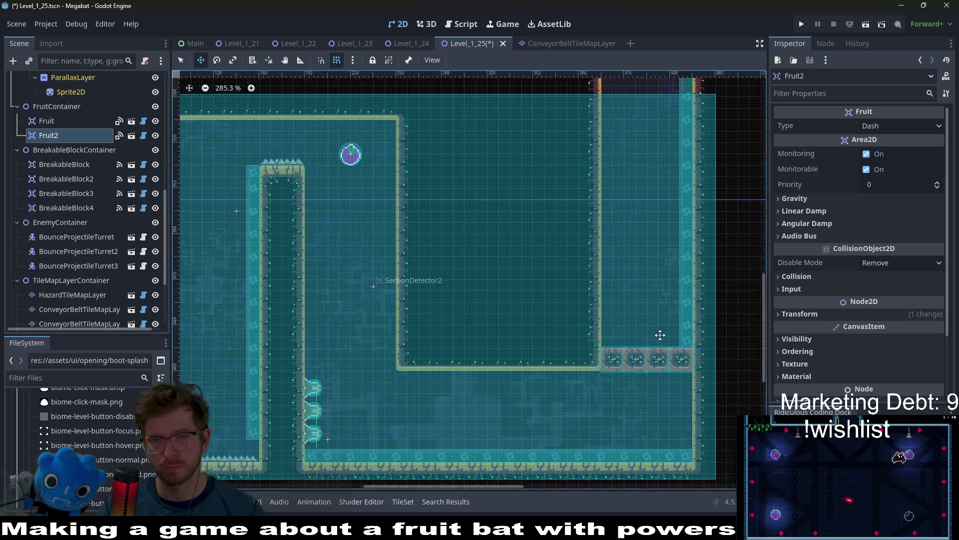
pyautogui.scroll(10, 660, 335)
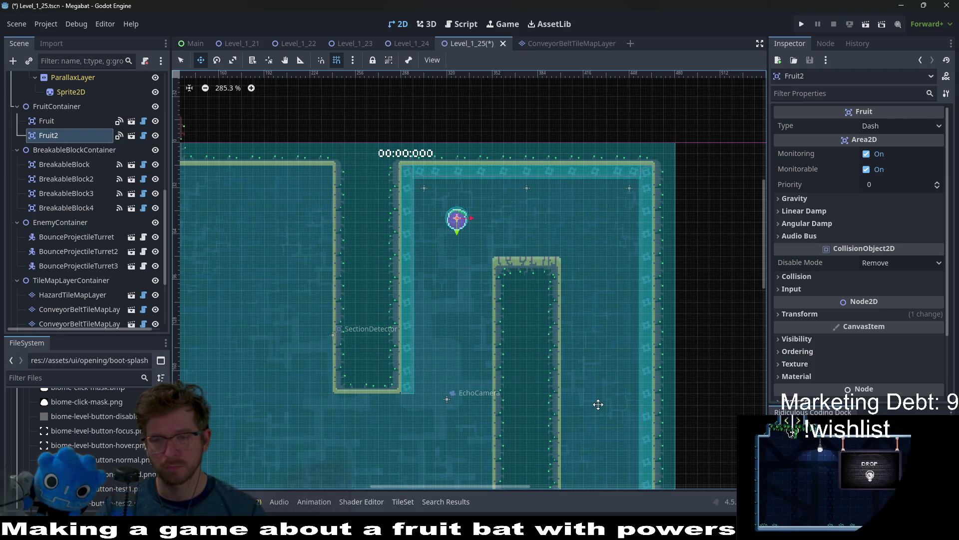
pyautogui.scroll(-3, 614, 255)
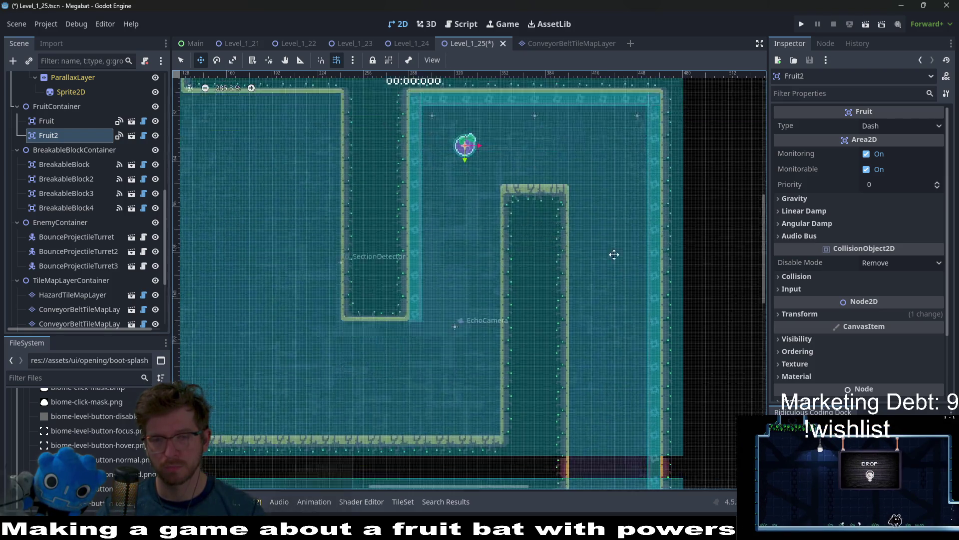
pyautogui.scroll(-10, 614, 255)
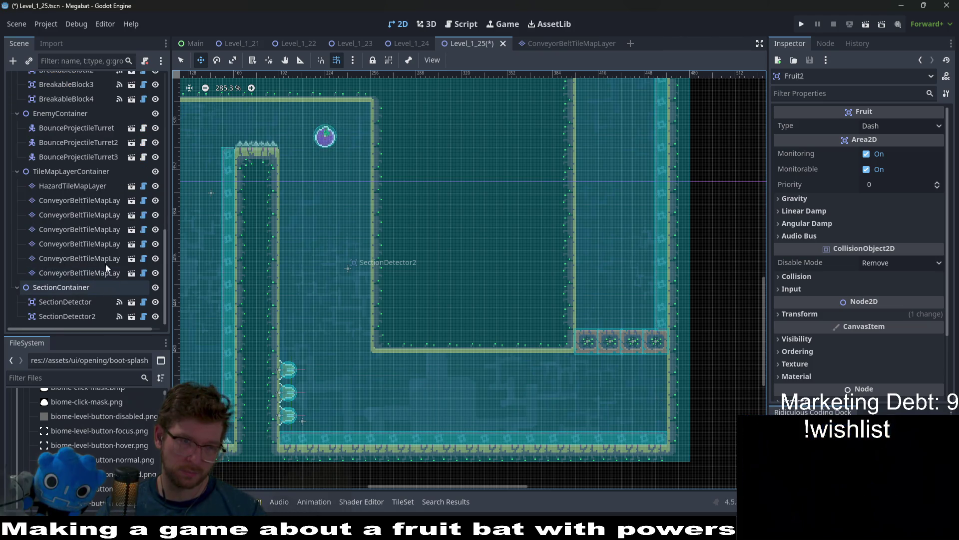
# Select ConveyorBeltTileMapLayer3, run the current scene with F6, then stop it with F8.
pyautogui.click(102, 230)
pyautogui.scroll(-5, 565, 313)
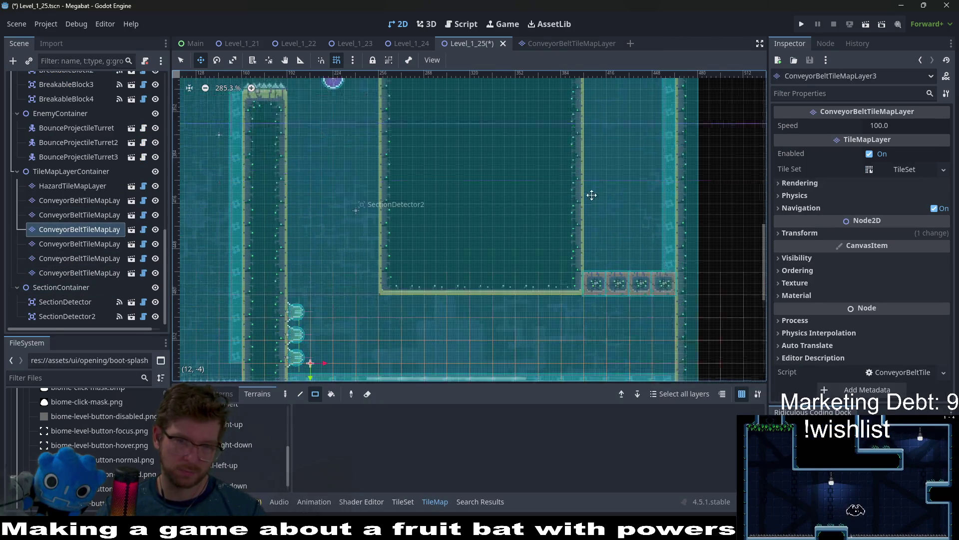
pyautogui.press('F6')
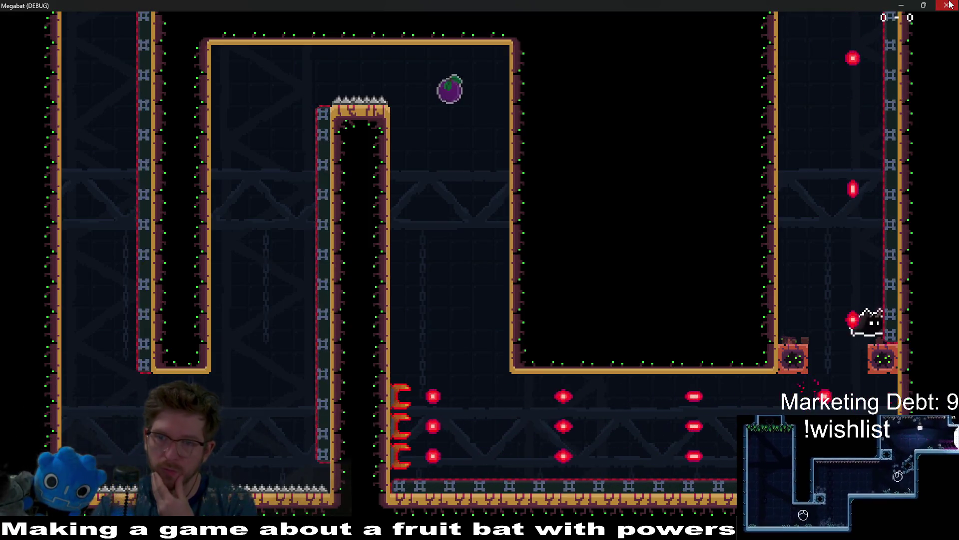
pyautogui.press('F8')
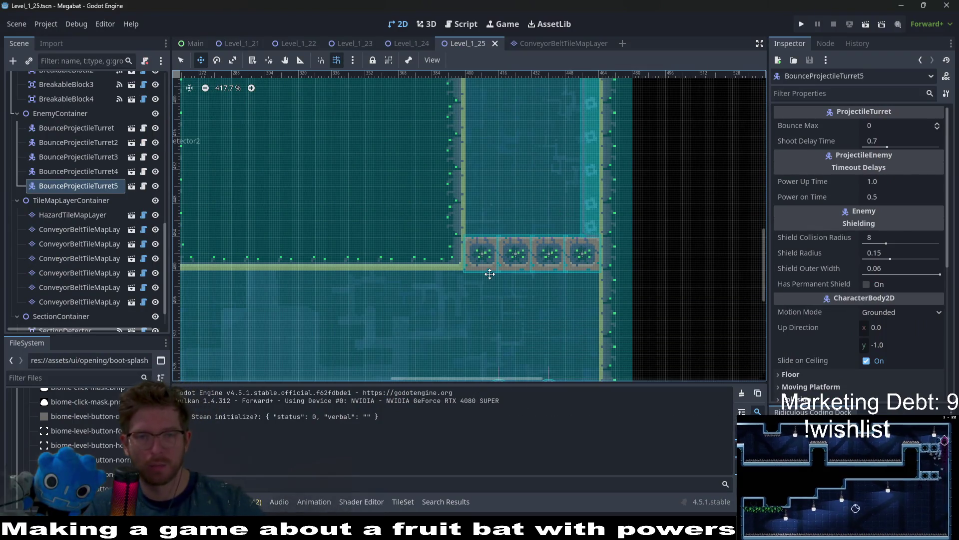
# Compare turret placements and nudge BounceProjectileTurret4 two steps left along the floor.
pyautogui.moveTo(591, 287); pyautogui.dragTo(540, 246)
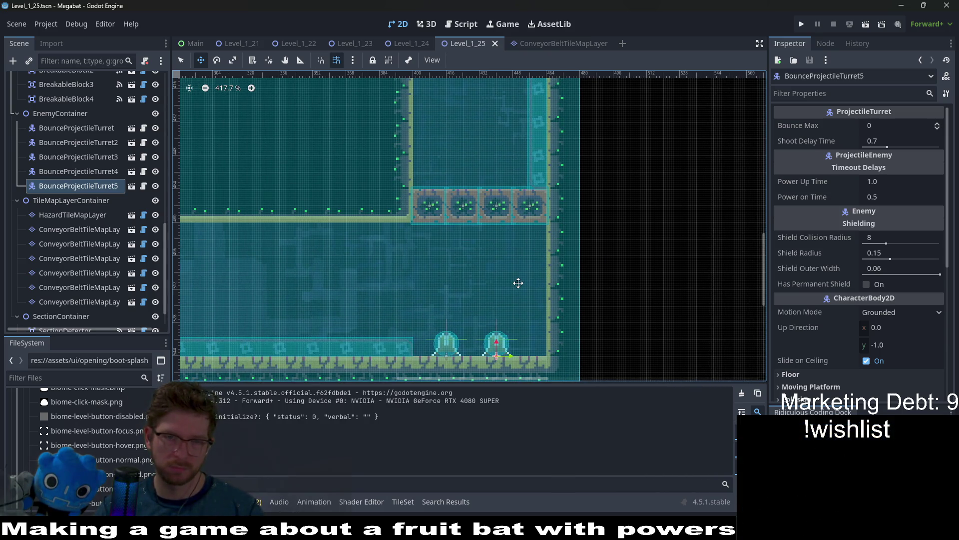
pyautogui.click(90, 171)
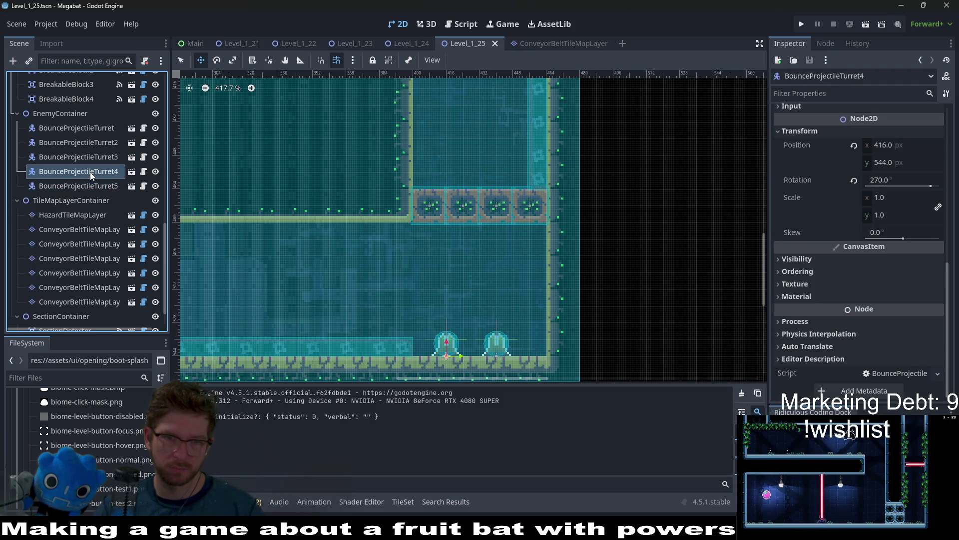
pyautogui.click(101, 158)
pyautogui.click(106, 177)
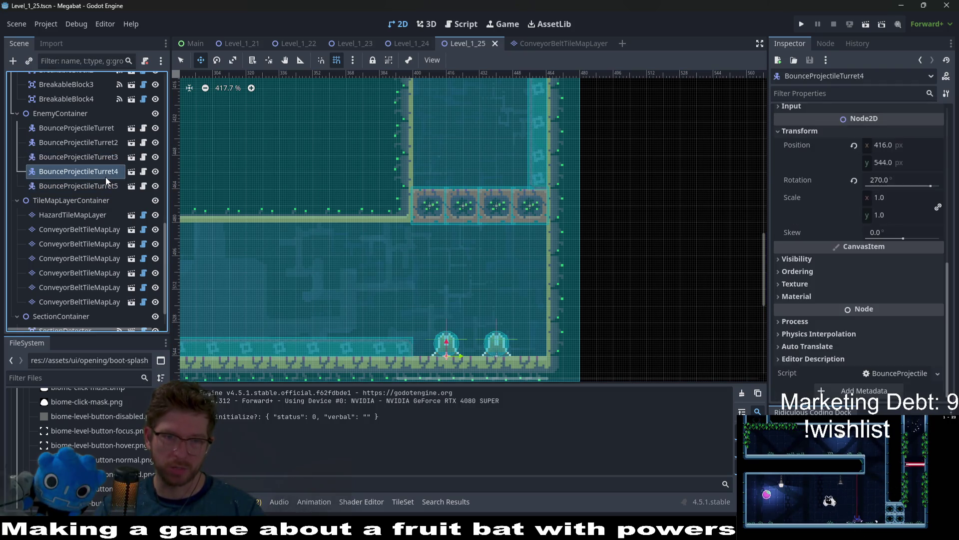
pyautogui.scroll(4, 460, 319)
pyautogui.scroll(-1, 461, 321)
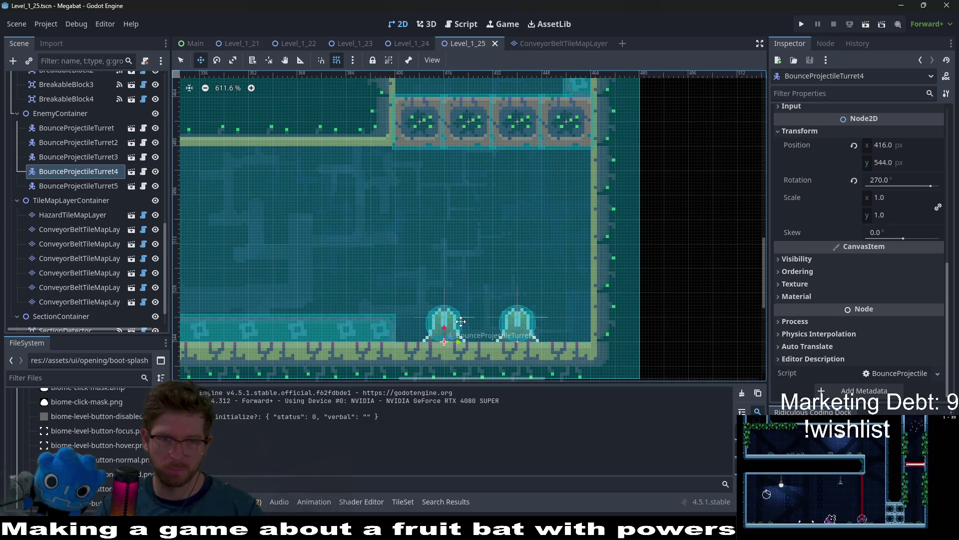
pyautogui.press('Left')
pyautogui.press('Left')
pyautogui.press('Left')
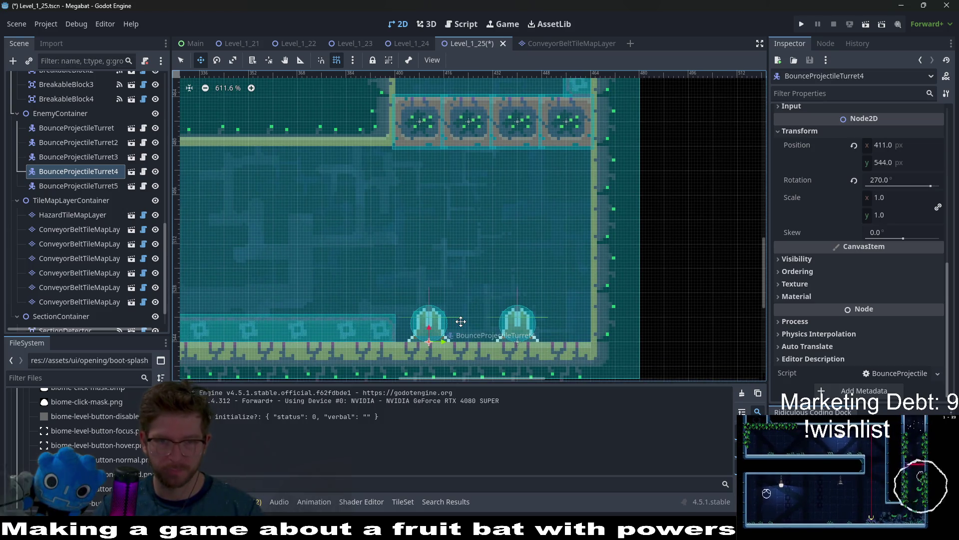
pyautogui.press('Left')
pyautogui.press('Left')
pyautogui.press('Left')
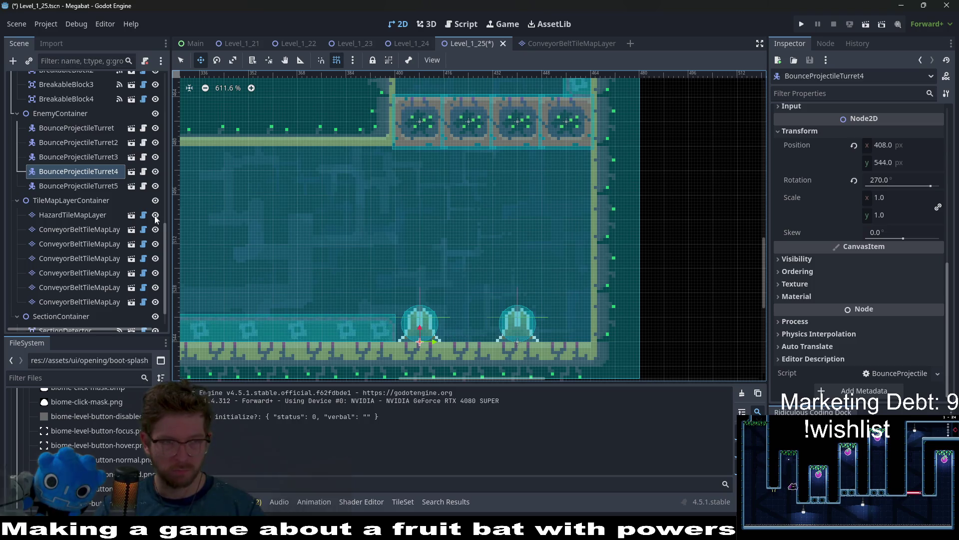
# Nudge BounceProjectileTurret5 left beside it and duplicate it into a third floor turret.
pyautogui.click(108, 186)
pyautogui.press('Left')
pyautogui.press('Left')
pyautogui.press('Left')
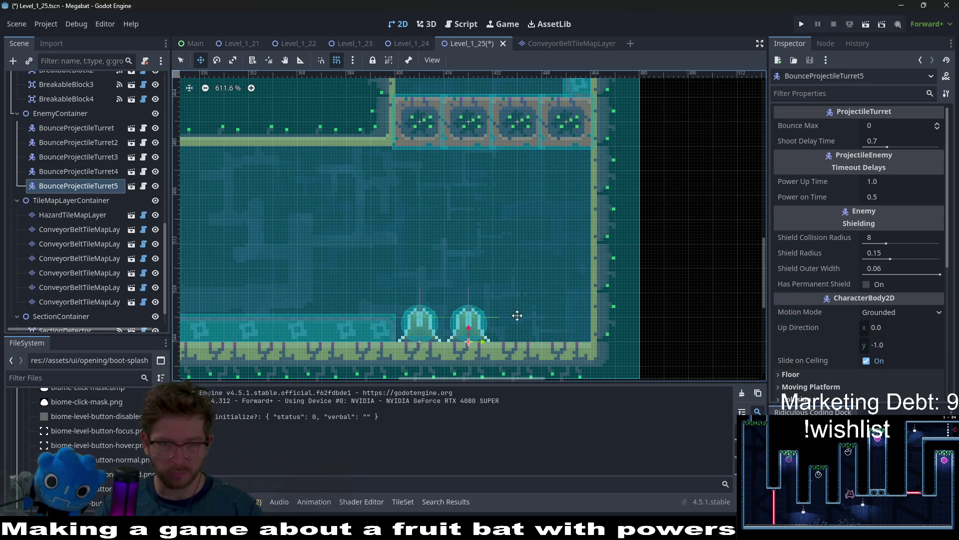
pyautogui.moveTo(514, 316); pyautogui.dragTo(497, 317)
pyautogui.hotkey('ctrl', 'd')
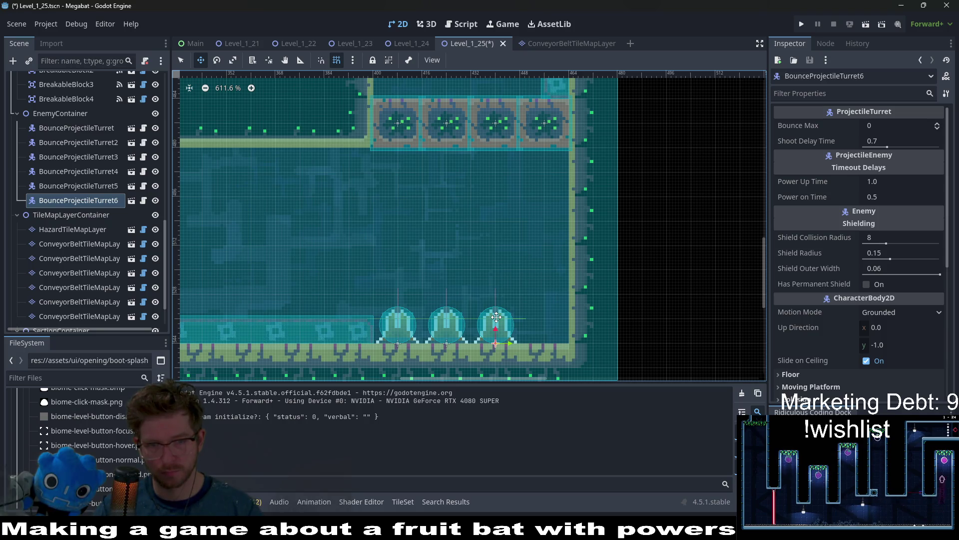
pyautogui.scroll(3, 532, 258)
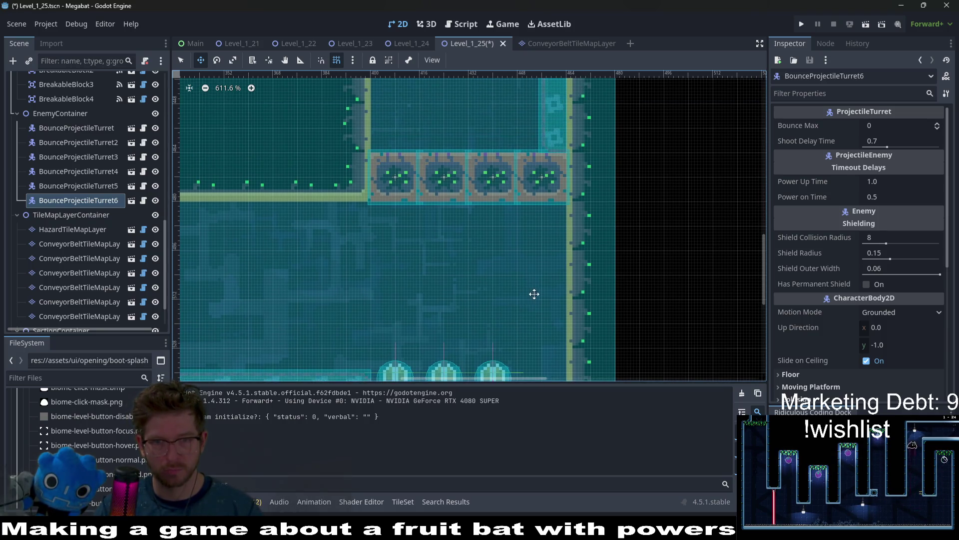
pyautogui.scroll(-2, 537, 254)
pyautogui.hscroll(1, 541, 249)
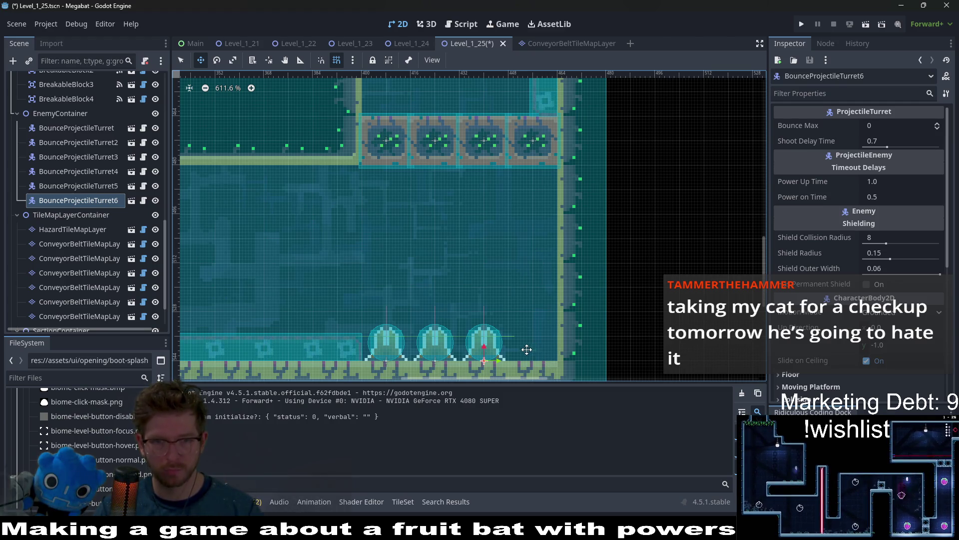
# Nudge BounceProjectileTurret4–6 two steps right together, then save and run Level_1_25.
pyautogui.keyDown('shift'); pyautogui.click(109, 175); pyautogui.keyUp('shift')
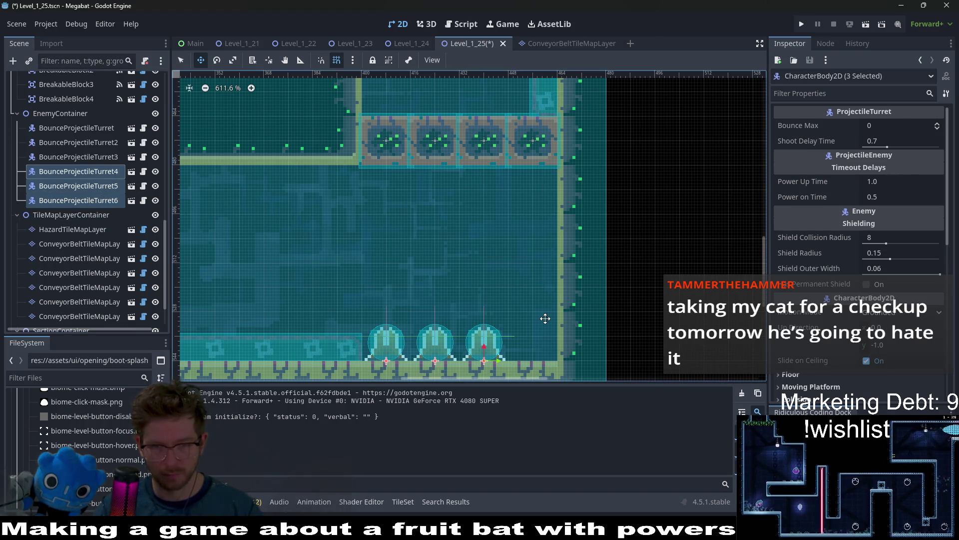
pyautogui.press('Right')
pyautogui.press('Right')
pyautogui.press('Right')
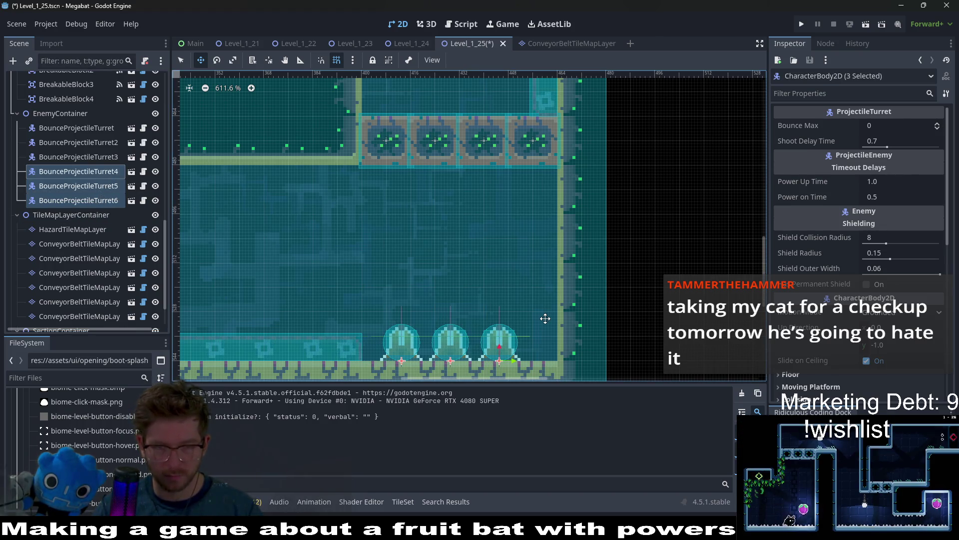
pyautogui.press('Left')
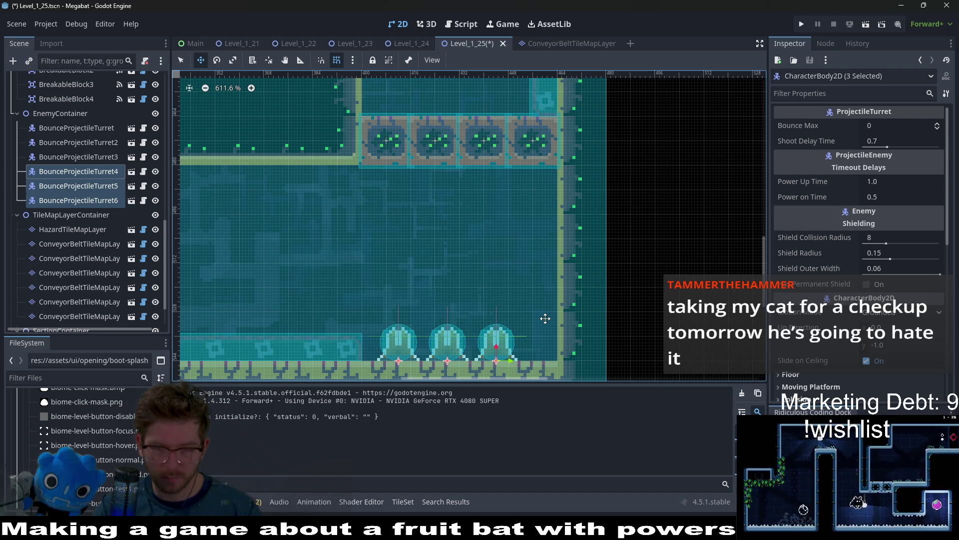
pyautogui.press('Right')
pyautogui.press('Right')
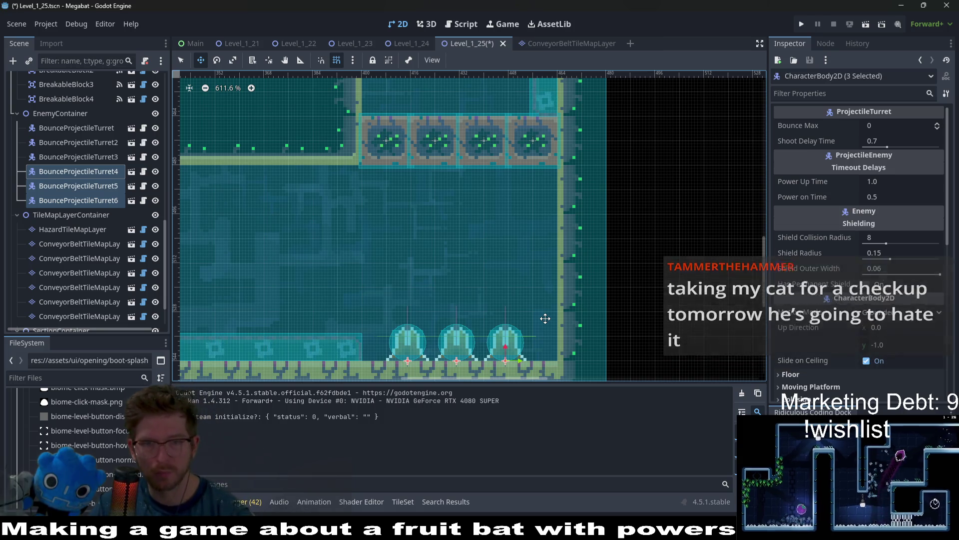
pyautogui.press('Right')
pyautogui.press('Right')
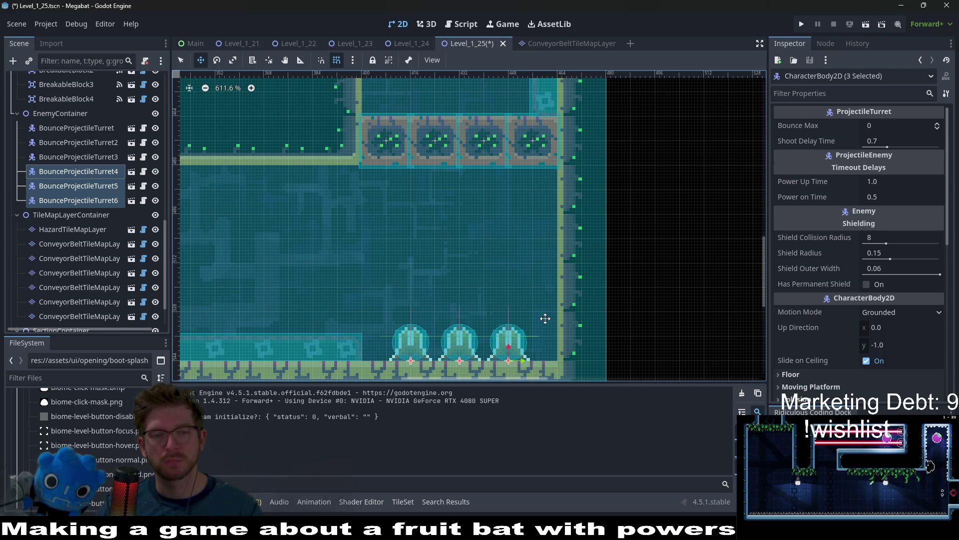
pyautogui.click(865, 28)
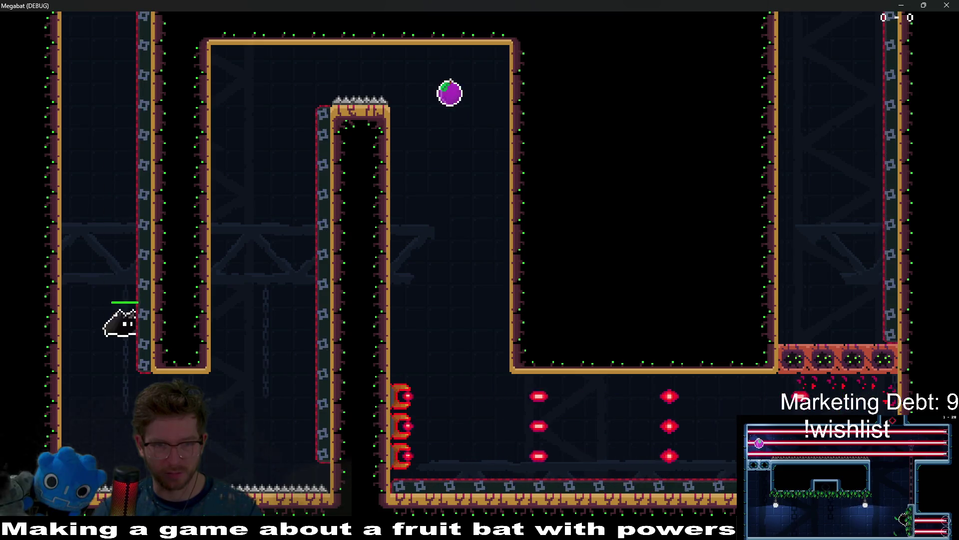
# Fly the bat to collect the purple fruit, land on the left breakable block, then close the game.
pyautogui.press('Right')
pyautogui.press('Up')
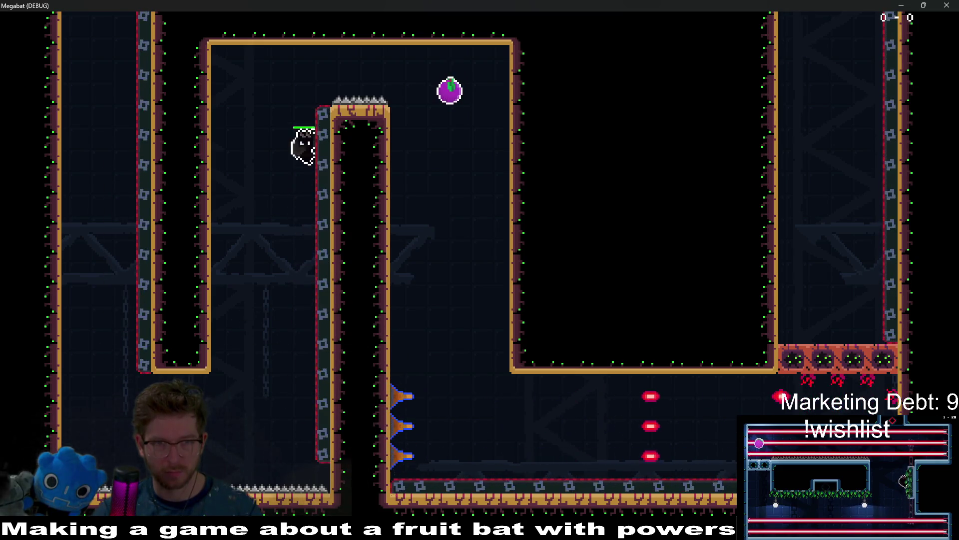
pyautogui.press('Right')
pyautogui.press('Right')
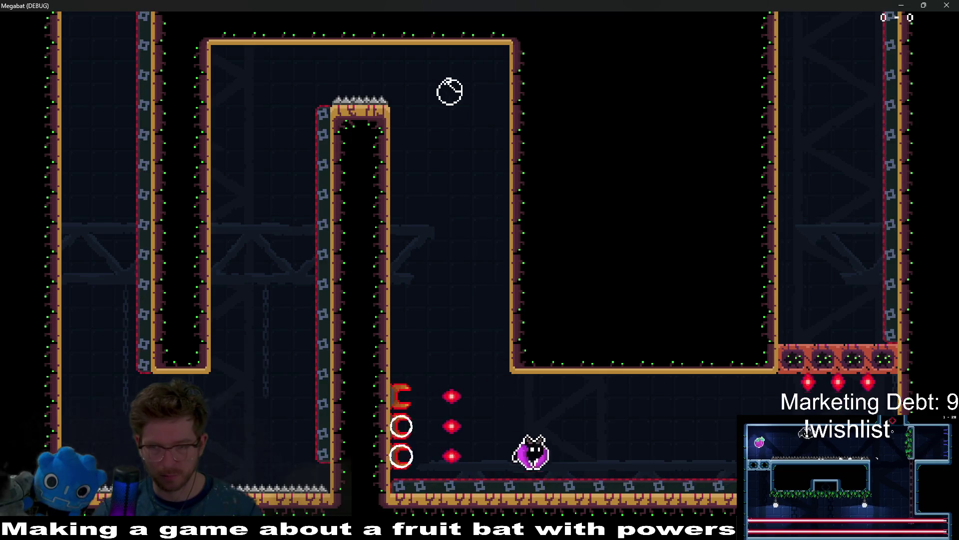
pyautogui.press('Right')
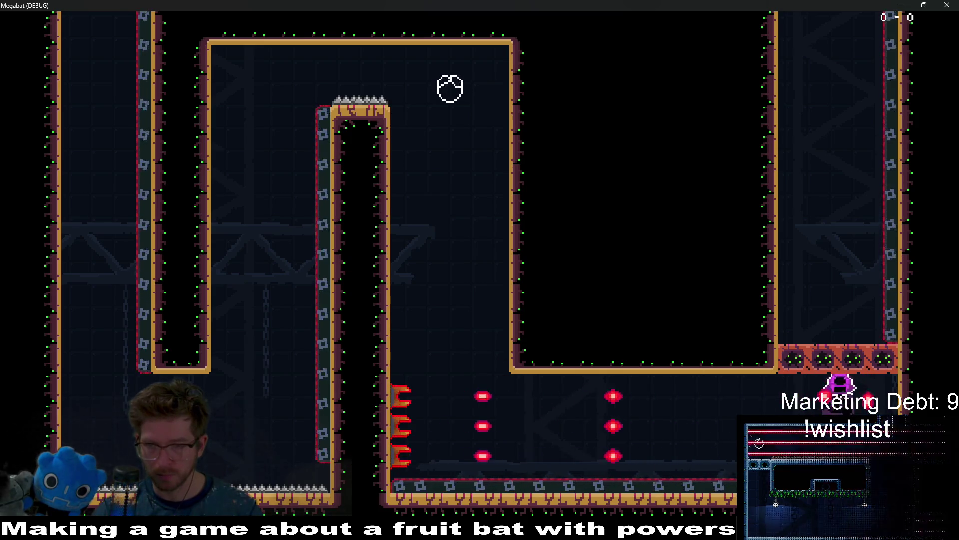
pyautogui.press('Up')
pyautogui.press('Up')
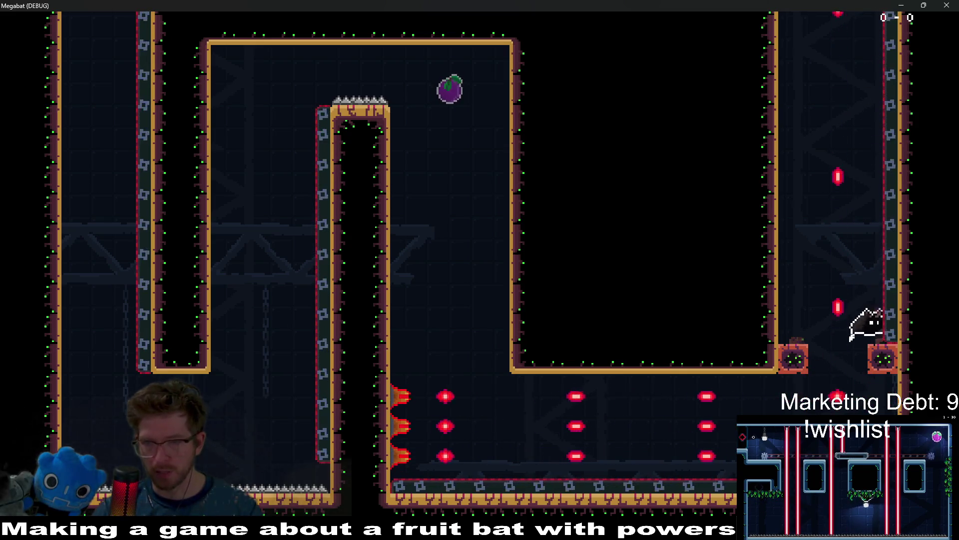
pyautogui.press('Up')
pyautogui.press('Left')
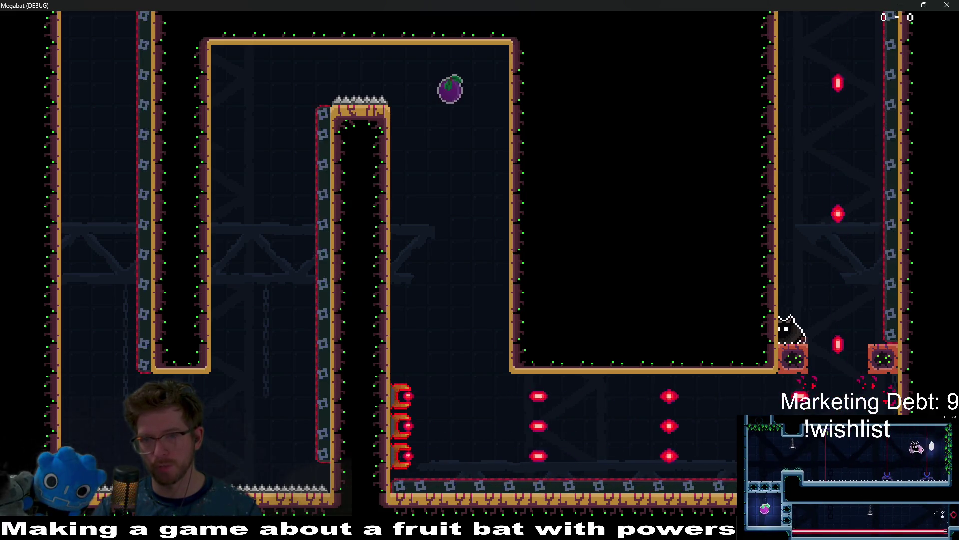
pyautogui.click(945, 5)
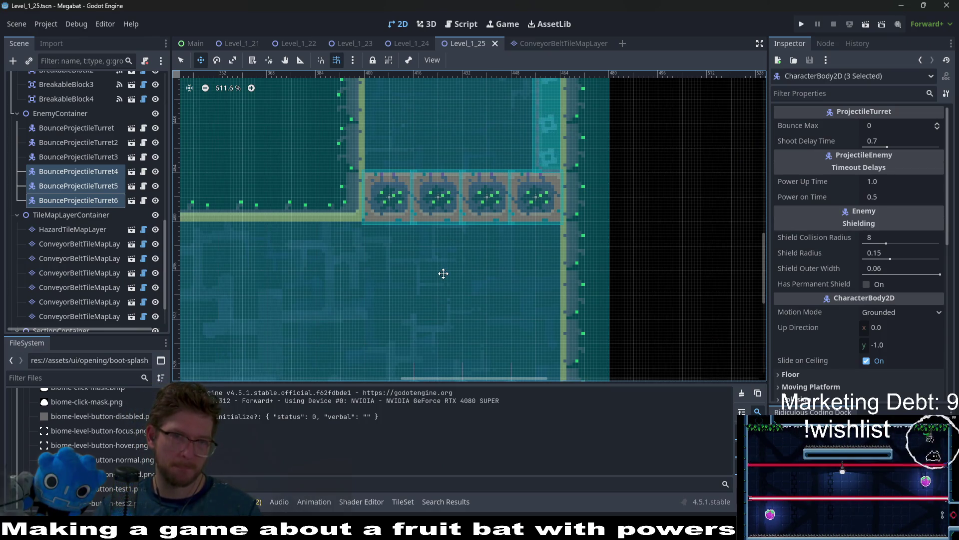
# Drag BreakableBlock–BreakableBlock4 about 88 px right together, then run the level again.
pyautogui.scroll(-2, 443, 273)
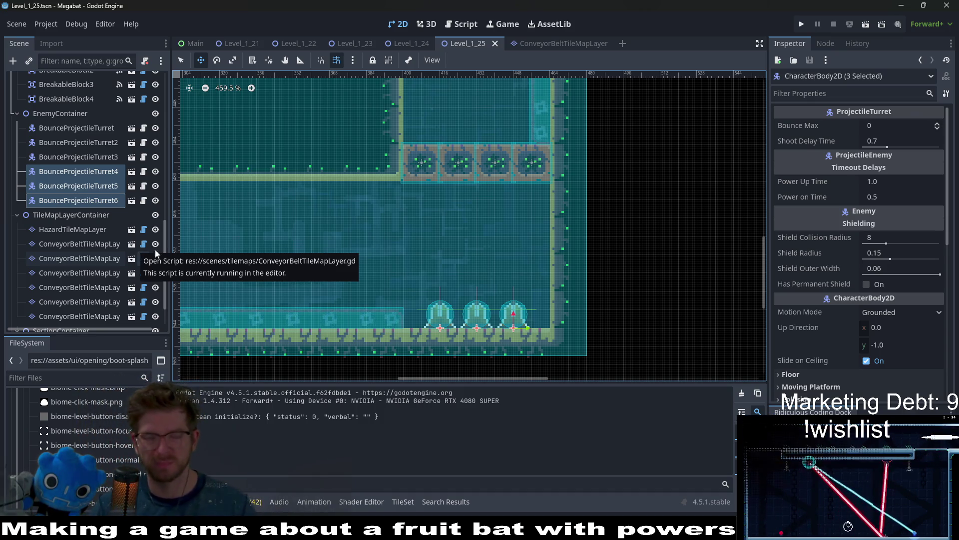
pyautogui.scroll(-2, 523, 282)
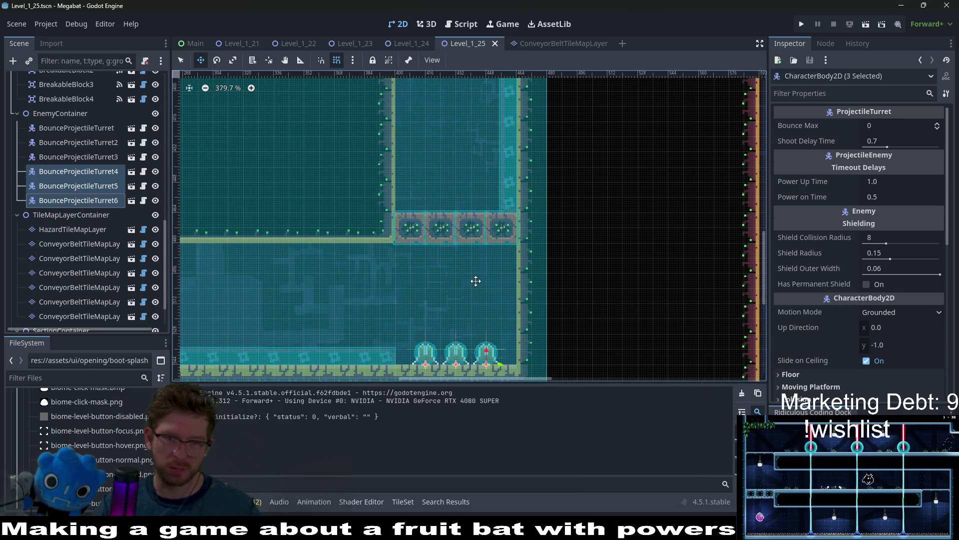
pyautogui.scroll(3, 80, 144)
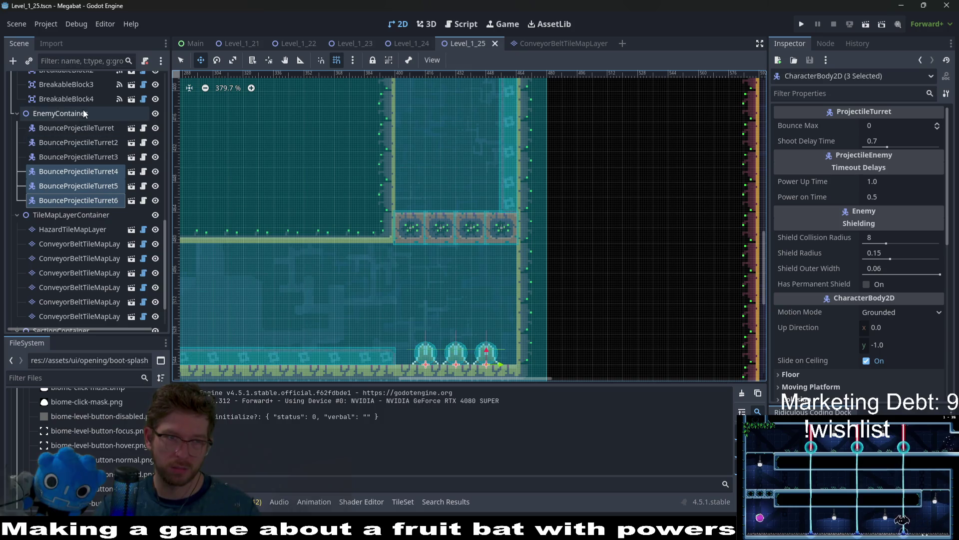
pyautogui.click(80, 147)
pyautogui.scroll(3, 80, 150)
pyautogui.keyDown('shift'); pyautogui.click(80, 152); pyautogui.keyUp('shift')
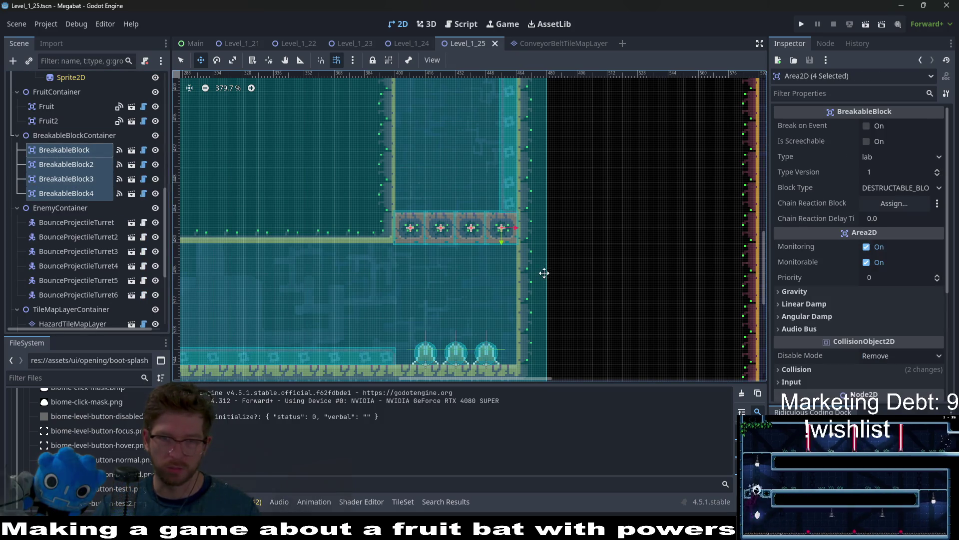
pyautogui.moveTo(544, 272)
pyautogui.mouseDown()
pyautogui.moveTo(623, 248)
pyautogui.moveTo(714, 248)
pyautogui.mouseUp()
pyautogui.hscroll(3, 714, 249)
pyautogui.moveTo(532, 242); pyautogui.dragTo(752, 234)
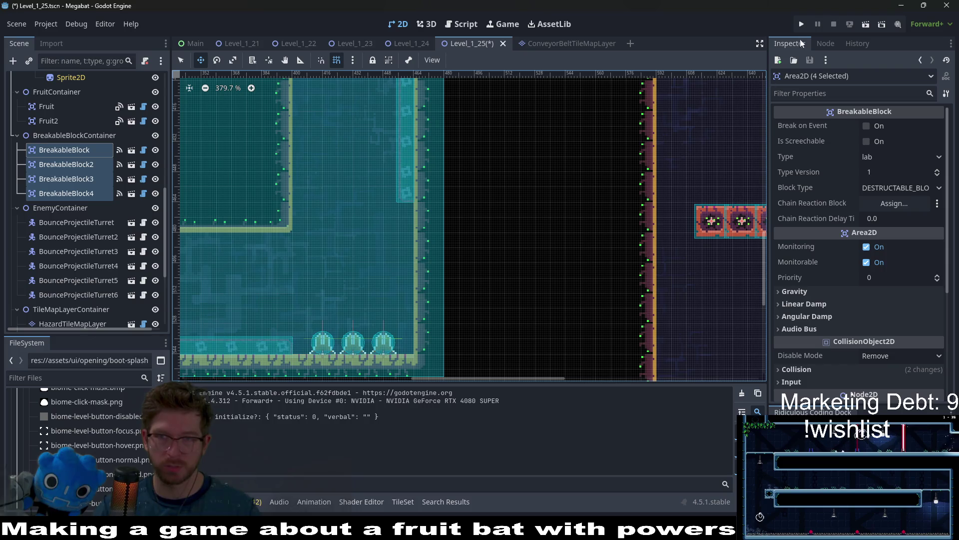
pyautogui.click(870, 24)
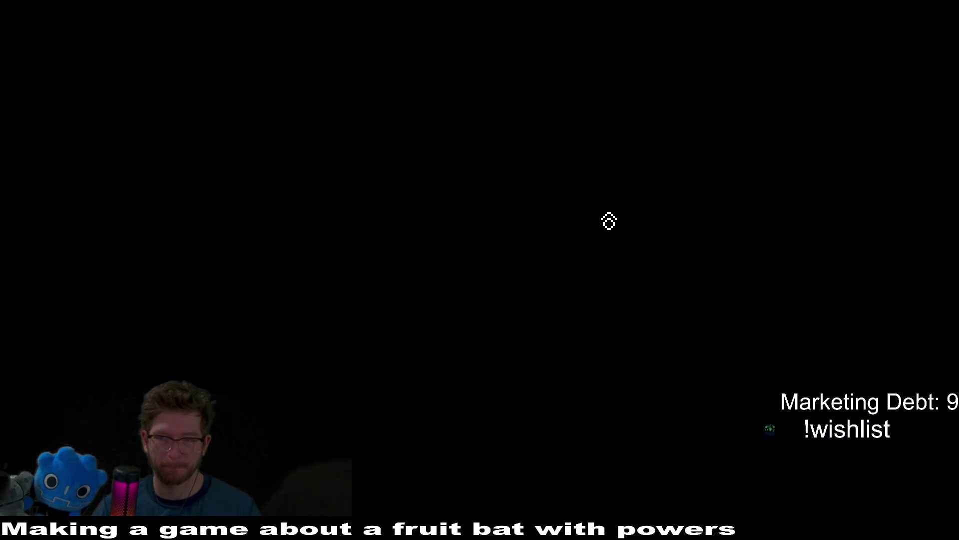